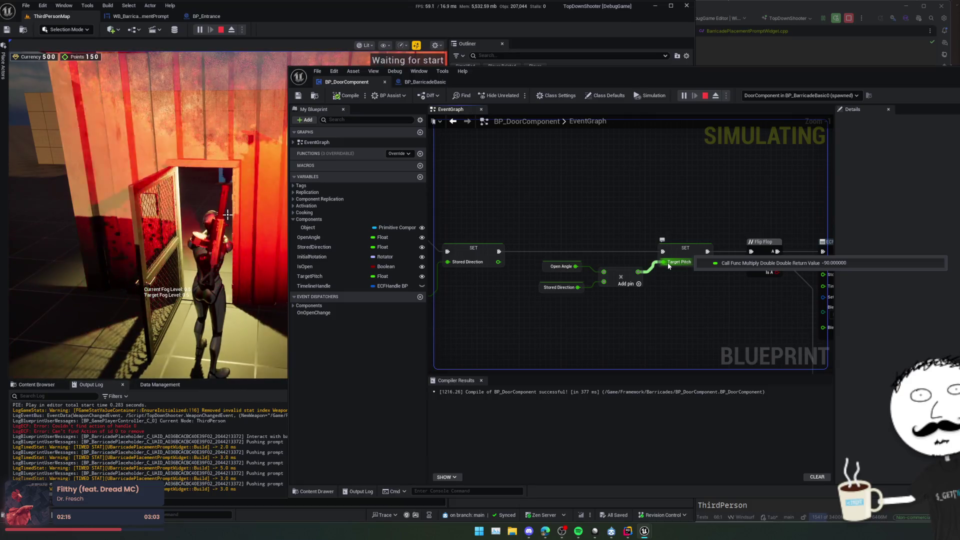
Check the angle math (-1 * 90) in a calculator launcher beside the Open Angle nodes.
drag(570, 268, 613, 272)
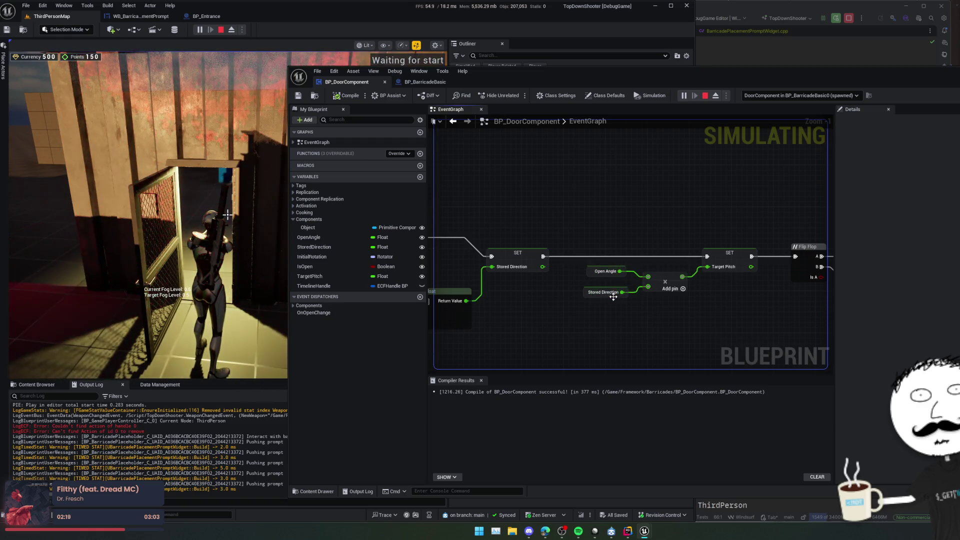
mouse_move(615, 298)
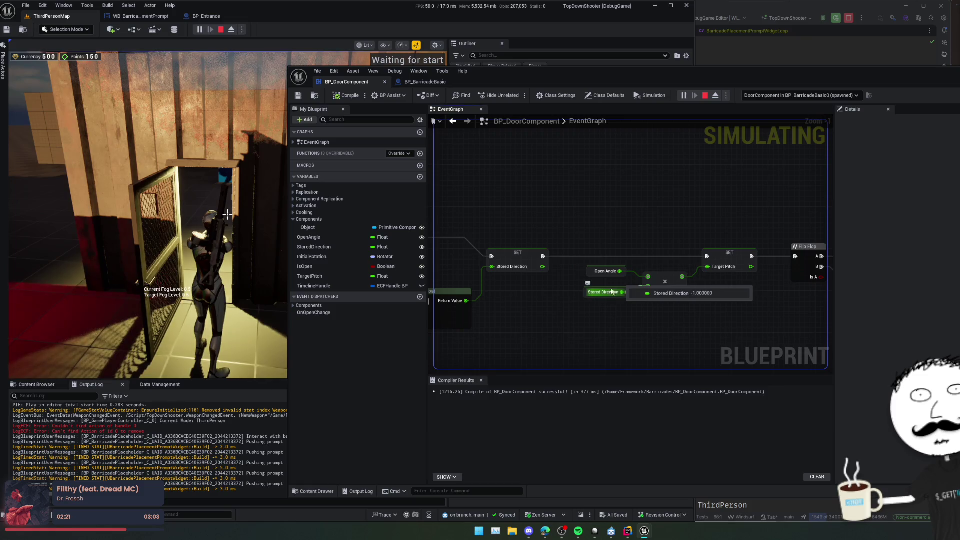
key(alt+space)
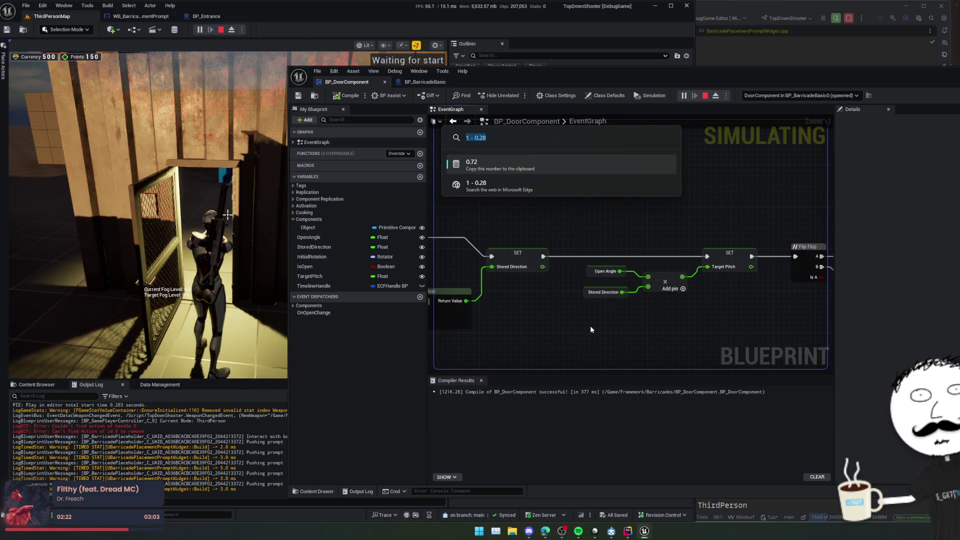
text(-1)
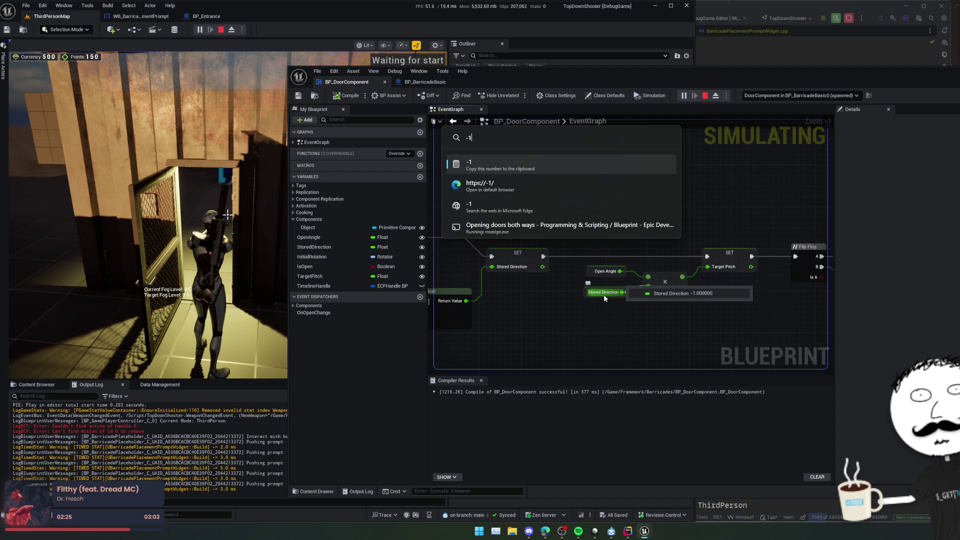
text( * 90)
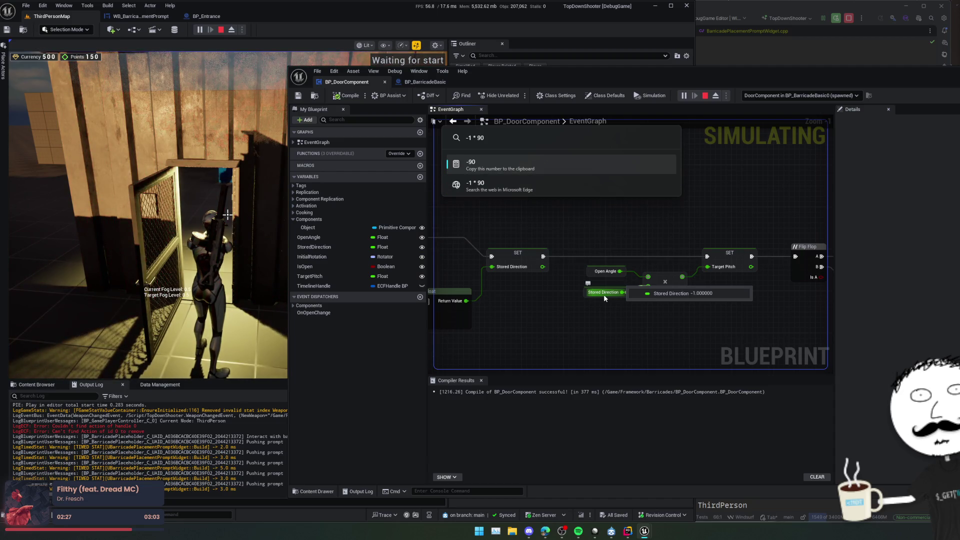
mouse_move(681, 275)
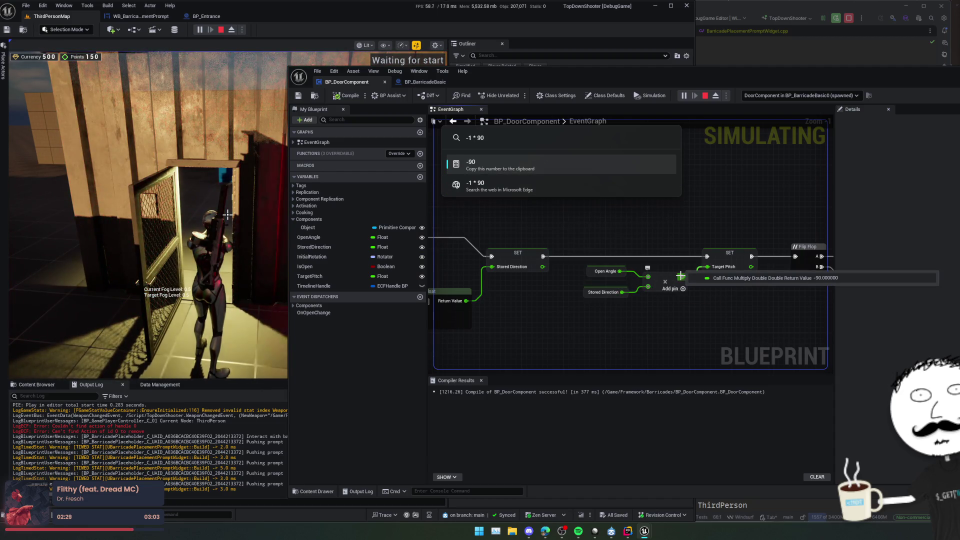
key(Escape)
Connect the Flip Flop's B output to the lower ECF - Timeline and save BP_DoorComponent.
mouse_move(681, 276)
mouse_down()
mouse_move(638, 315)
mouse_move(668, 295)
mouse_move(592, 289)
mouse_move(598, 294)
mouse_up()
mouse_move(639, 341)
mouse_down()
mouse_move(578, 199)
mouse_move(593, 216)
mouse_up()
drag(537, 293, 568, 303)
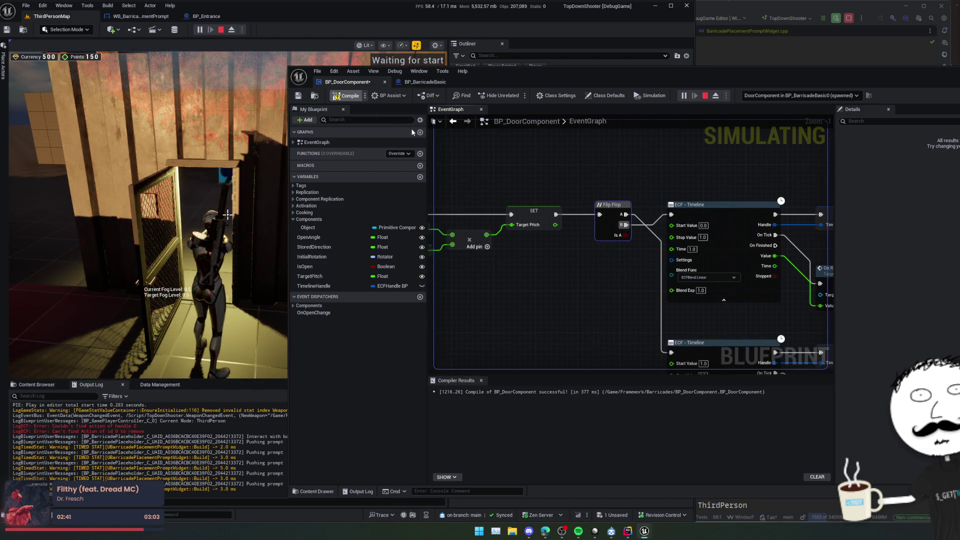
key(ctrl+s)
Move the Blueprint editor window right over the level viewport and stop the play session.
mouse_move(580, 83)
mouse_down()
mouse_move(646, 85)
mouse_move(572, 77)
mouse_up()
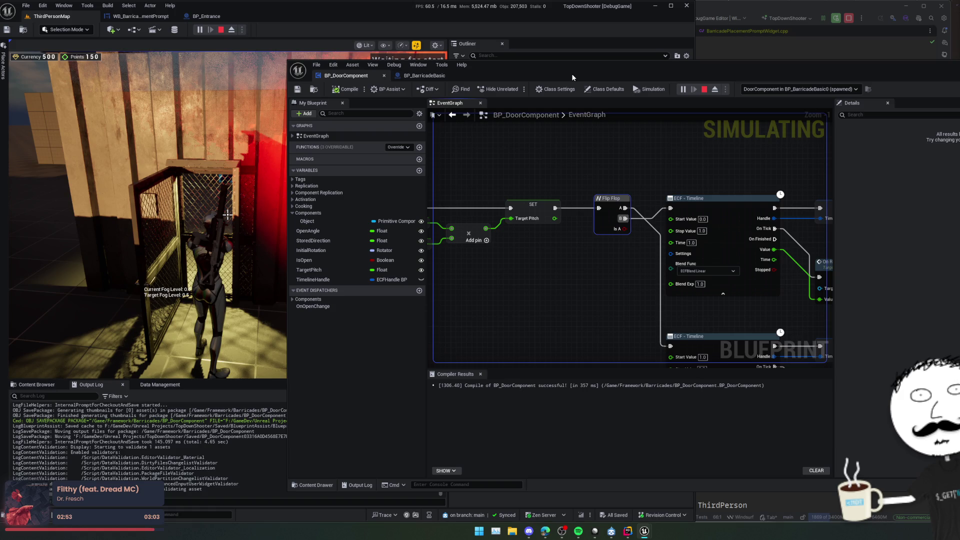
mouse_move(572, 75)
mouse_down()
mouse_move(607, 73)
mouse_move(564, 73)
mouse_up()
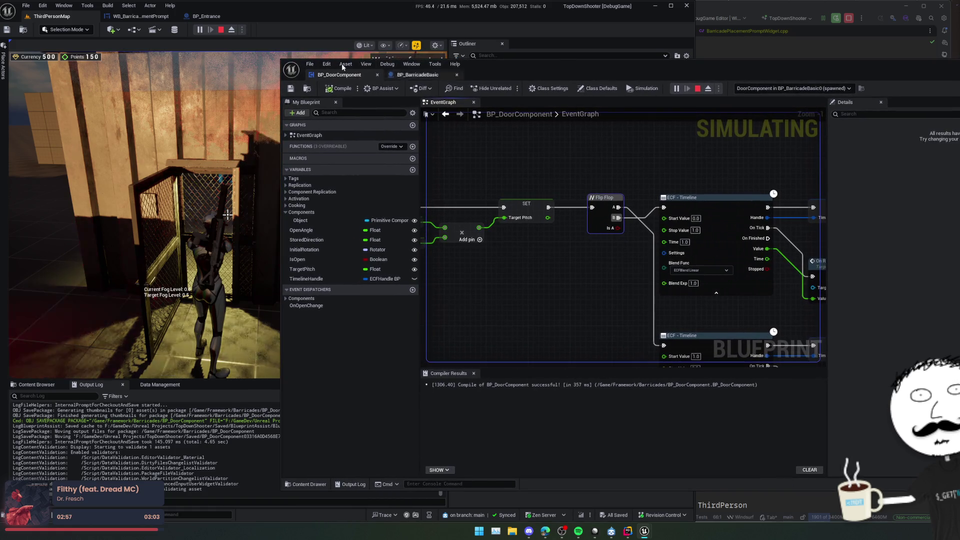
drag(287, 64, 414, 82)
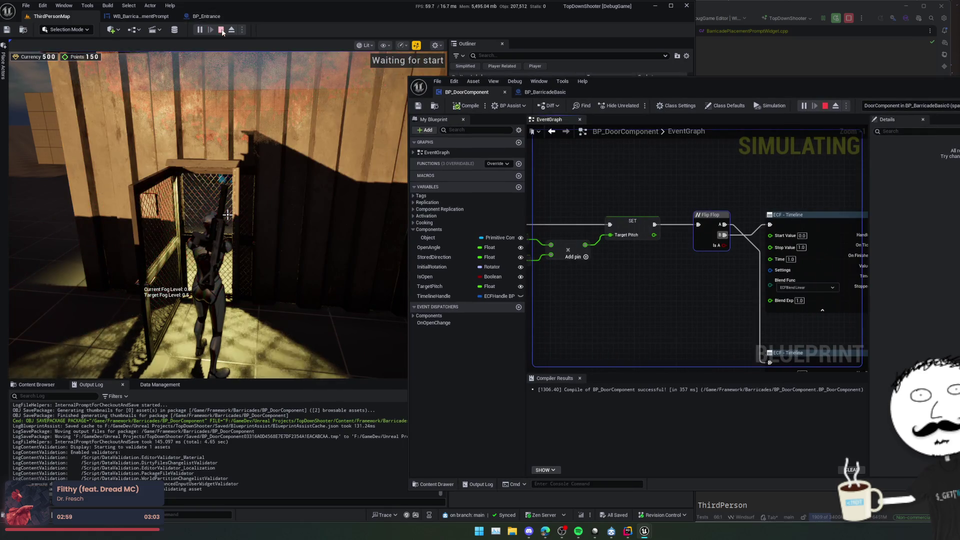
key(Escape)
Start a new play session, walk to the barricade, and open then close the gate.
click(199, 30)
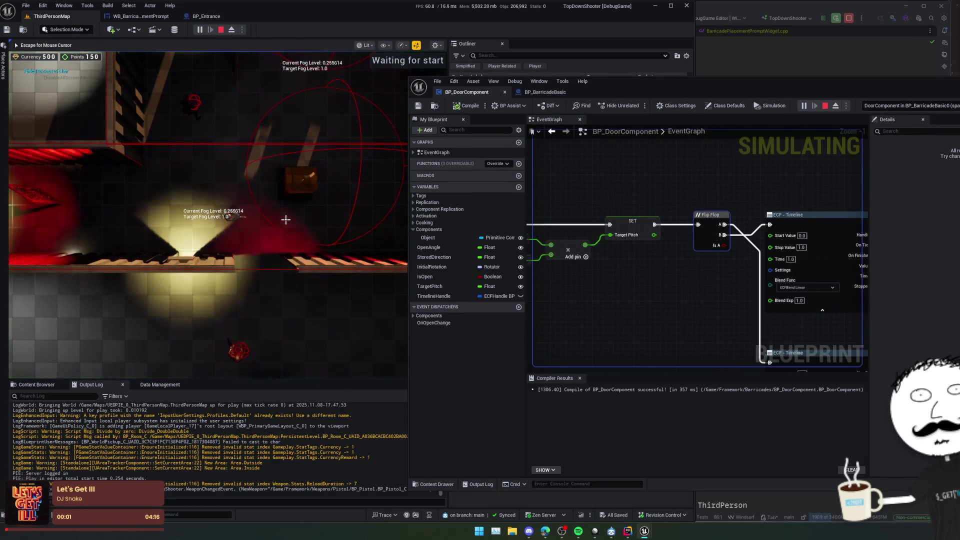
key(w)
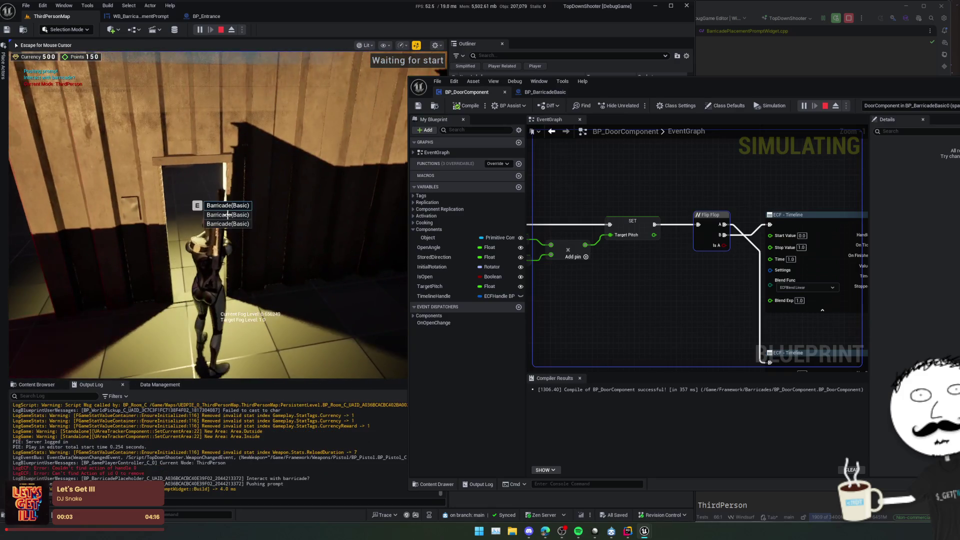
key(e)
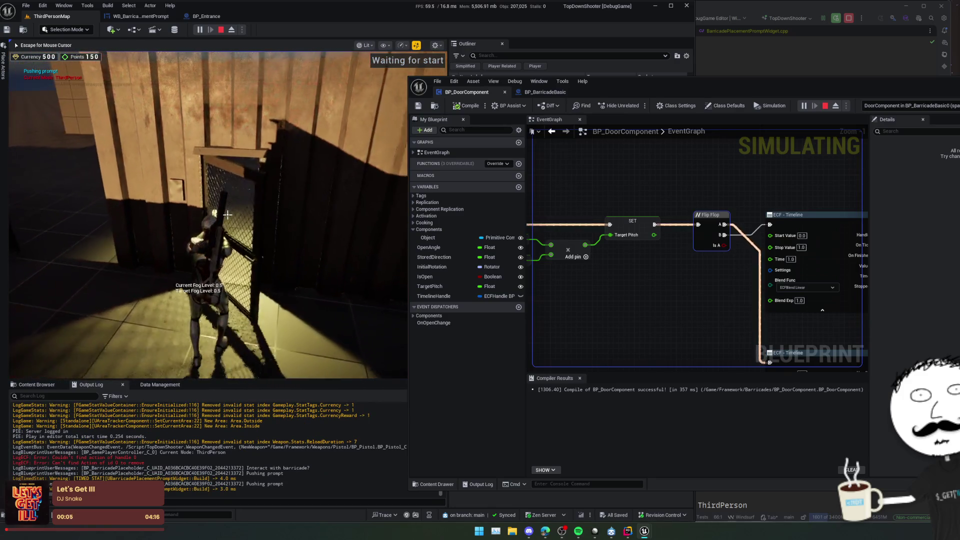
key(s)
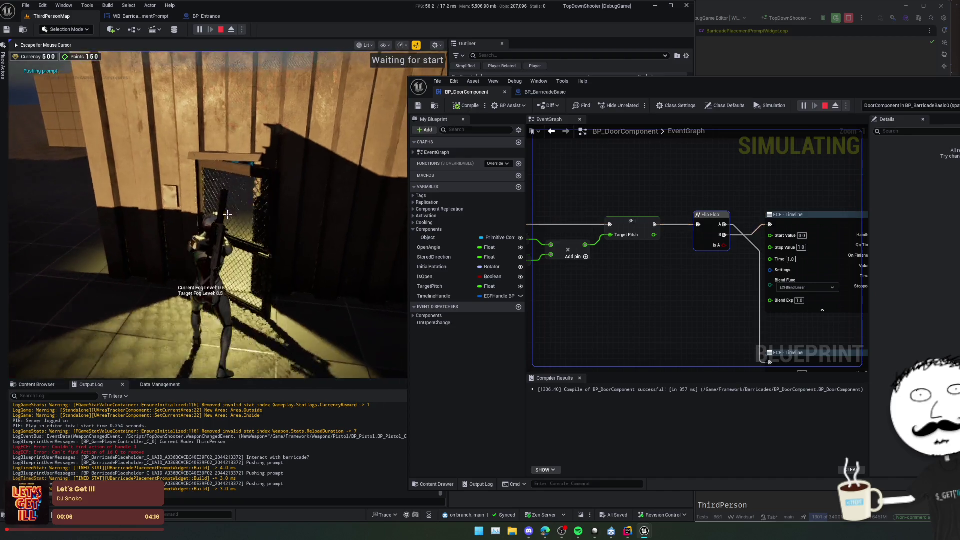
key(e)
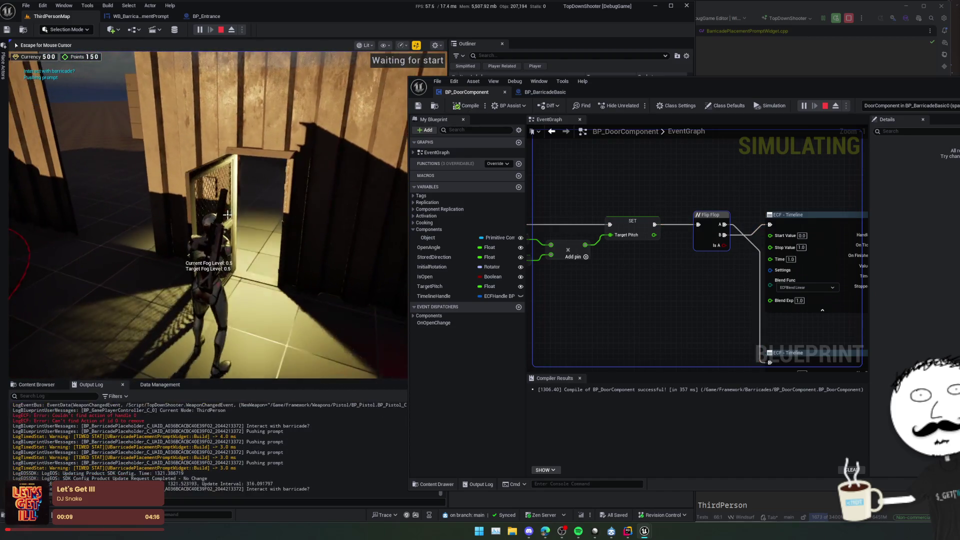
key(e)
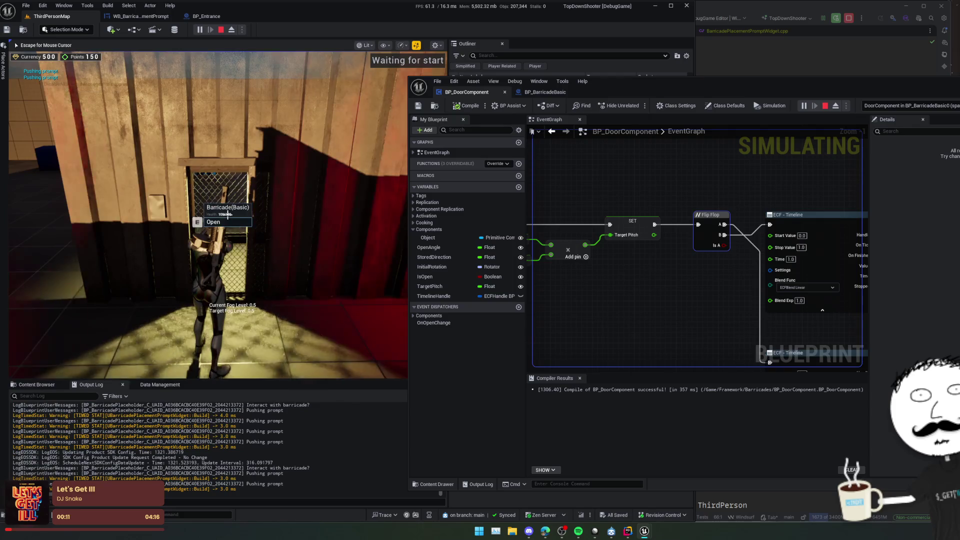
Walk through the doorway and back out, then return in front of the barricade.
key(e)
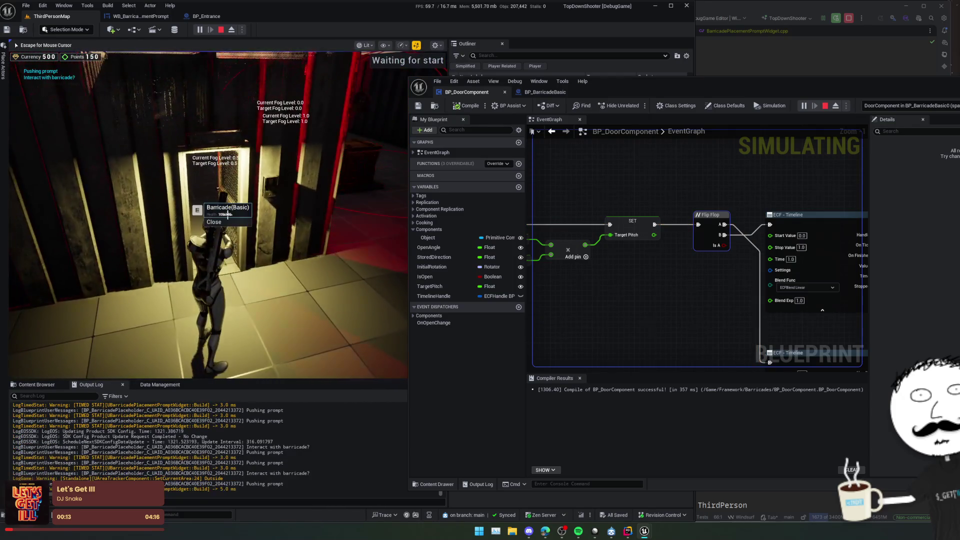
key(w)
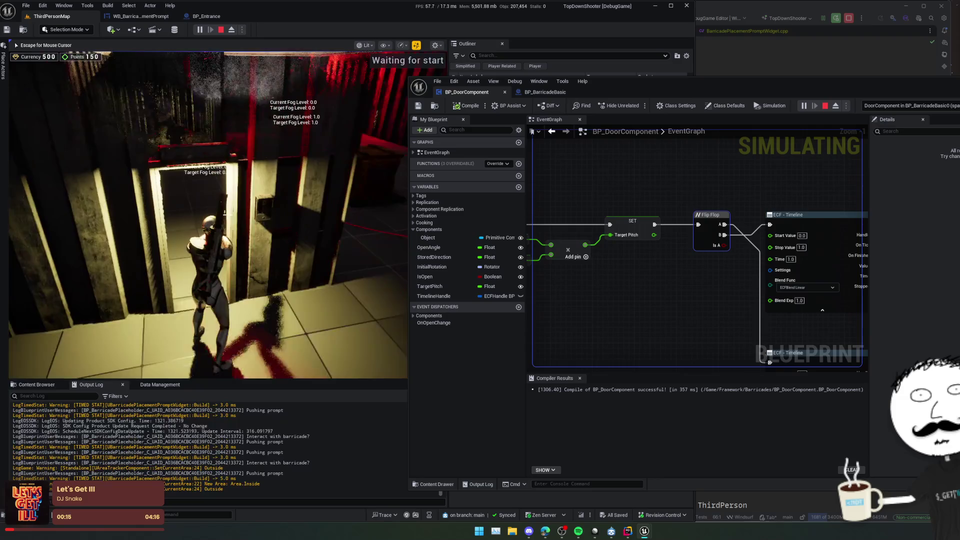
key(s)
key(a)
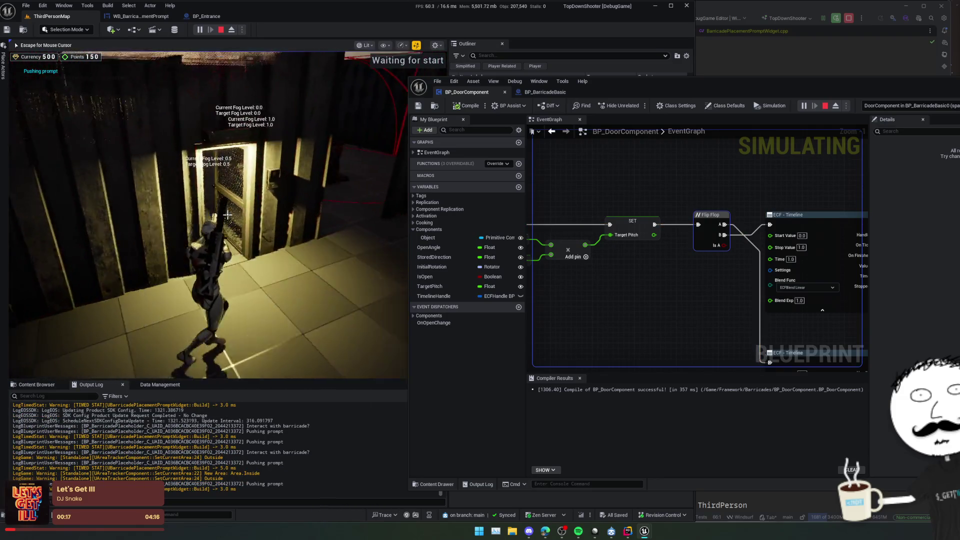
key(d)
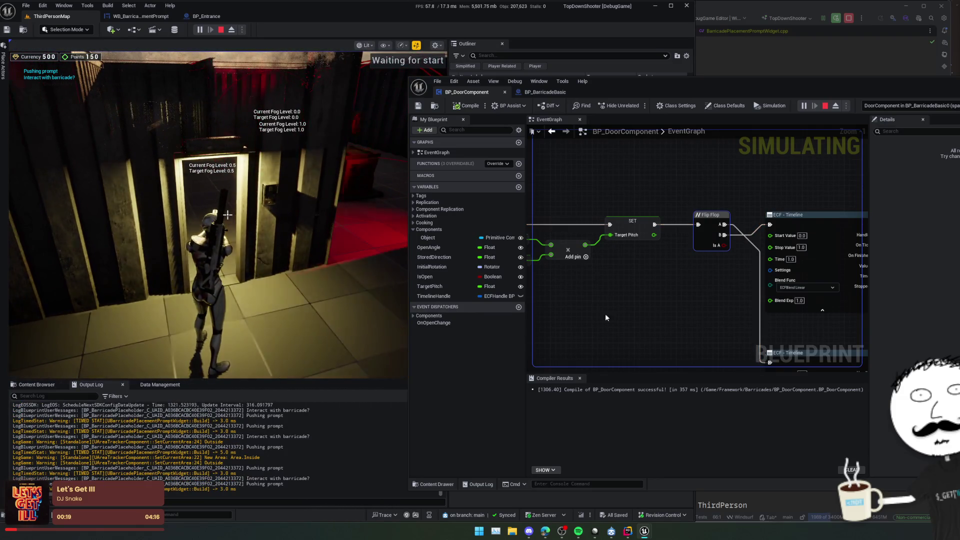
mouse_move(723, 262)
mouse_down()
mouse_move(630, 244)
mouse_move(632, 216)
mouse_move(725, 220)
mouse_move(665, 310)
mouse_move(675, 336)
mouse_move(677, 311)
mouse_move(606, 298)
mouse_move(667, 230)
mouse_up()
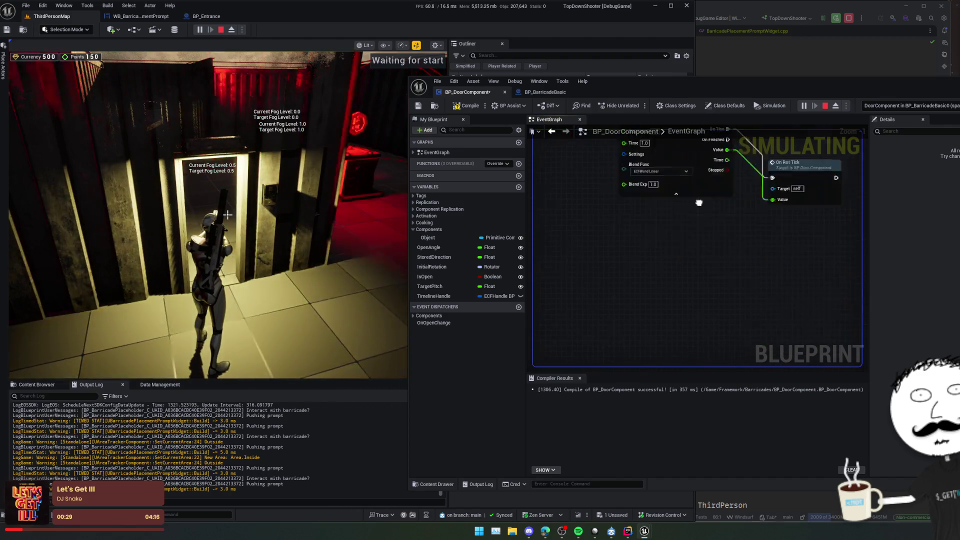
Inspect Target Pitch feeding Make Rotator's Z (Yaw) in OnRotTick, then compile BP_DoorComponent.
scroll(702, 331, down, 3)
scroll(650, 325, up, 3)
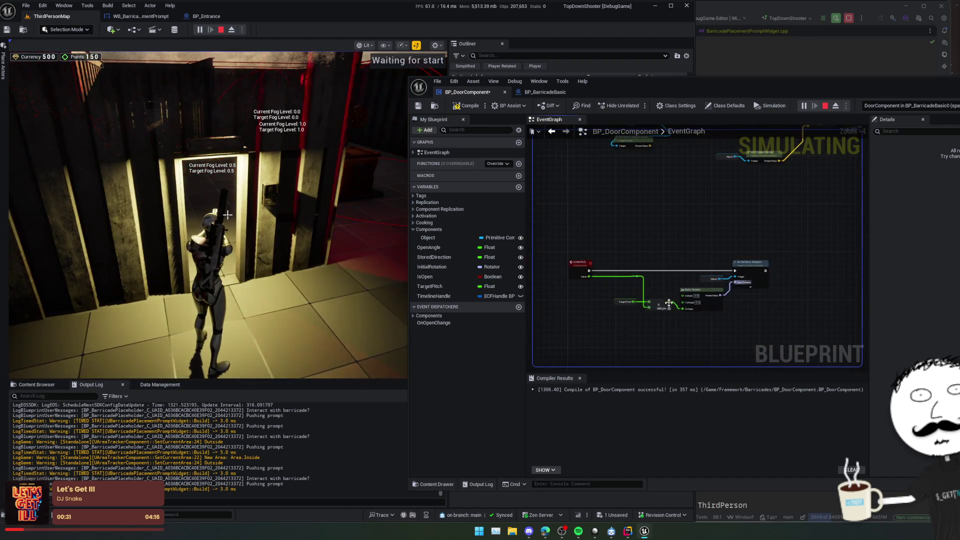
drag(650, 327, 657, 323)
mouse_move(631, 298)
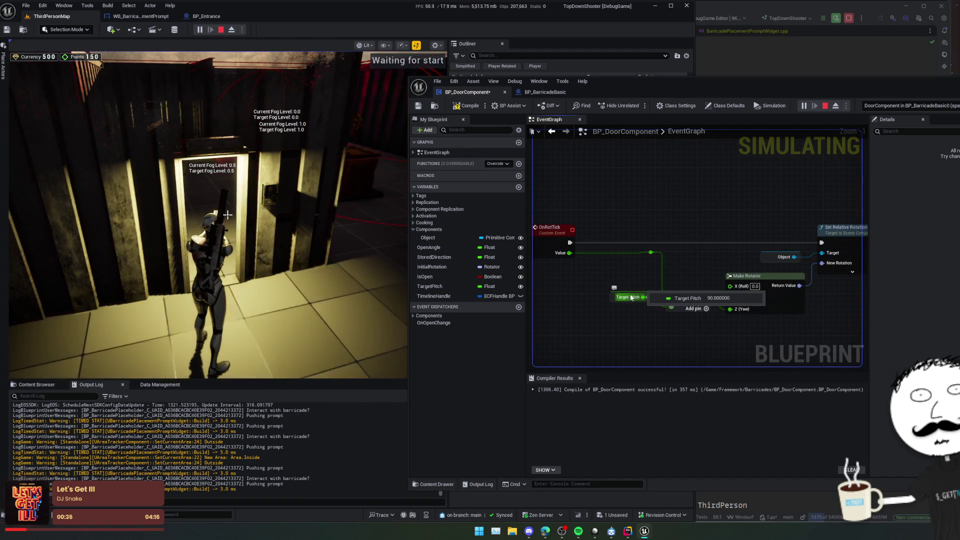
mouse_move(671, 311)
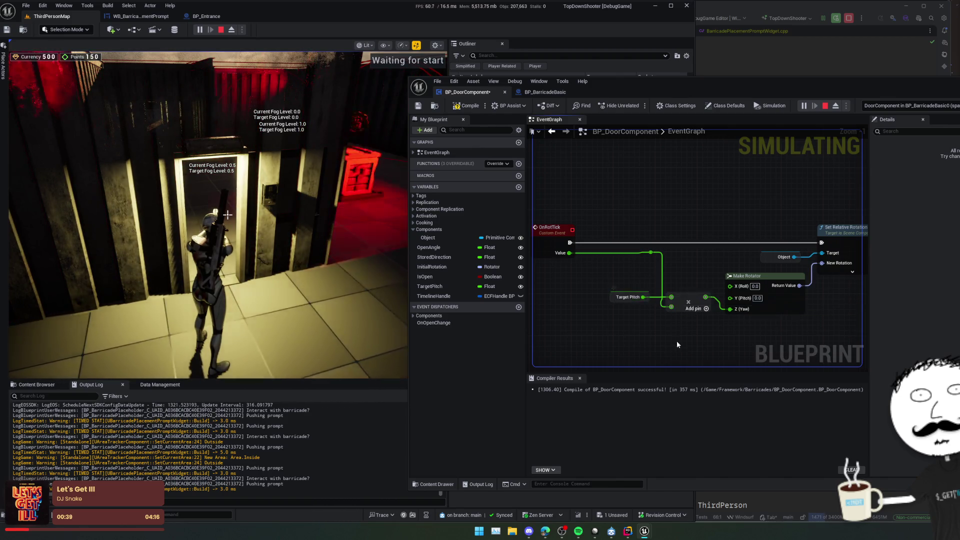
drag(755, 340, 693, 334)
scroll(694, 338, down, 1)
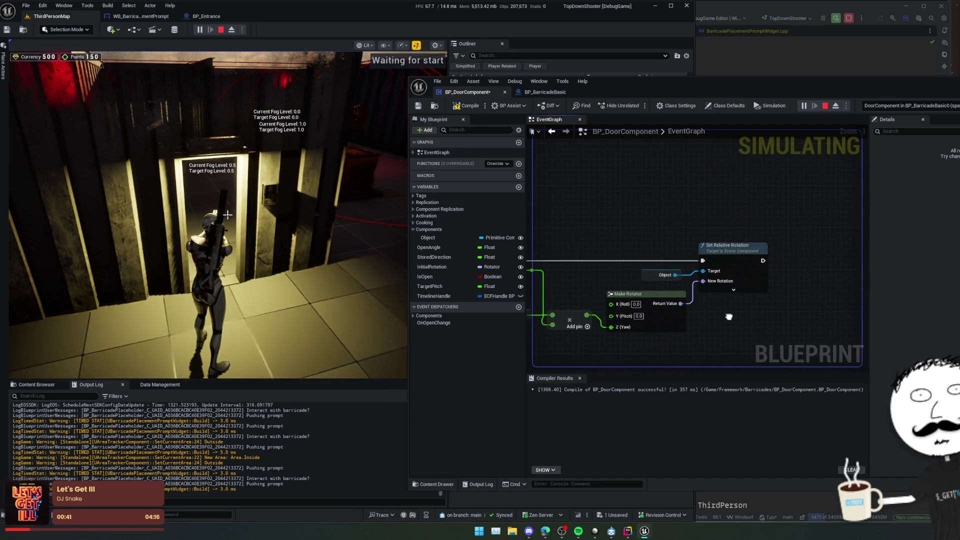
drag(740, 324, 676, 258)
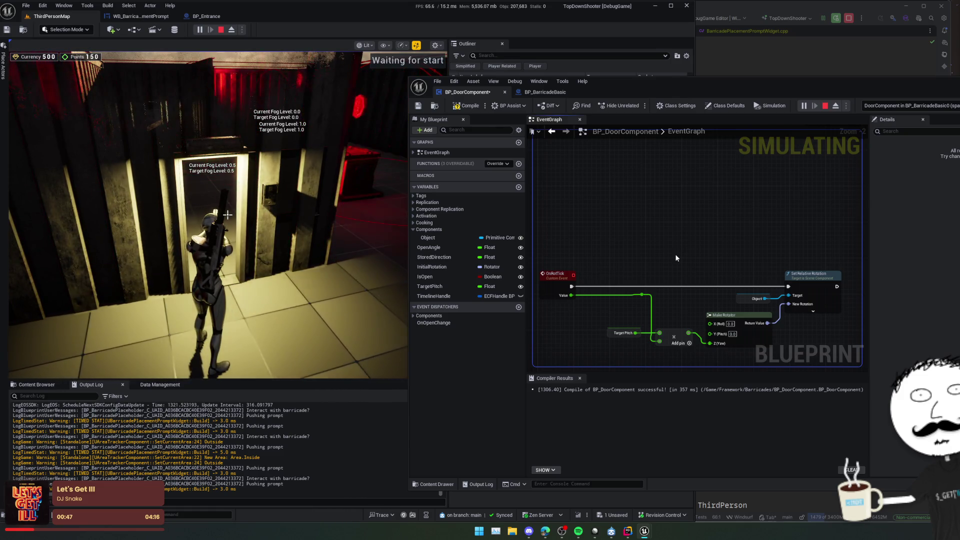
click(462, 106)
Orbit around the door mesh in BP_BarricadeBasic's viewport.
click(545, 92)
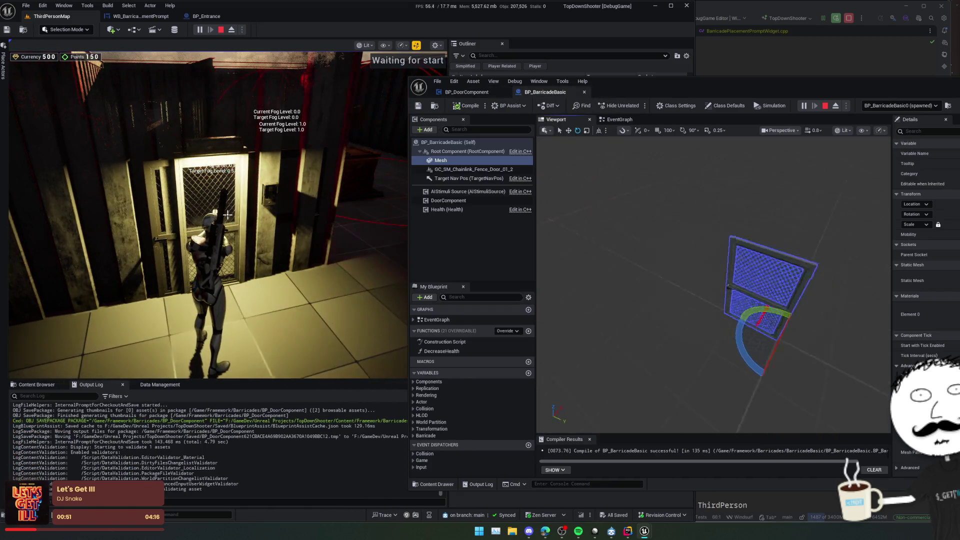
drag(807, 253, 780, 210)
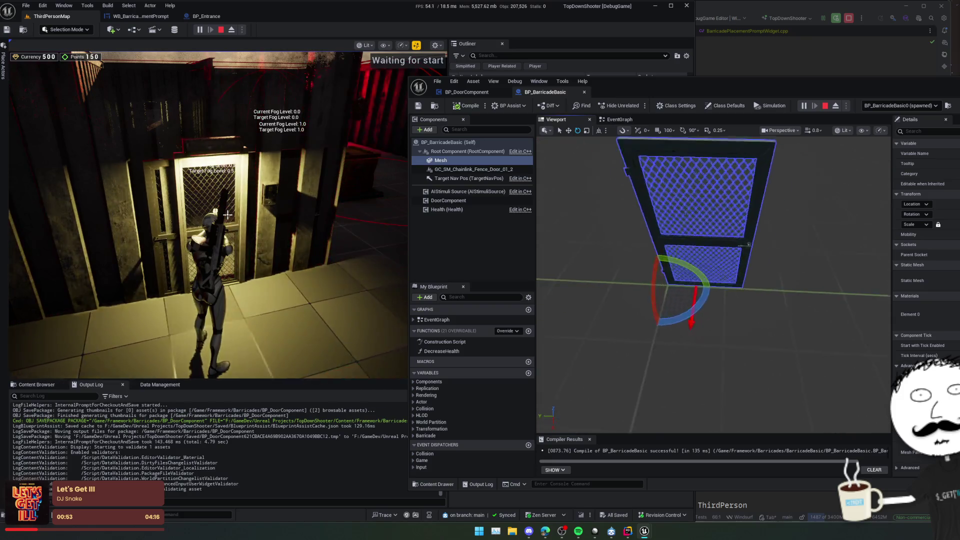
mouse_move(849, 250)
mouse_down()
mouse_move(825, 254)
mouse_move(859, 256)
mouse_up()
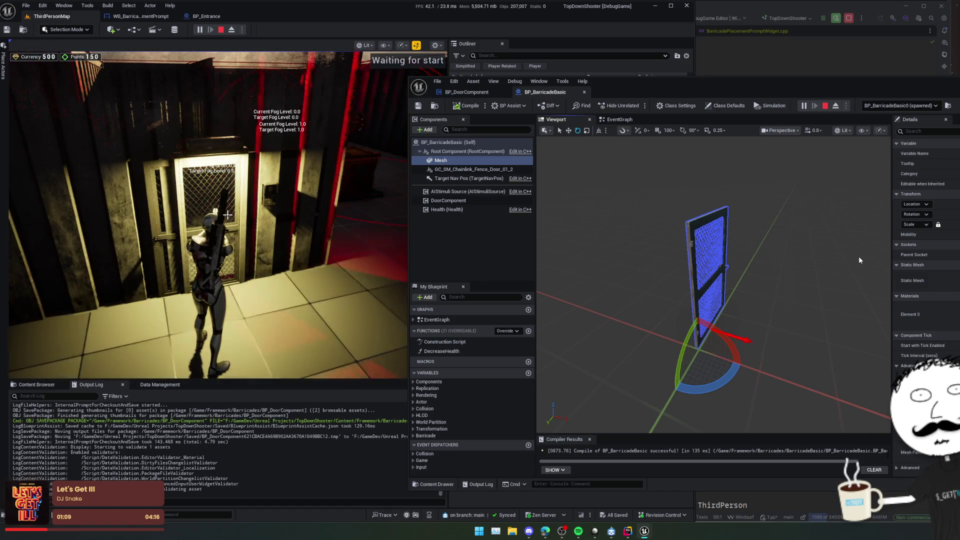
click(467, 92)
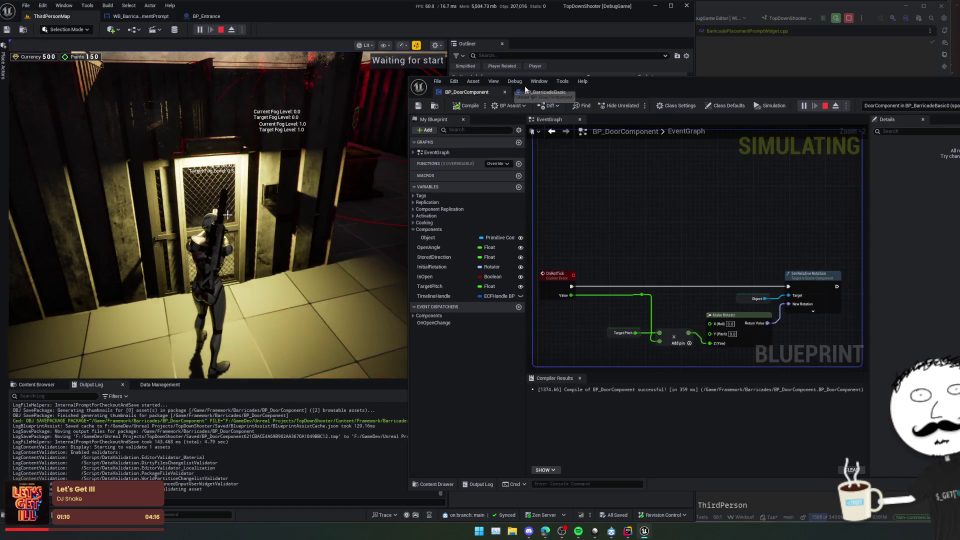
click(545, 92)
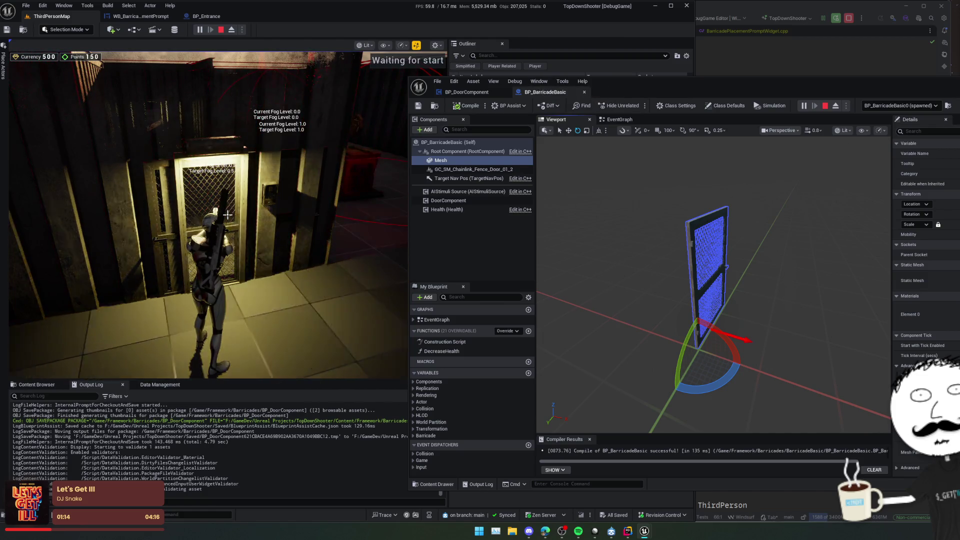
Review the On Open Change event in BP_BarricadeBasic's EventGraph, then return to BP_DoorComponent.
click(612, 119)
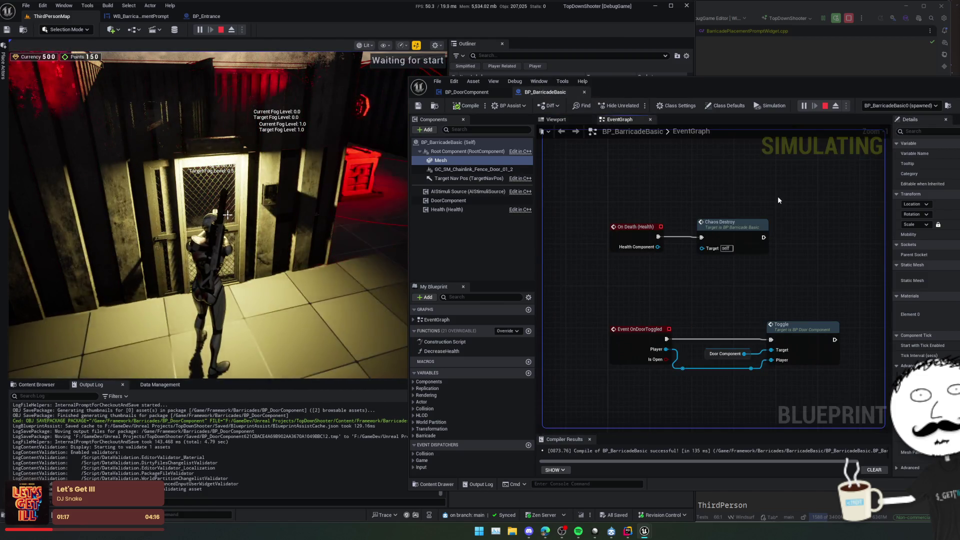
drag(778, 200, 755, 212)
mouse_move(774, 250)
mouse_down()
mouse_move(803, 278)
mouse_move(782, 242)
mouse_move(805, 221)
mouse_up()
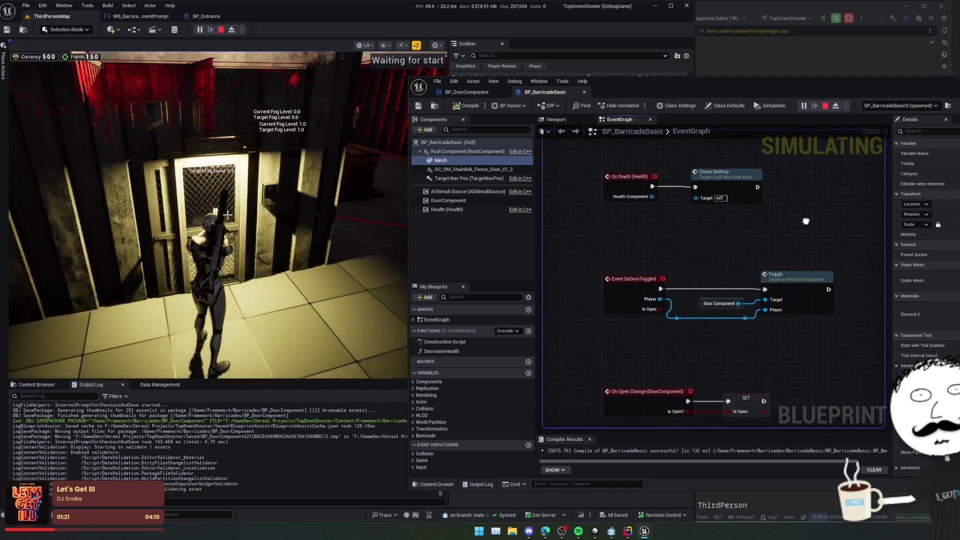
click(465, 91)
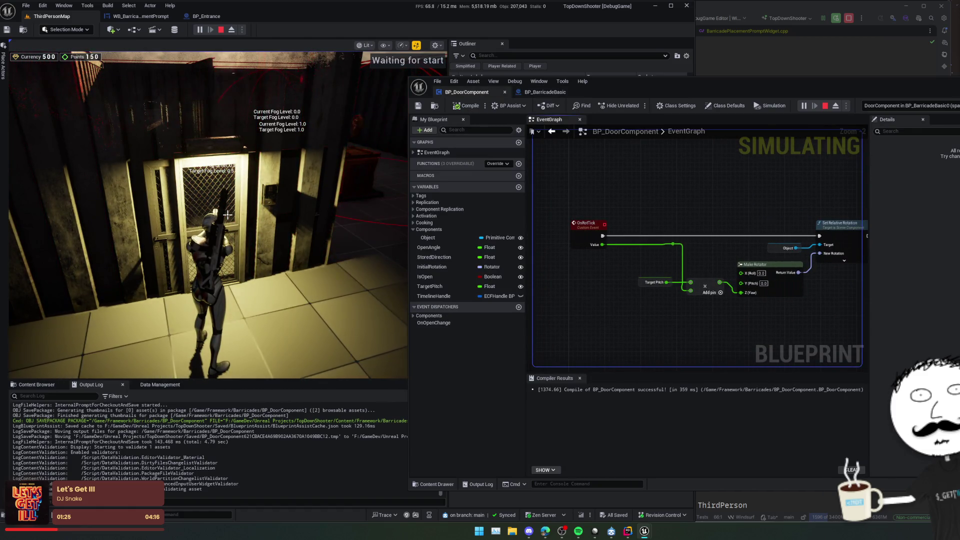
drag(767, 210, 756, 242)
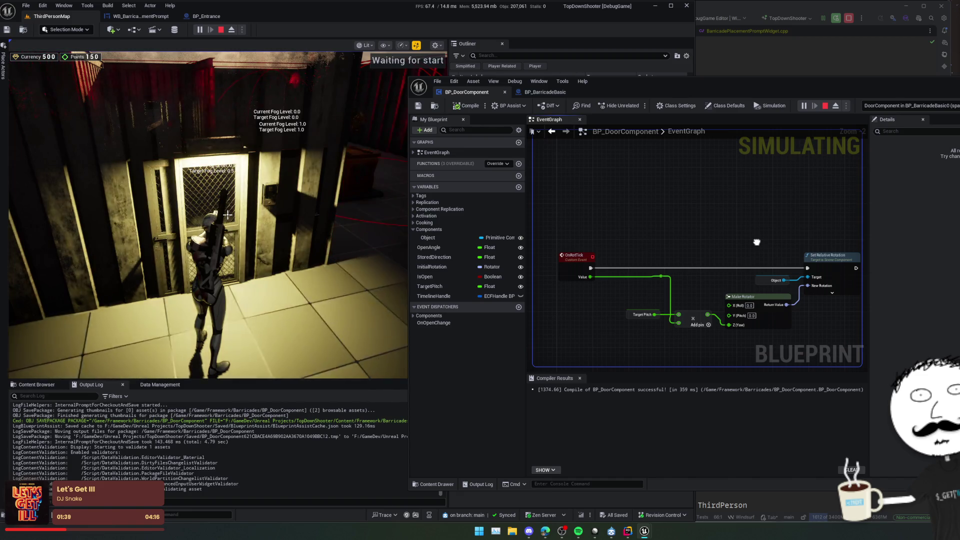
mouse_move(756, 242)
mouse_down()
mouse_move(828, 257)
mouse_move(745, 228)
mouse_move(763, 239)
mouse_move(778, 231)
mouse_move(791, 277)
mouse_move(742, 309)
mouse_move(777, 231)
mouse_move(713, 242)
mouse_move(690, 257)
mouse_move(682, 289)
mouse_up()
scroll(791, 278, down, 2)
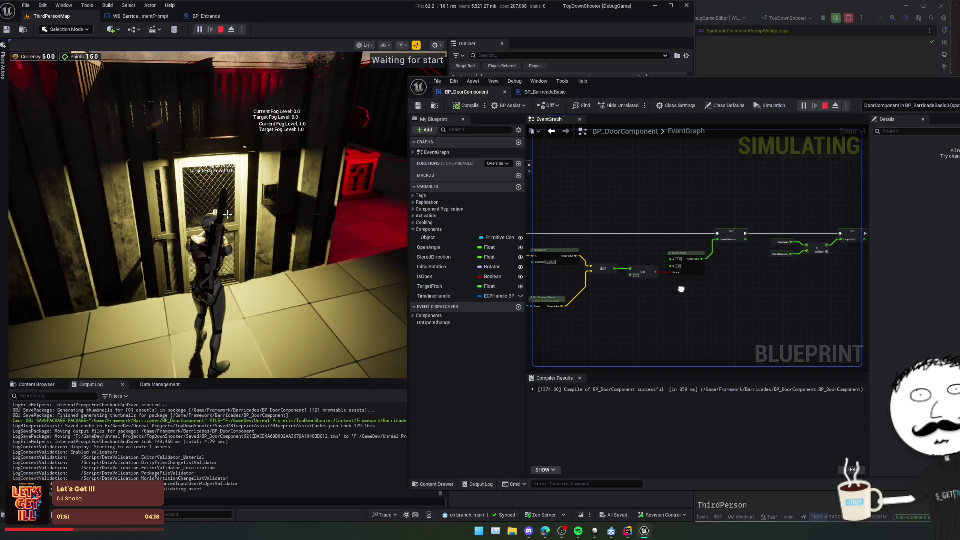
drag(681, 289, 681, 293)
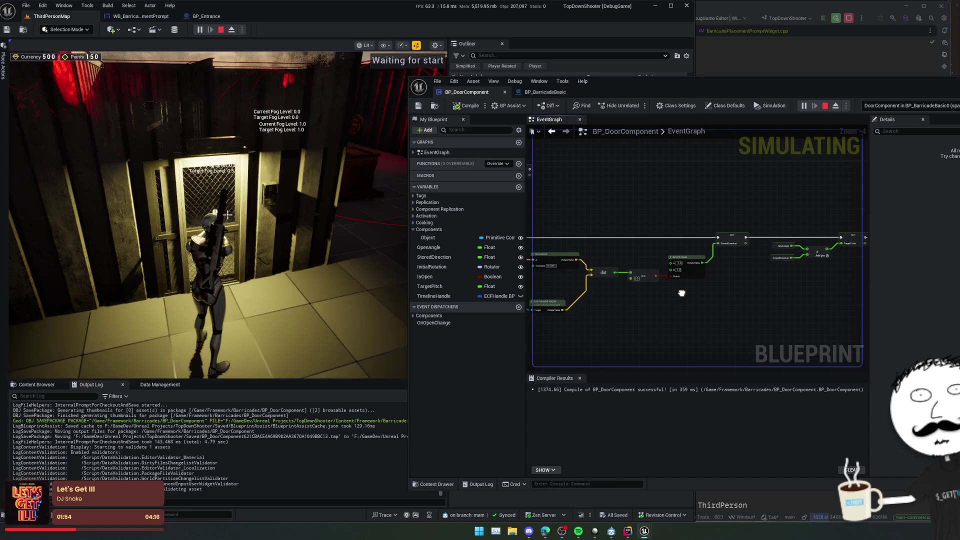
drag(681, 293, 681, 290)
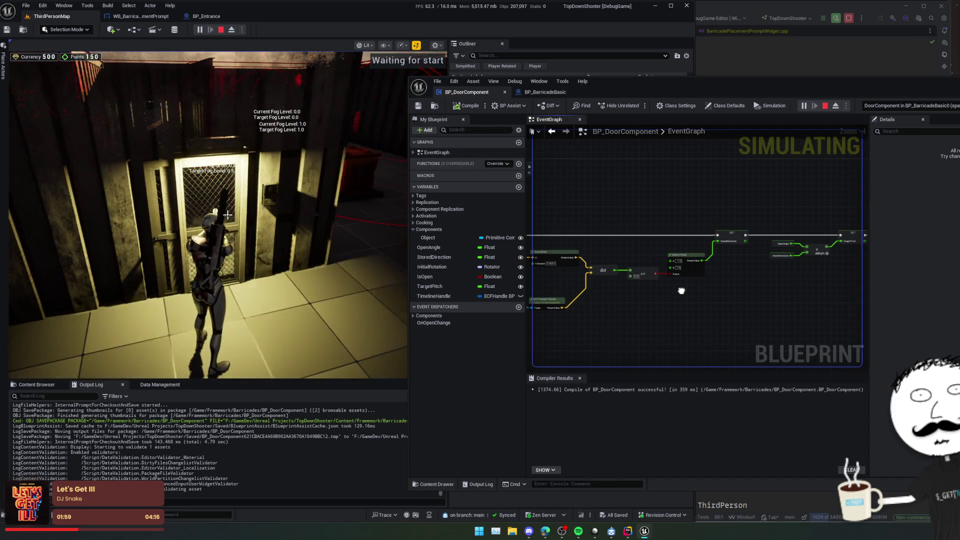
scroll(680, 290, up, 3)
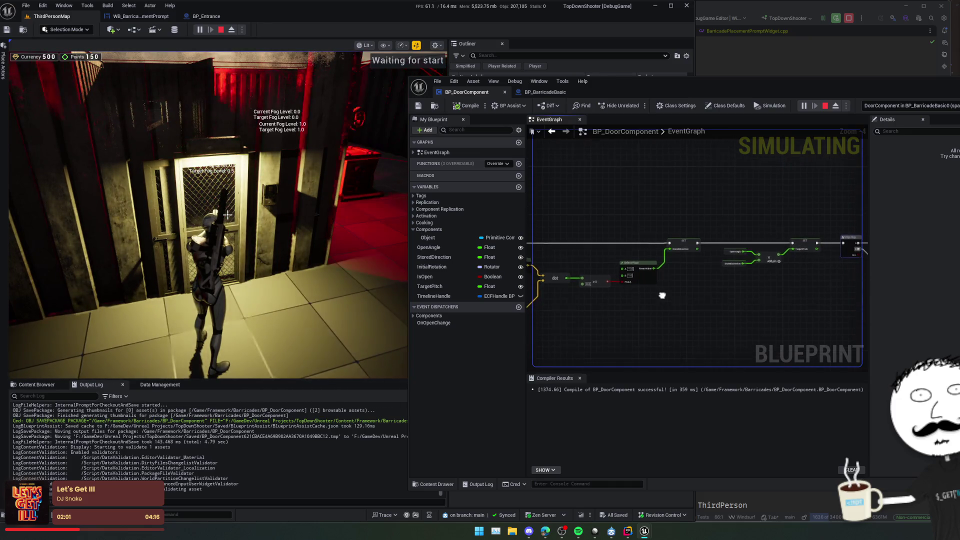
drag(653, 286, 745, 283)
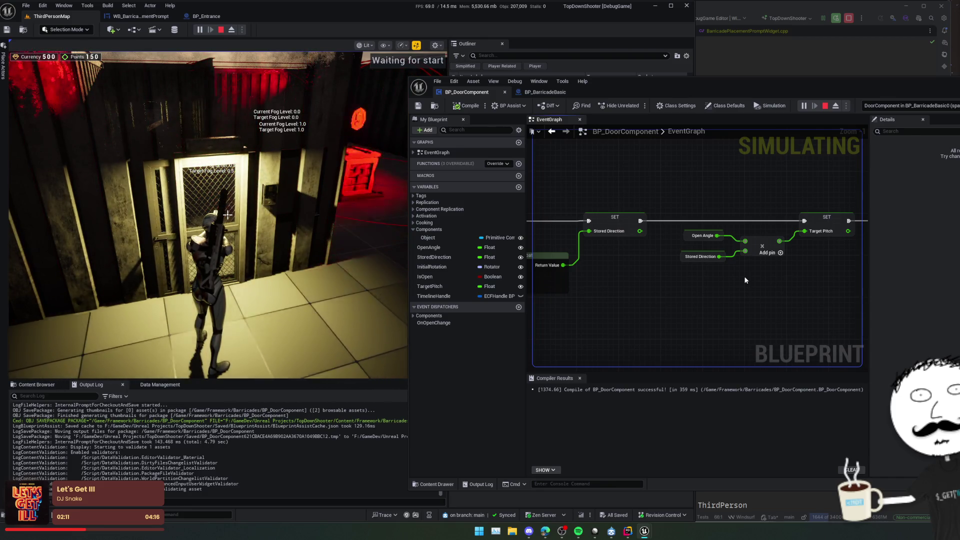
scroll(744, 280, down, 3)
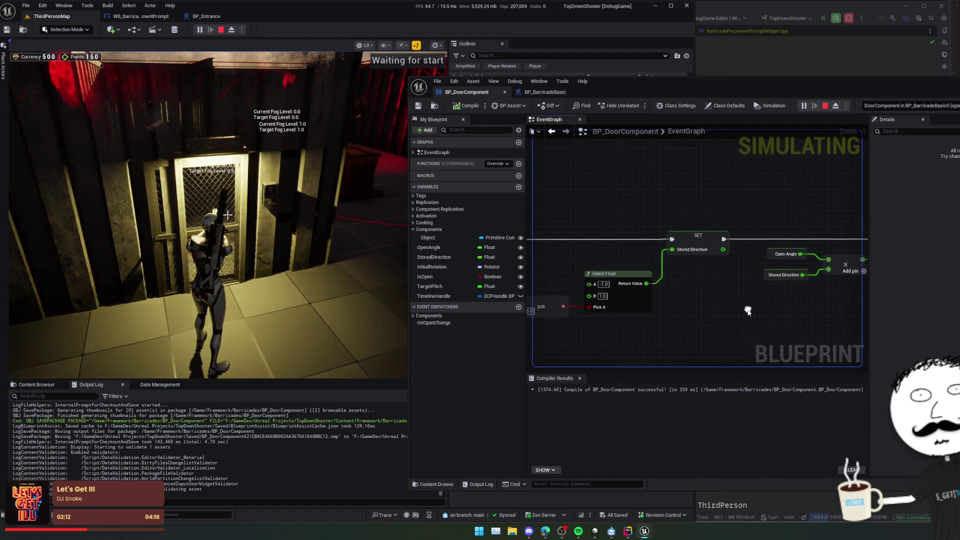
mouse_move(747, 307)
mouse_down()
mouse_move(682, 295)
mouse_move(711, 254)
mouse_move(818, 316)
mouse_move(850, 280)
mouse_move(875, 280)
mouse_up()
drag(684, 337, 724, 337)
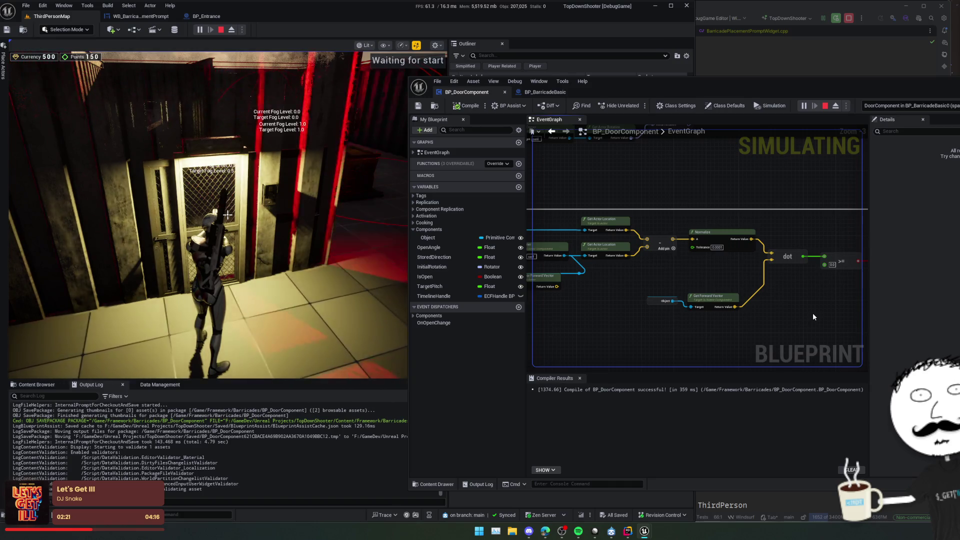
drag(813, 317, 818, 304)
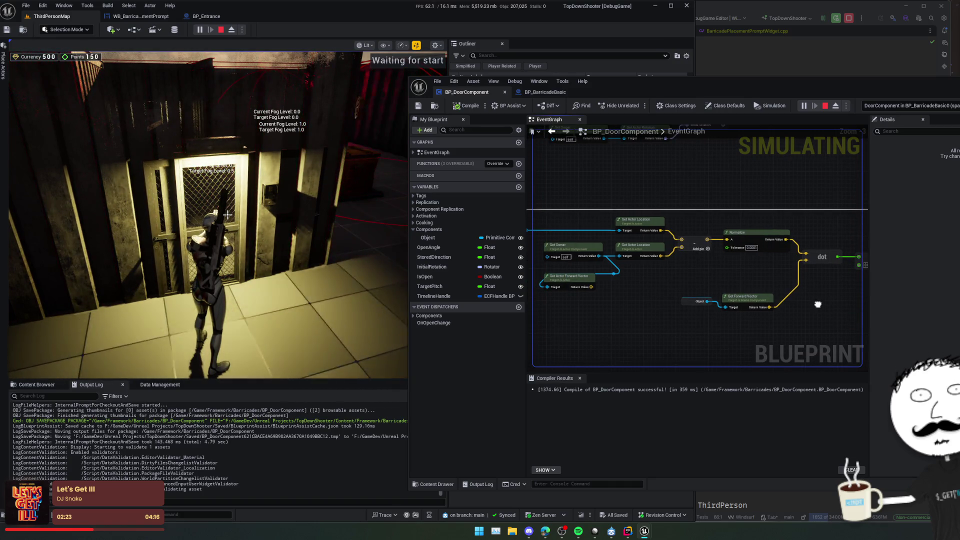
drag(739, 280, 780, 290)
drag(700, 280, 782, 321)
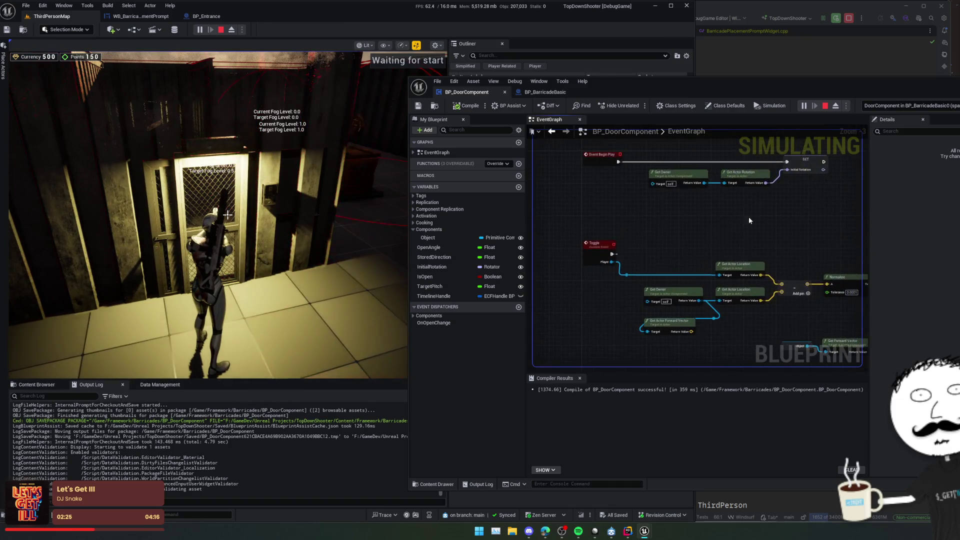
scroll(749, 221, up, 1)
drag(749, 221, 735, 270)
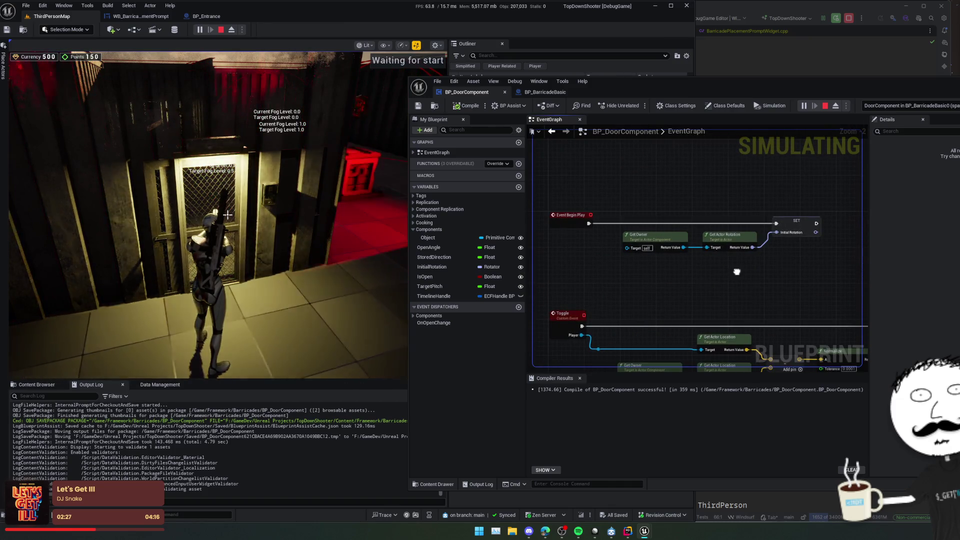
scroll(737, 271, up, 1)
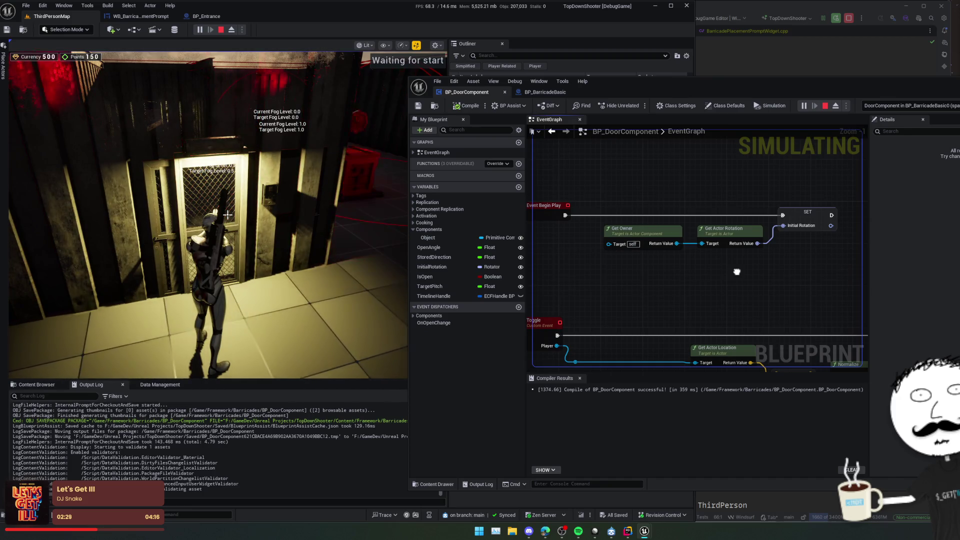
mouse_move(797, 228)
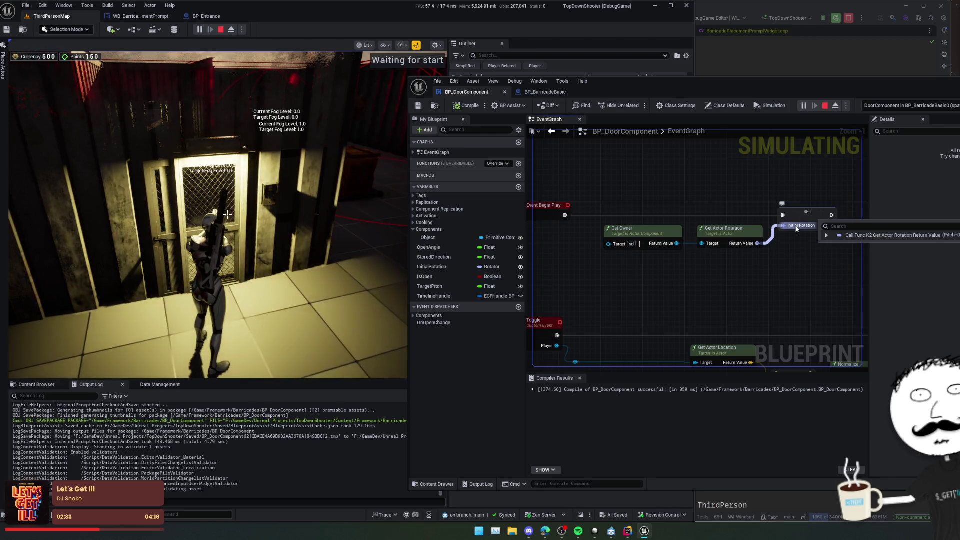
Feed a Get World Rotation node from Object into SET Initial Rotation.
drag(796, 229, 797, 226)
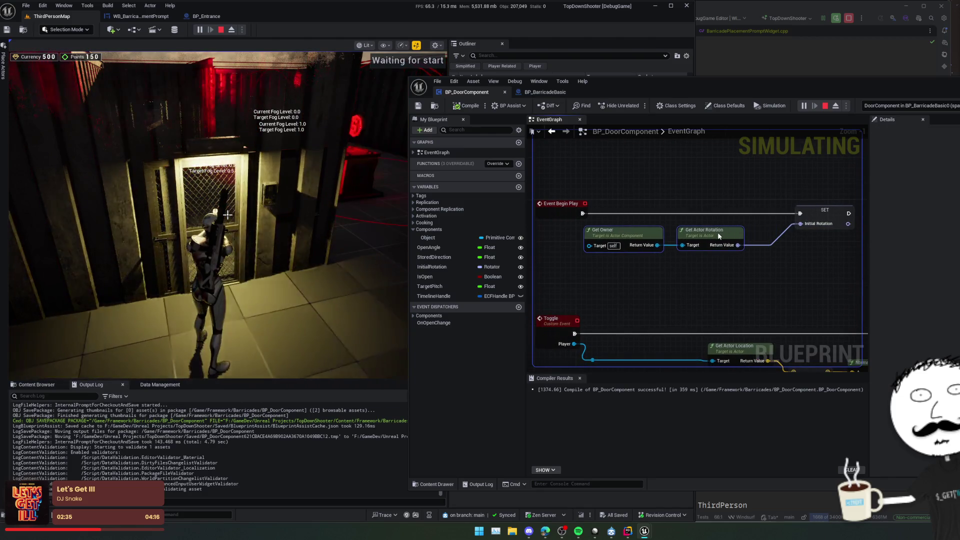
mouse_move(777, 272)
mouse_down()
mouse_move(758, 202)
mouse_move(767, 202)
mouse_move(736, 192)
mouse_move(666, 246)
mouse_up()
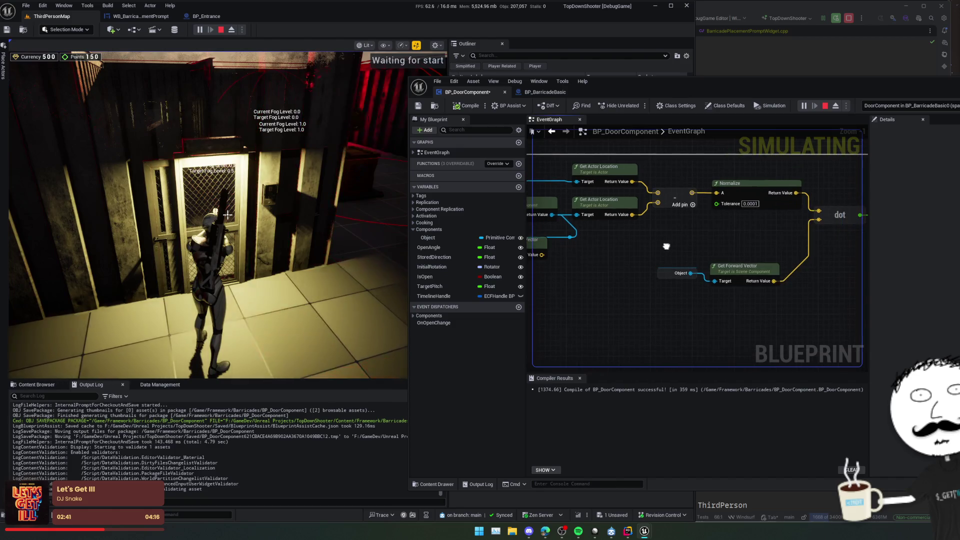
mouse_move(669, 158)
mouse_down()
mouse_move(713, 263)
mouse_move(667, 266)
mouse_move(713, 257)
mouse_up()
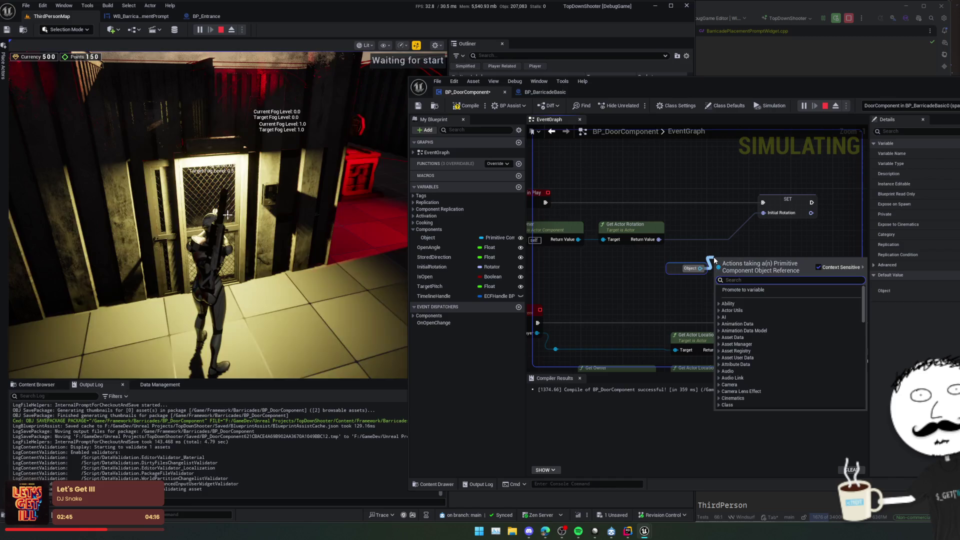
text(rotation)
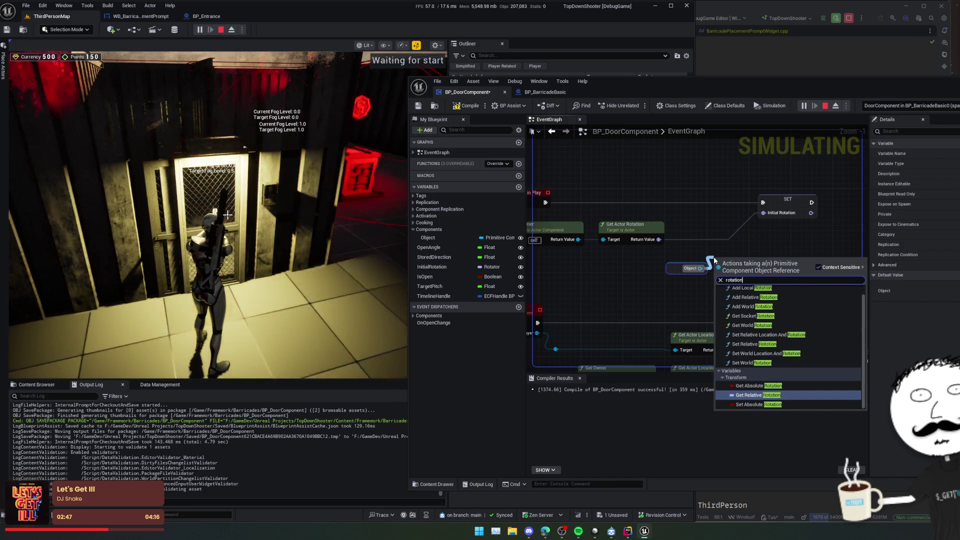
scroll(809, 298, up, 1)
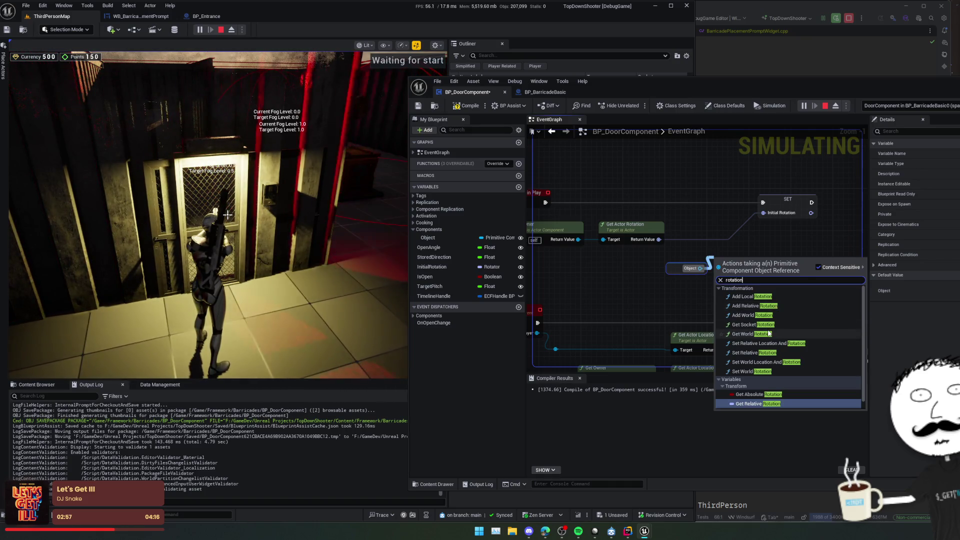
click(769, 334)
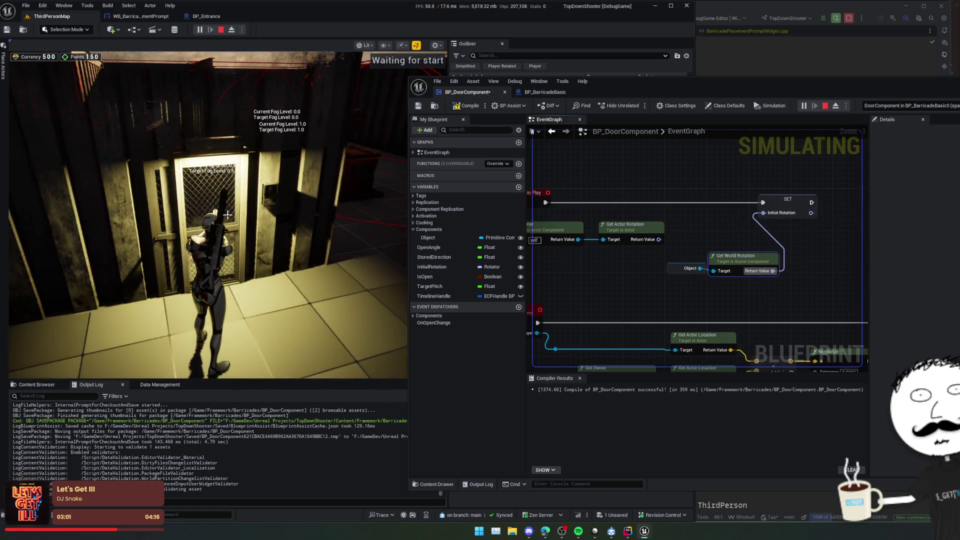
mouse_move(759, 300)
mouse_down()
mouse_move(683, 296)
mouse_move(692, 306)
mouse_up()
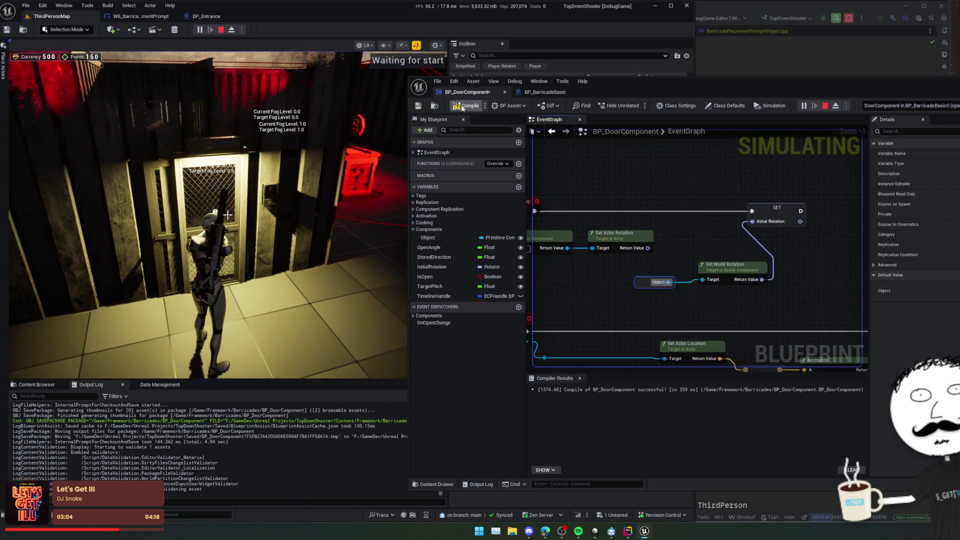
drag(729, 100, 819, 94)
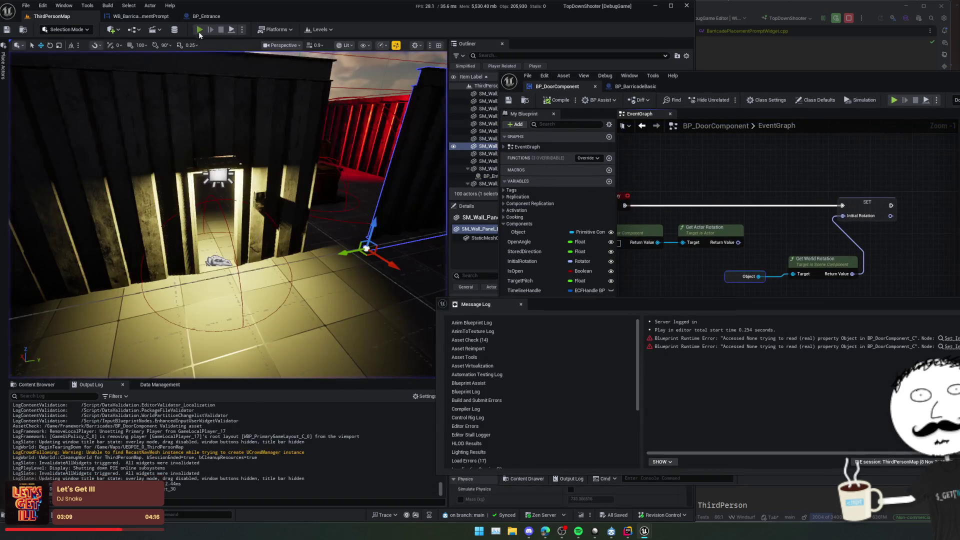
Walk the character up to the barricade and swing the gate open in the play test.
key(w)
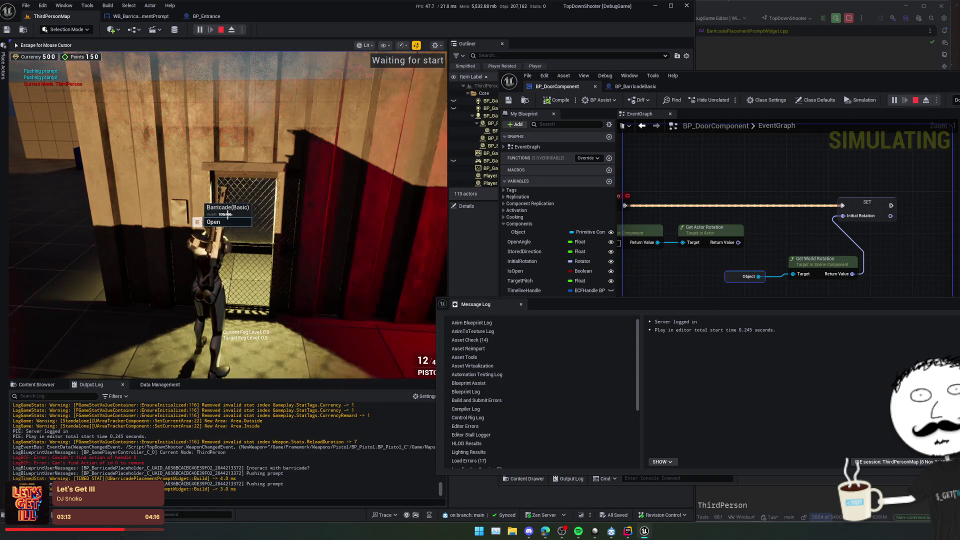
key(d)
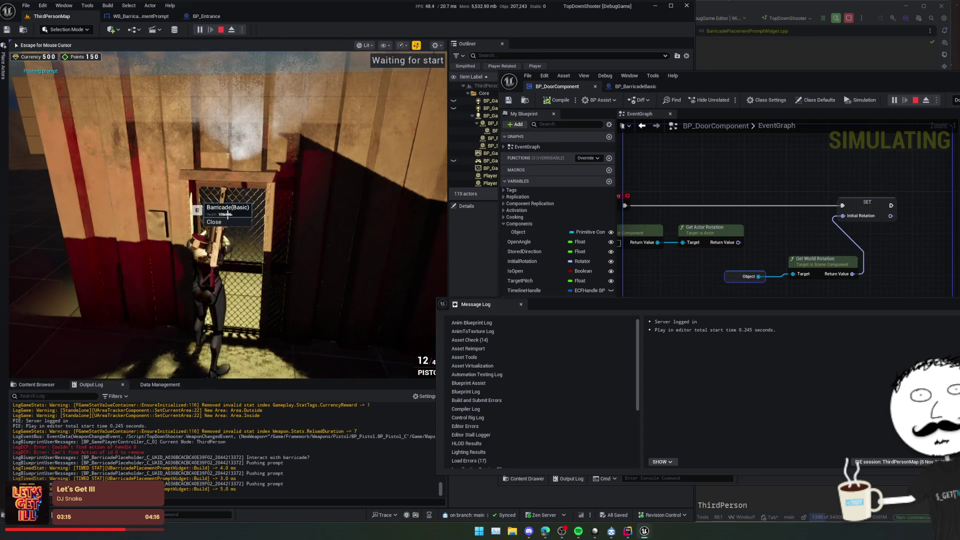
key(w)
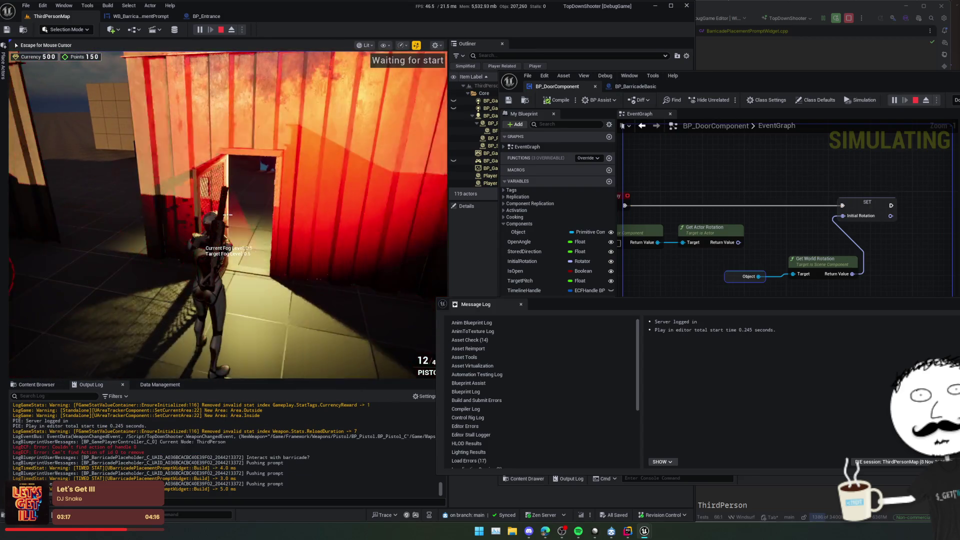
key(s)
key(e)
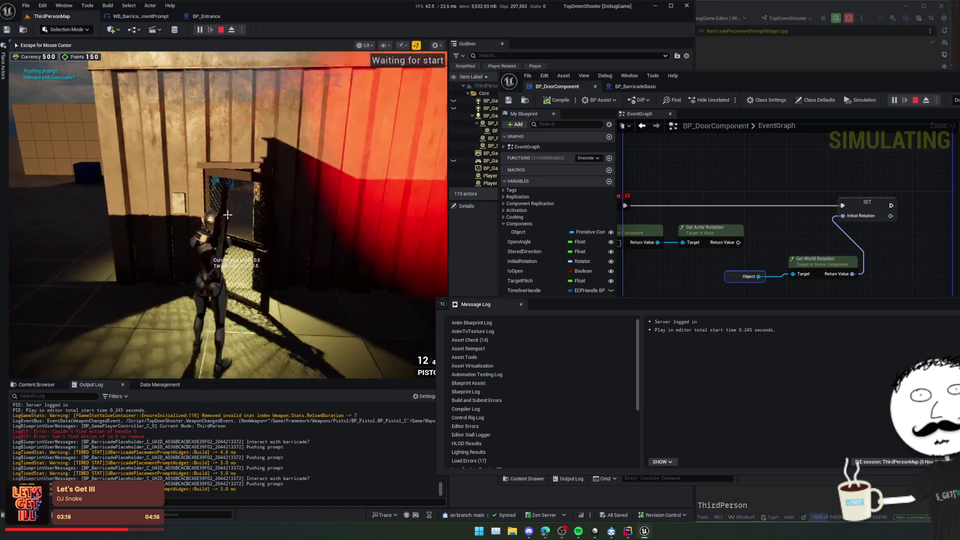
key(w)
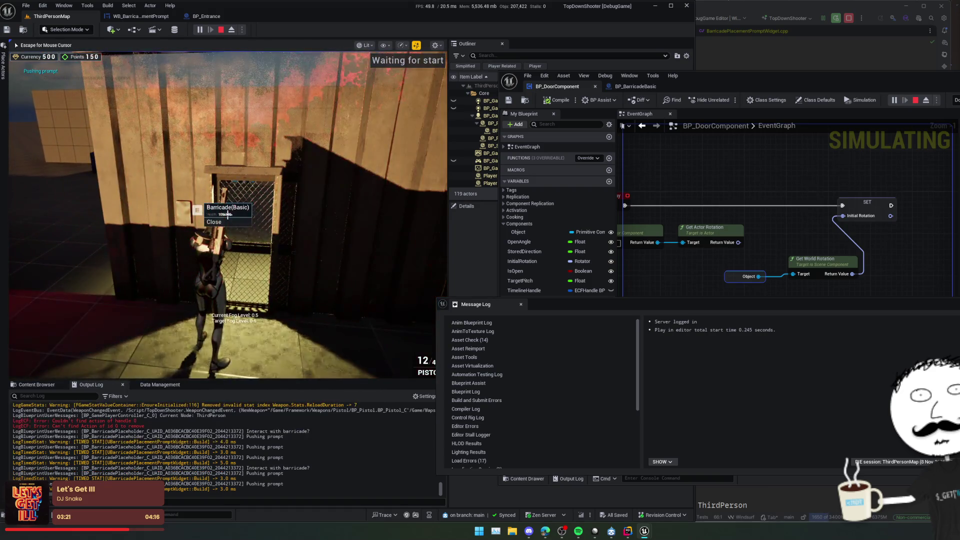
key(e)
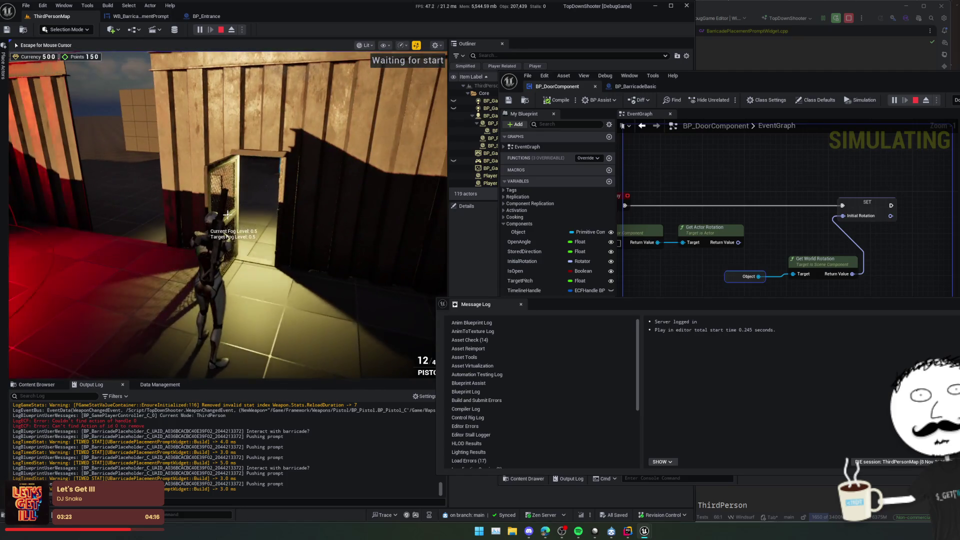
key(w)
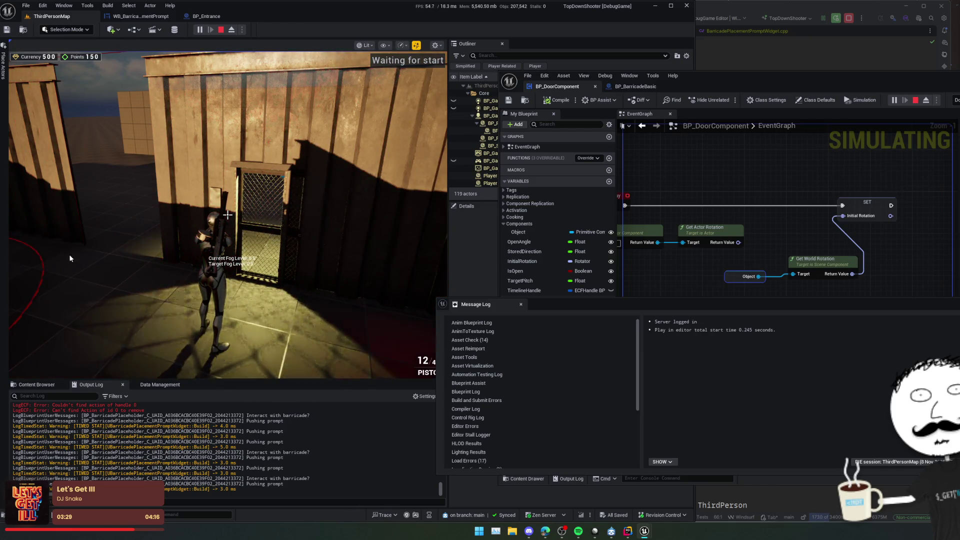
Bring BP_DoorComponent forward and pan to the location and Normalize nodes.
click(674, 241)
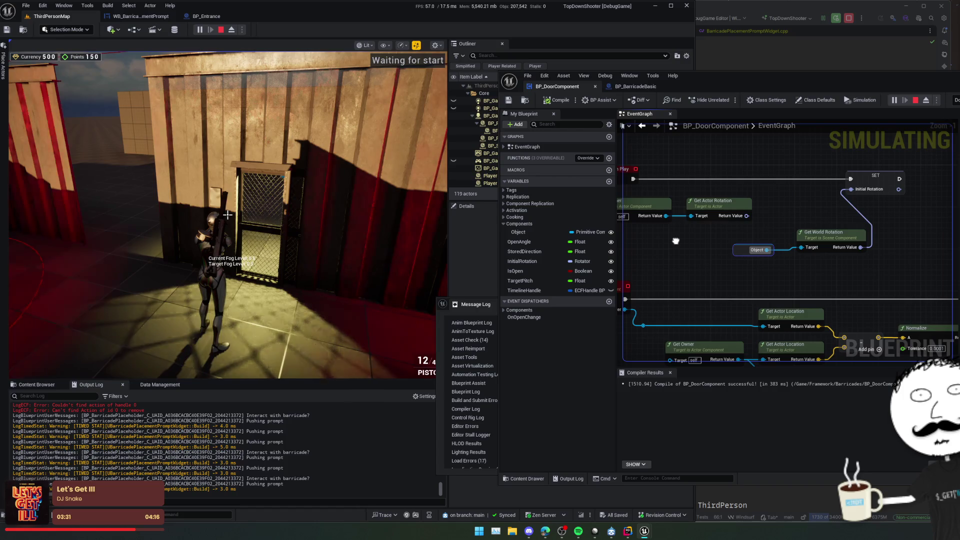
mouse_move(677, 240)
mouse_down()
mouse_move(698, 262)
mouse_move(732, 220)
mouse_move(773, 266)
mouse_move(707, 258)
mouse_up()
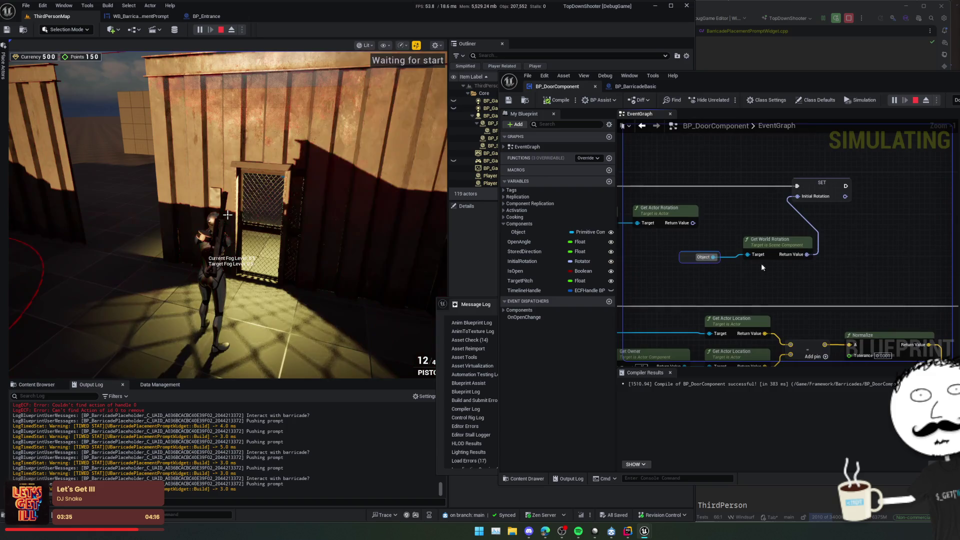
mouse_move(805, 259)
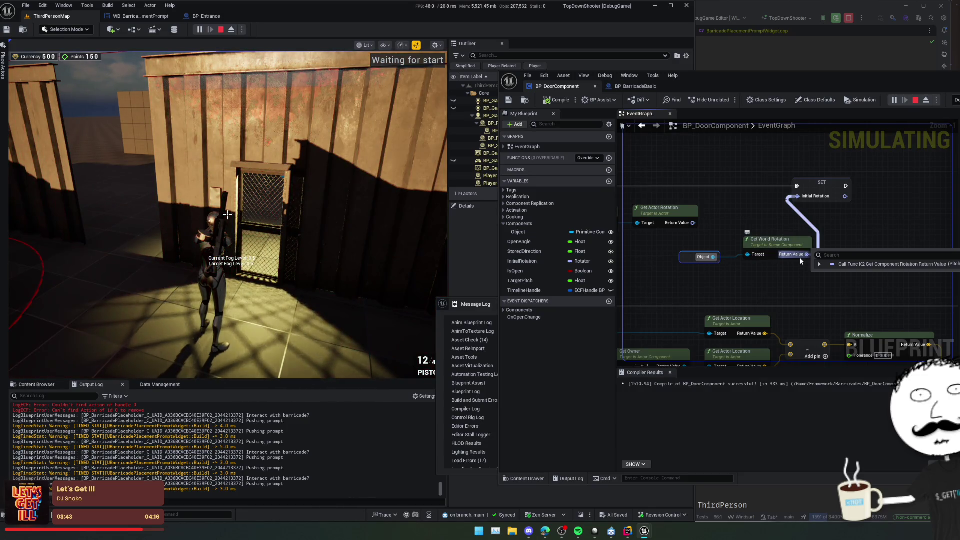
click(810, 275)
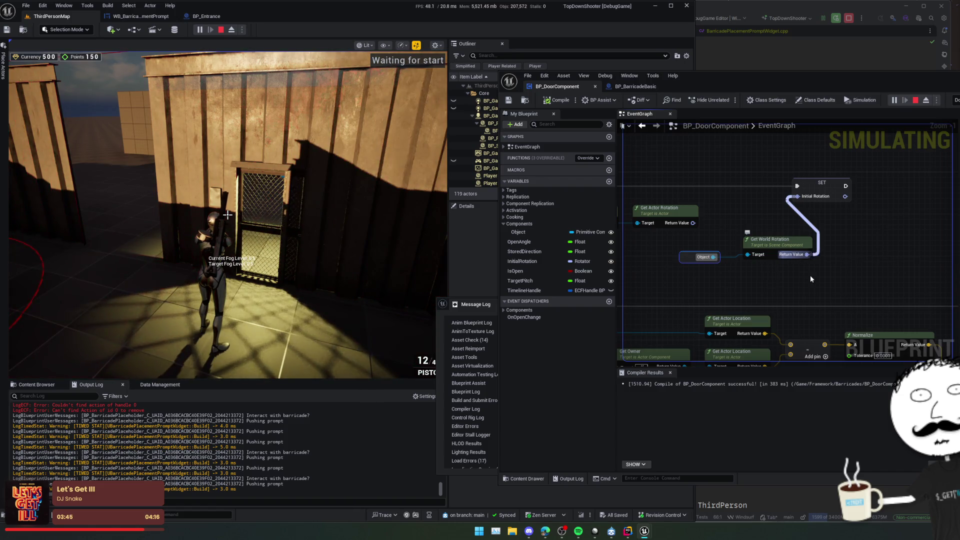
mouse_move(791, 278)
mouse_down()
mouse_move(837, 284)
mouse_move(780, 274)
mouse_move(806, 259)
mouse_move(855, 265)
mouse_move(837, 272)
mouse_move(824, 302)
mouse_move(739, 267)
mouse_move(825, 272)
mouse_move(739, 299)
mouse_move(761, 292)
mouse_up()
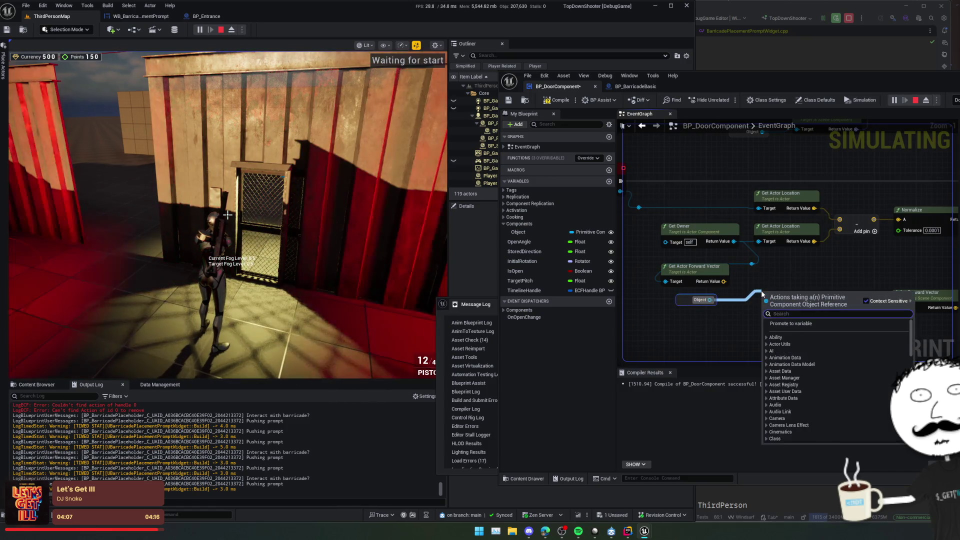
Add a Get World Location node for Object and wire its Return Value into the Add node.
text(get location)
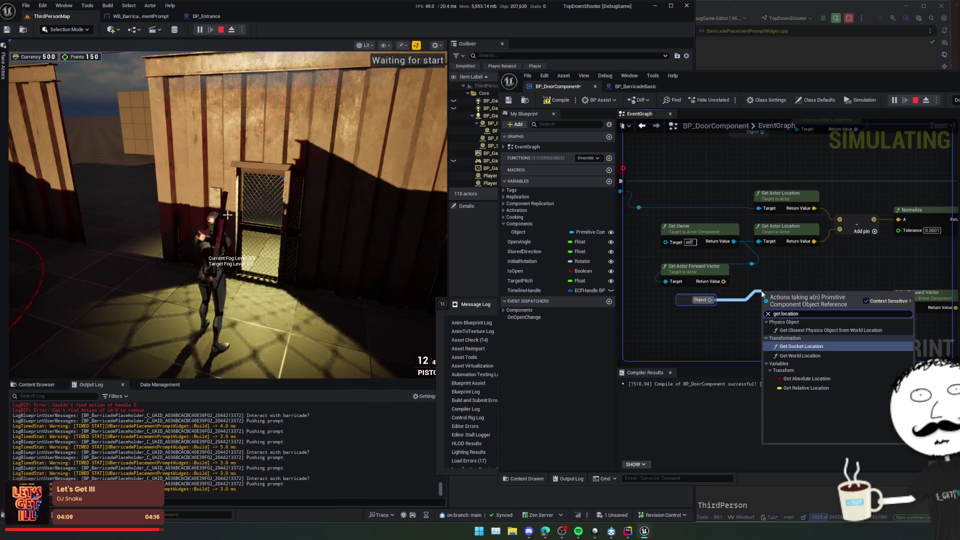
click(800, 355)
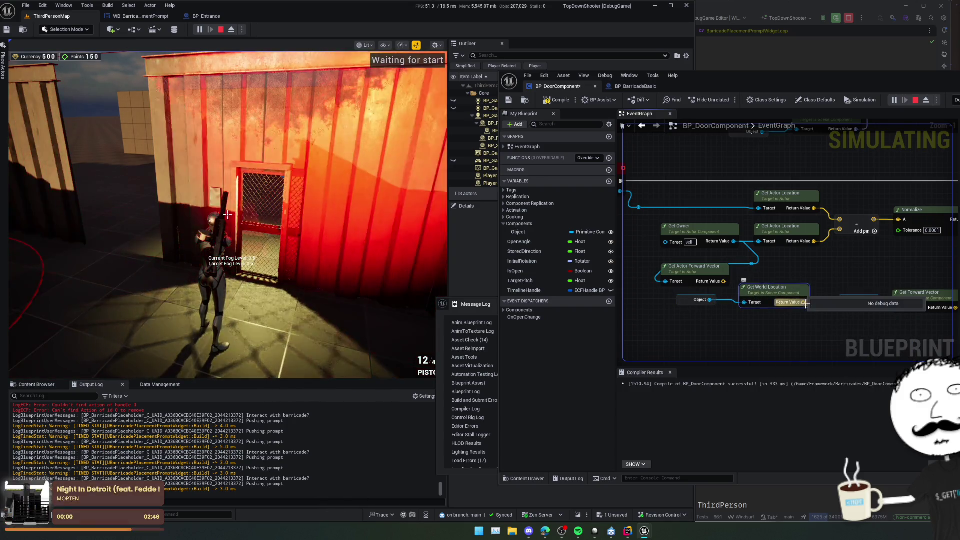
drag(803, 302, 770, 243)
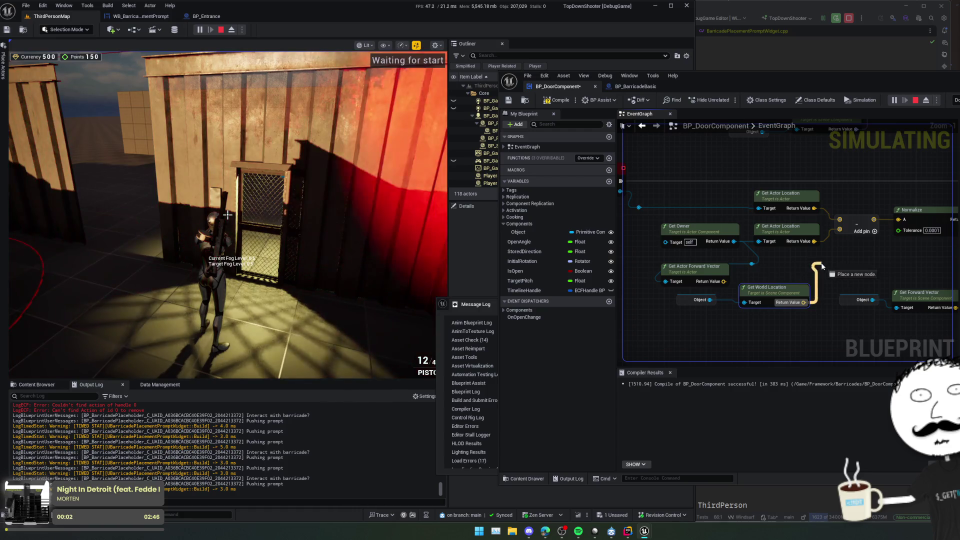
drag(822, 266, 828, 261)
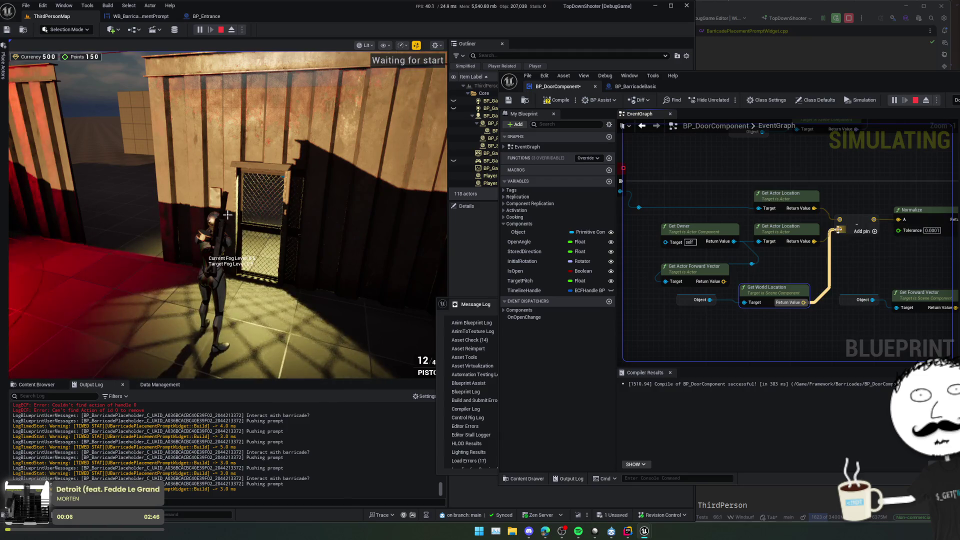
drag(838, 229, 839, 230)
Save, restart play with Alt+P, and open then close the barricade door at its prompt.
key(ctrl+s)
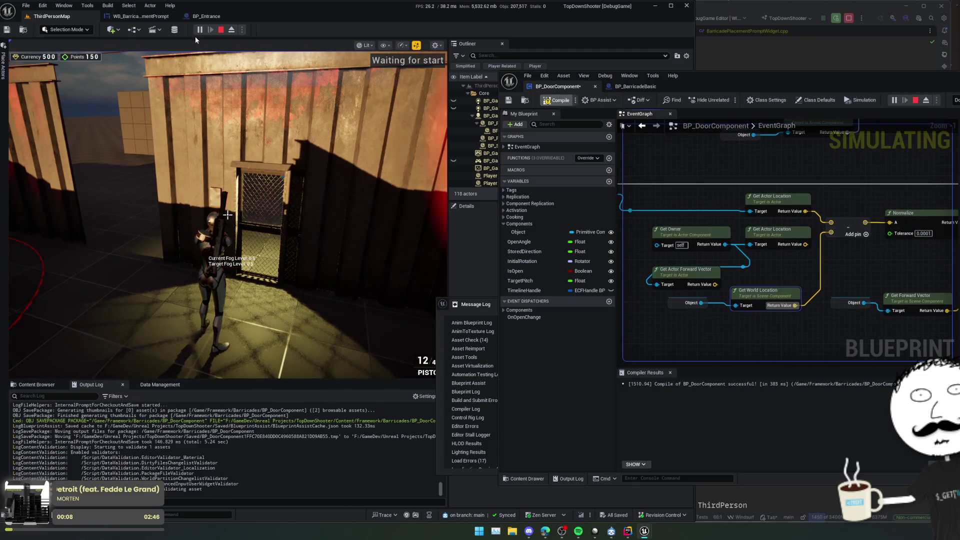
key(Escape)
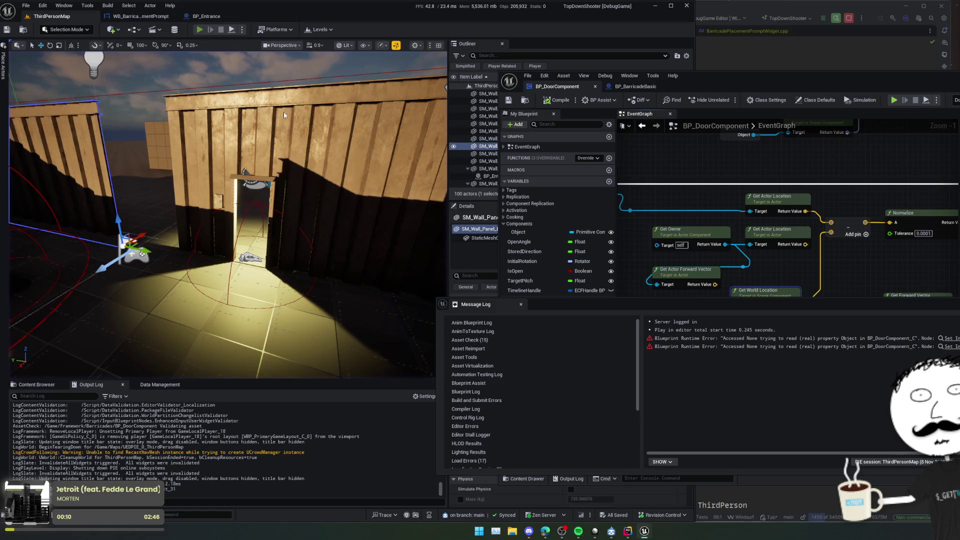
key(alt+p)
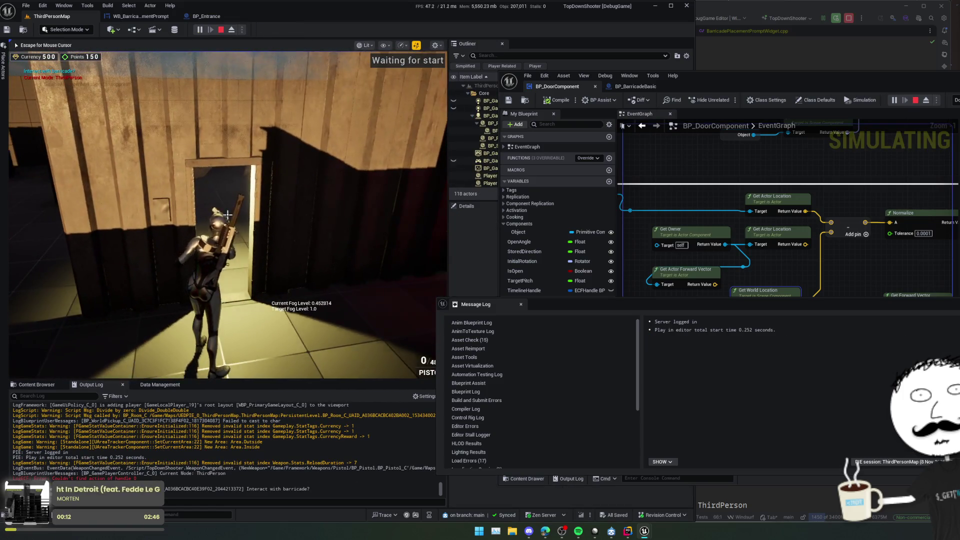
key(w)
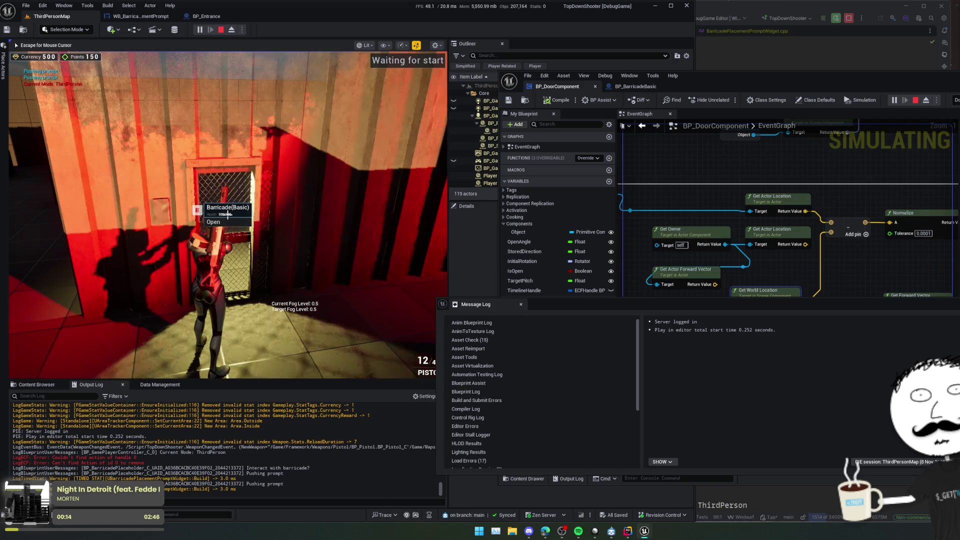
key(e)
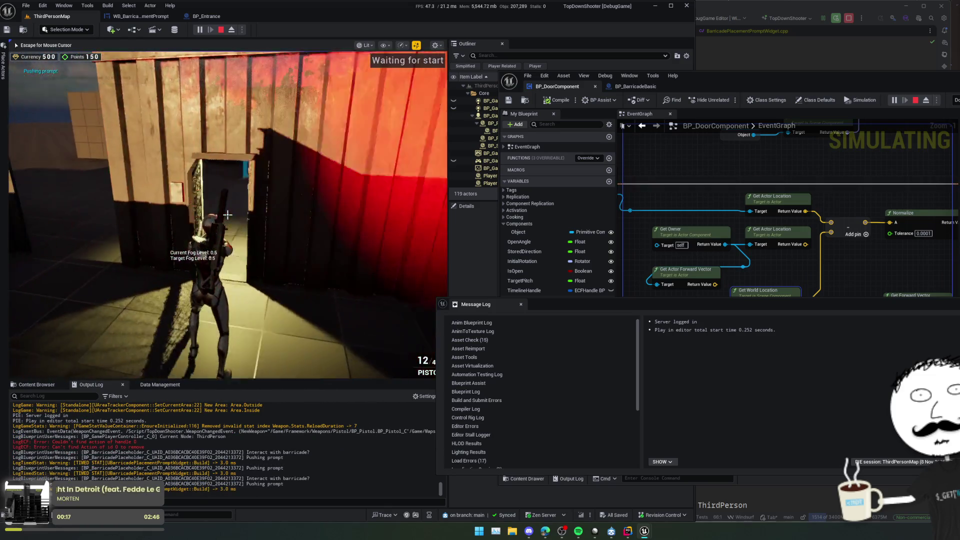
key(e)
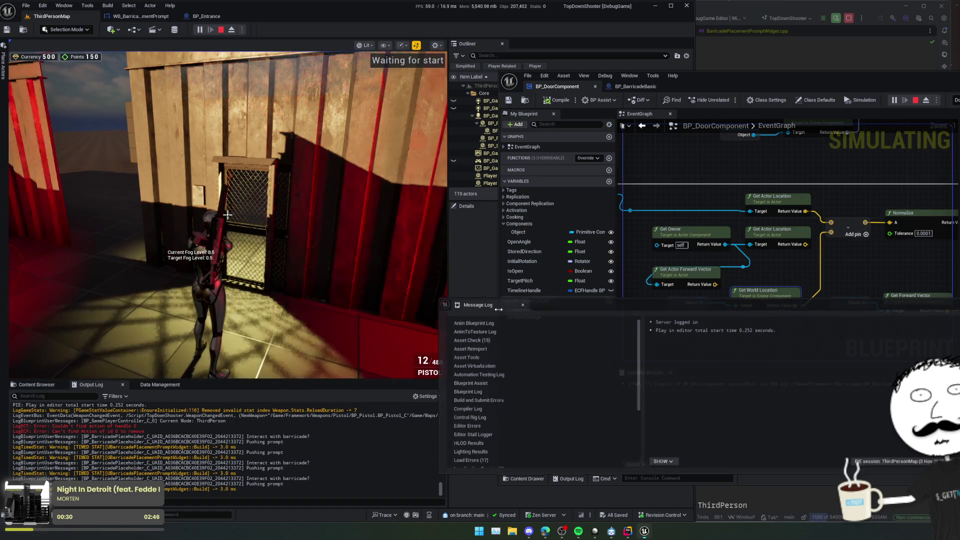
Delete the Get World Location and Object nodes feeding the Add node.
click(686, 309)
mouse_move(713, 295)
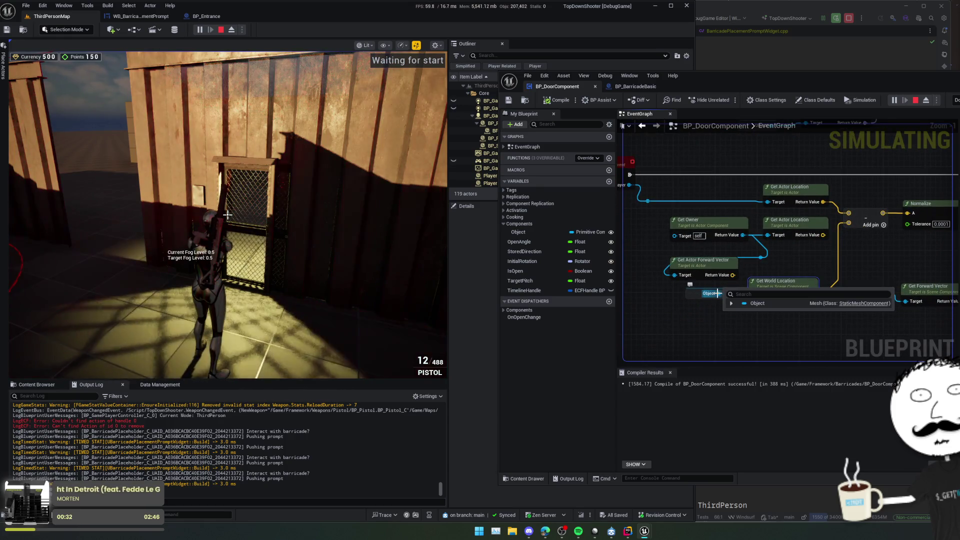
drag(771, 320, 742, 296)
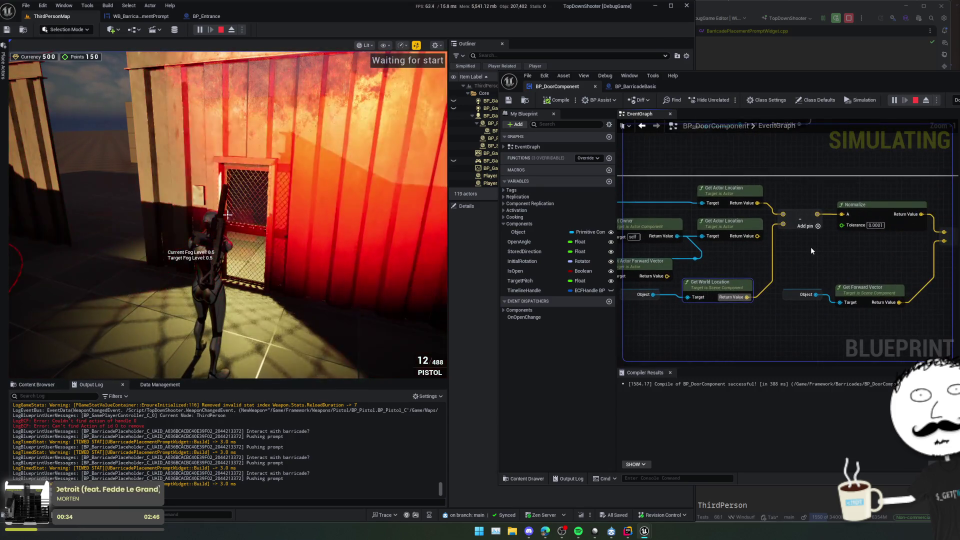
mouse_move(811, 247)
mouse_down()
mouse_move(831, 274)
mouse_move(814, 188)
mouse_up()
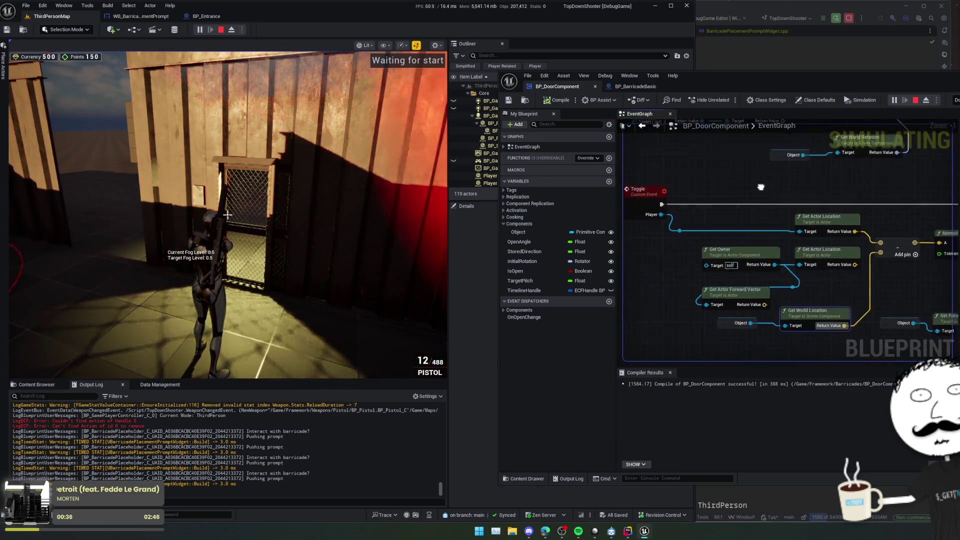
mouse_move(798, 317)
mouse_down()
mouse_move(838, 243)
mouse_move(809, 259)
mouse_move(829, 231)
mouse_move(807, 255)
mouse_move(762, 267)
mouse_up()
key(Delete)
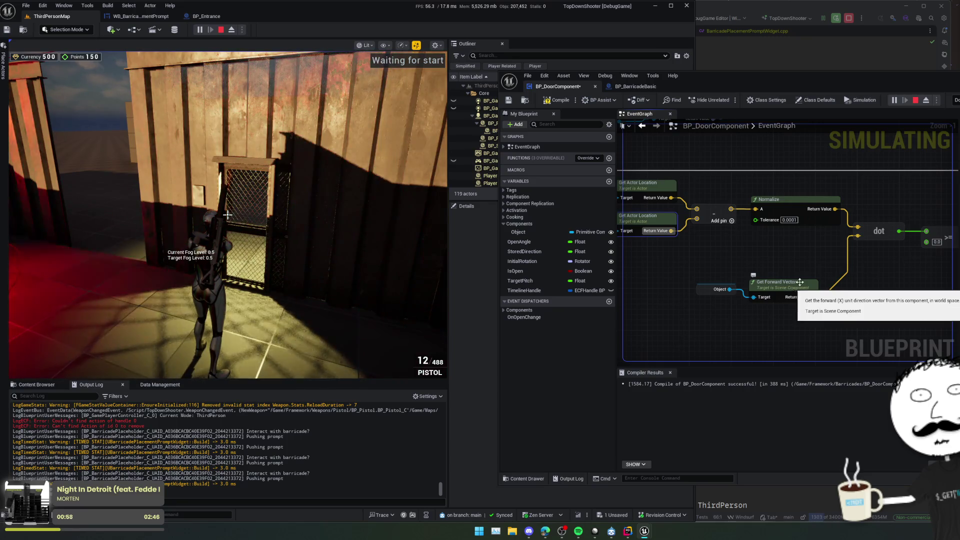
Pan through the dot product, Select Float, Stored Direction and Target Pitch nodes.
mouse_move(791, 287)
mouse_down()
mouse_move(749, 279)
mouse_move(749, 290)
mouse_move(872, 307)
mouse_move(856, 315)
mouse_move(890, 310)
mouse_up()
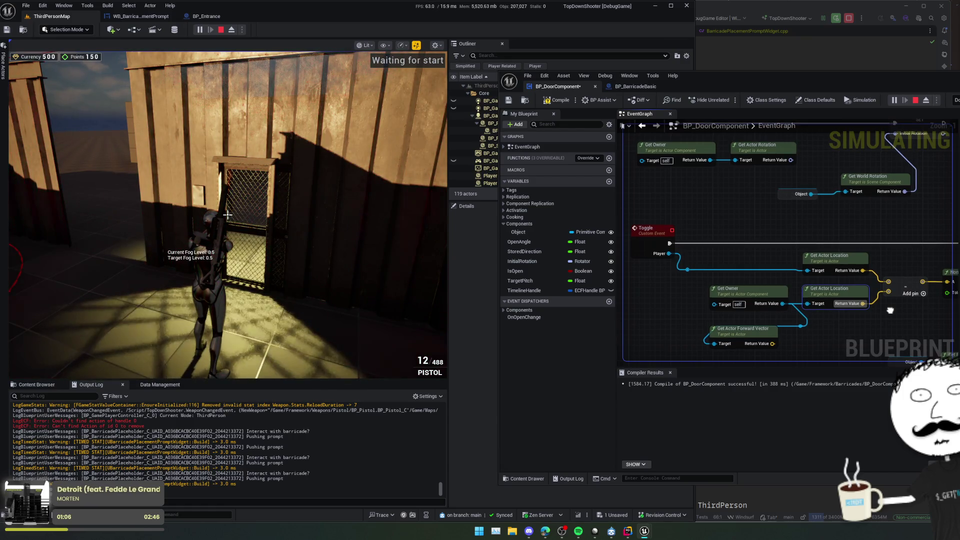
drag(890, 310, 687, 279)
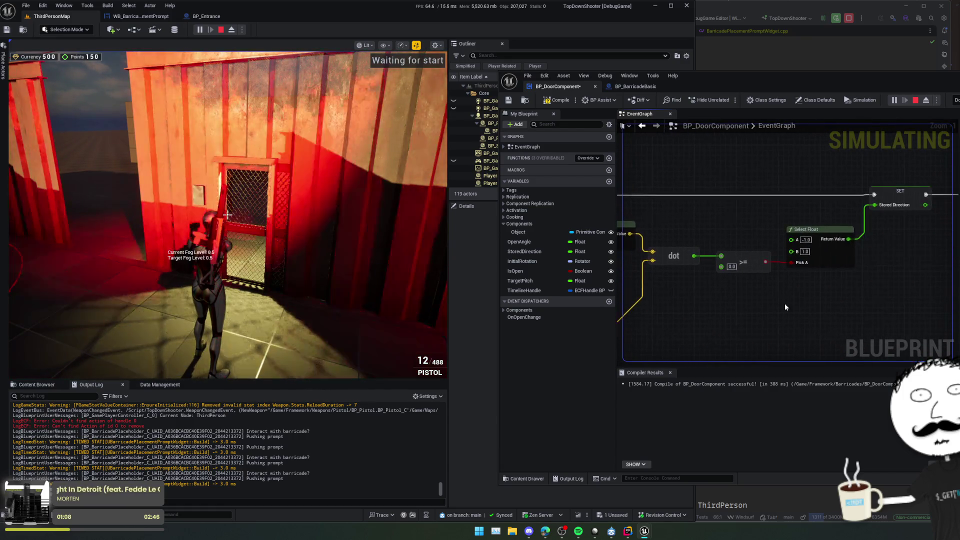
mouse_move(785, 307)
mouse_down()
mouse_move(741, 306)
mouse_move(763, 293)
mouse_move(699, 242)
mouse_move(655, 231)
mouse_move(739, 268)
mouse_move(911, 313)
mouse_move(758, 310)
mouse_up()
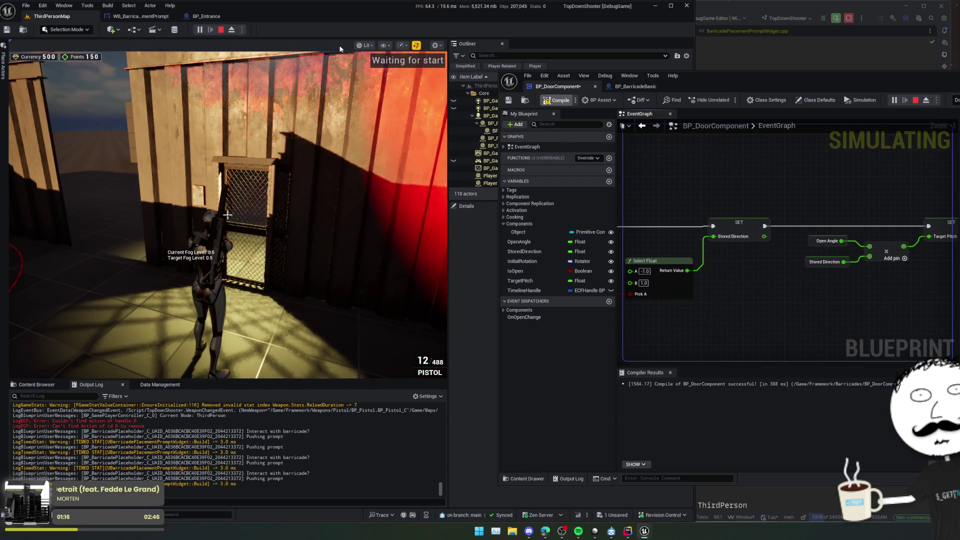
Restart the play session, walk to the barricade, close its gate, and return to the Blueprint editor.
click(221, 30)
click(200, 29)
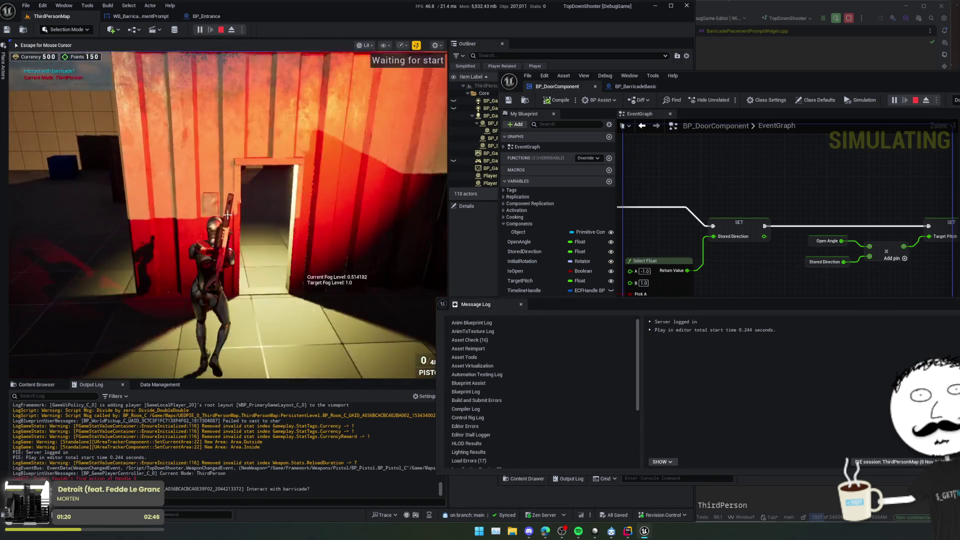
key(w)
key(e)
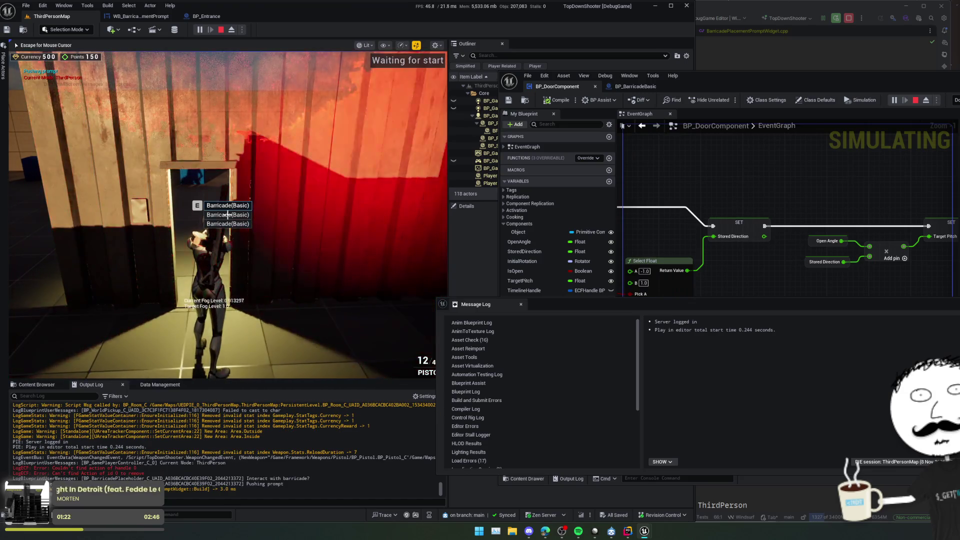
key(e)
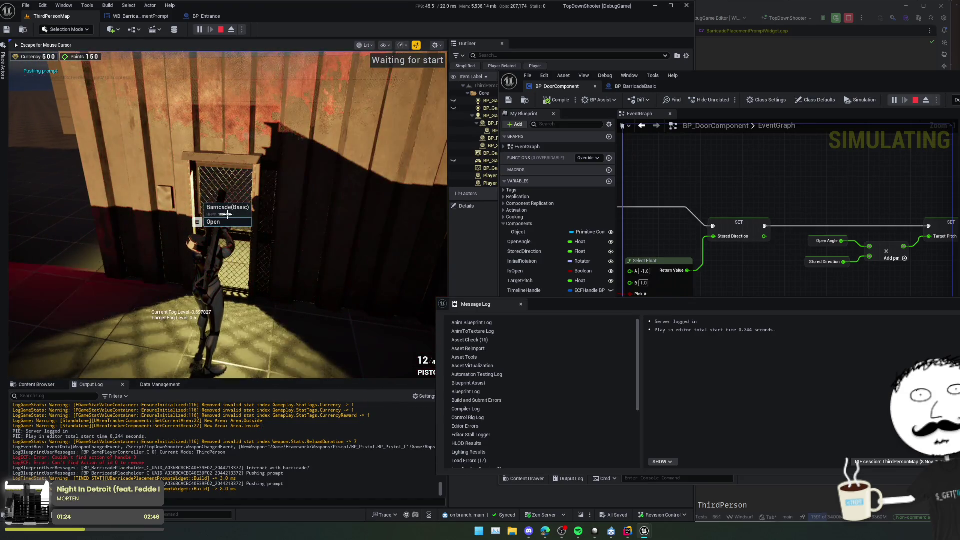
key(e)
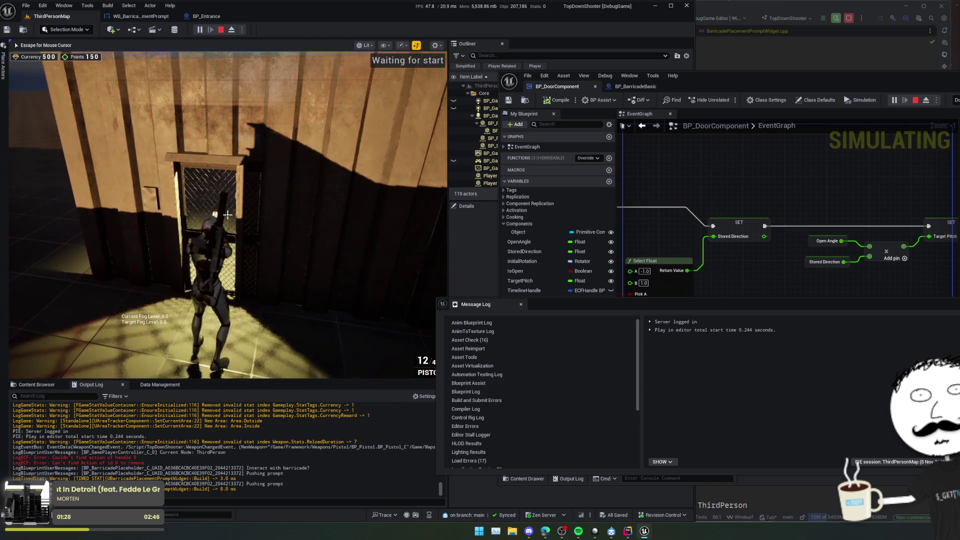
click(784, 272)
Compile BP_DoorComponent, then navigate the EventGraph past the Flip Flop and timeline nodes to OnRotTick.
key(F7)
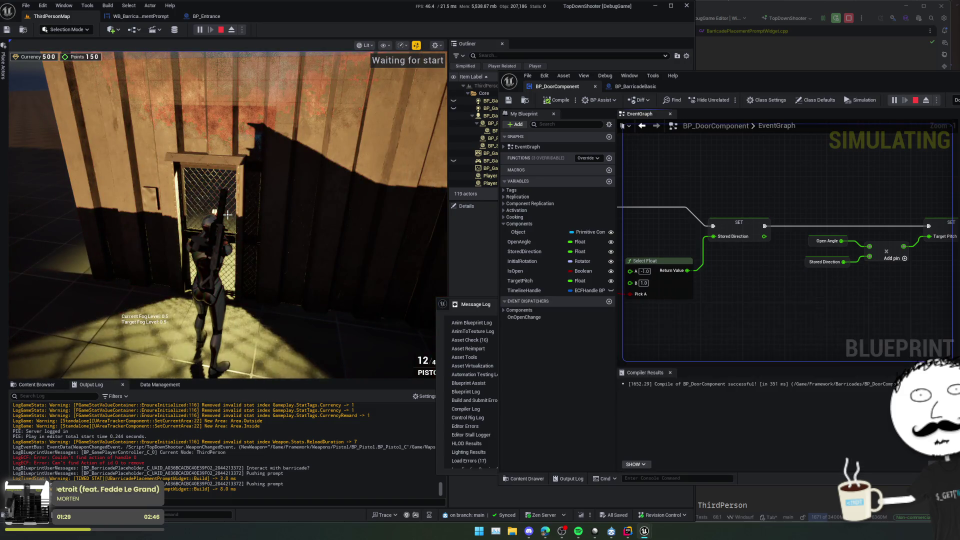
scroll(818, 265, down, 1)
mouse_move(818, 265)
mouse_down()
mouse_move(718, 258)
mouse_move(632, 231)
mouse_up()
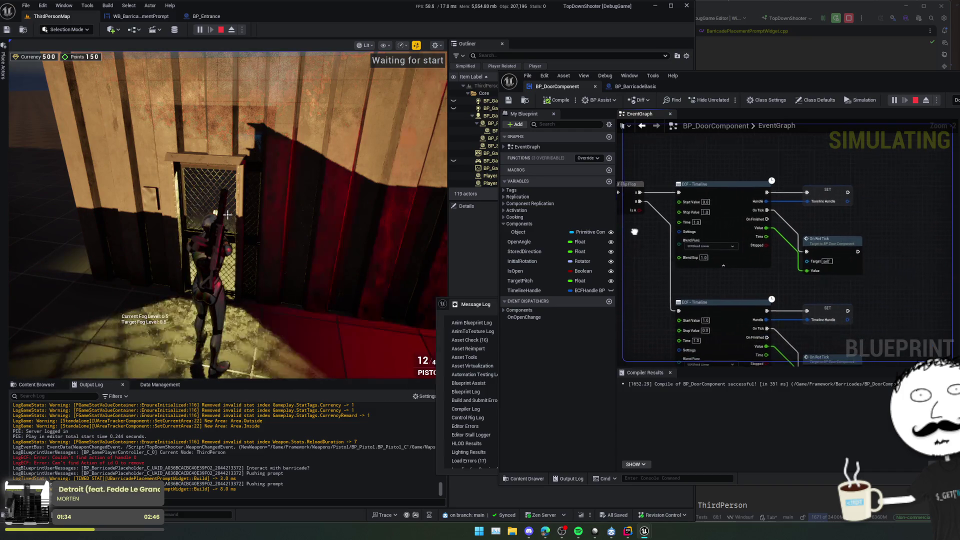
mouse_move(855, 234)
mouse_down()
mouse_move(847, 227)
mouse_move(842, 241)
mouse_move(877, 246)
mouse_up()
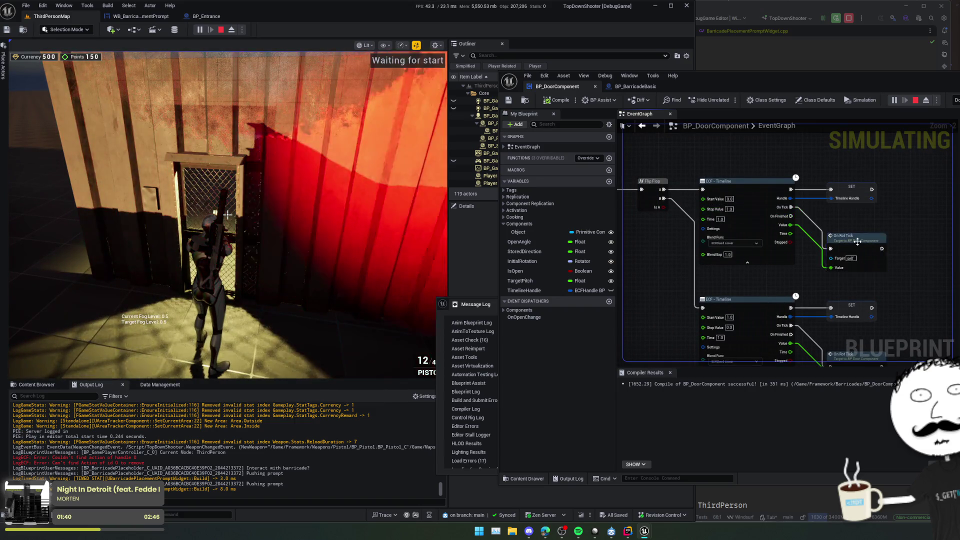
double_click(856, 242)
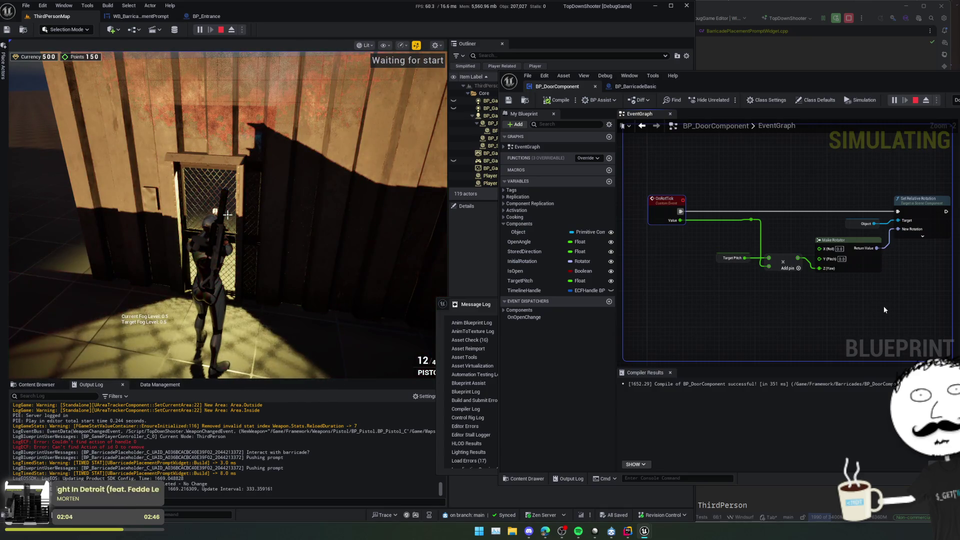
drag(883, 295, 876, 312)
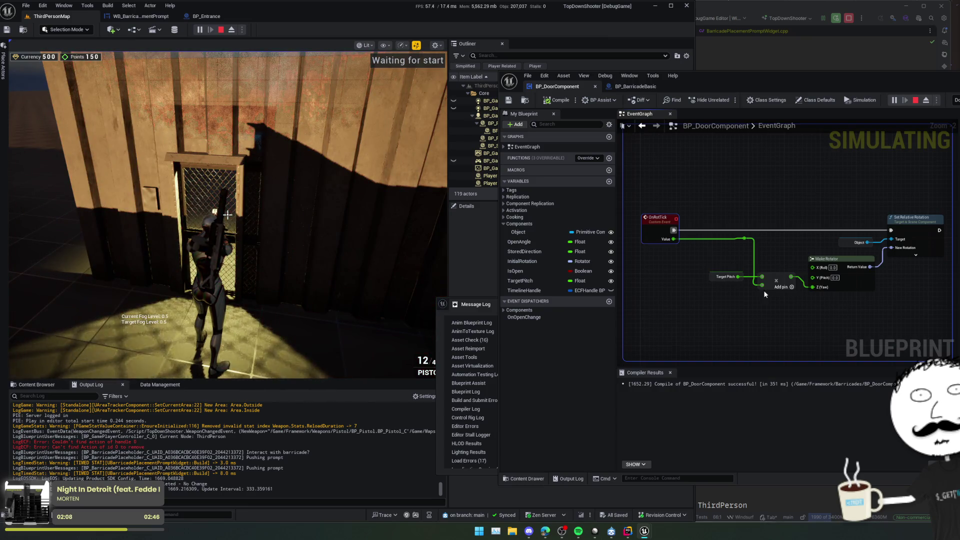
mouse_move(763, 286)
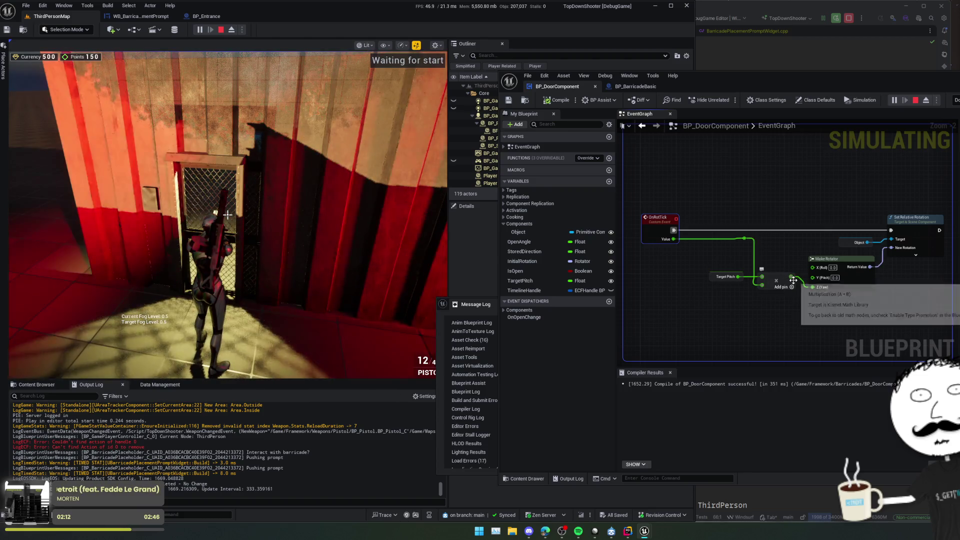
mouse_move(792, 282)
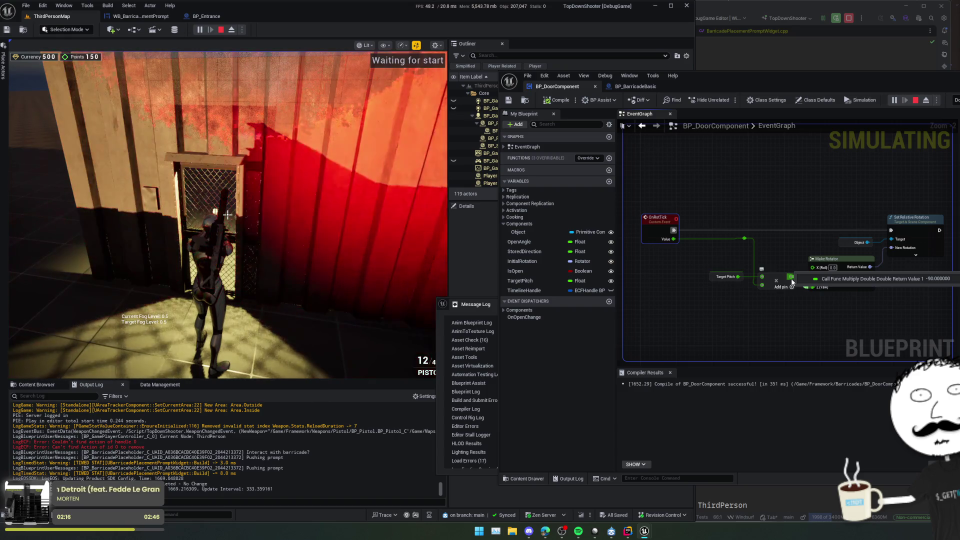
mouse_move(837, 211)
mouse_down()
mouse_move(800, 250)
mouse_move(785, 313)
mouse_move(740, 323)
mouse_move(785, 290)
mouse_up()
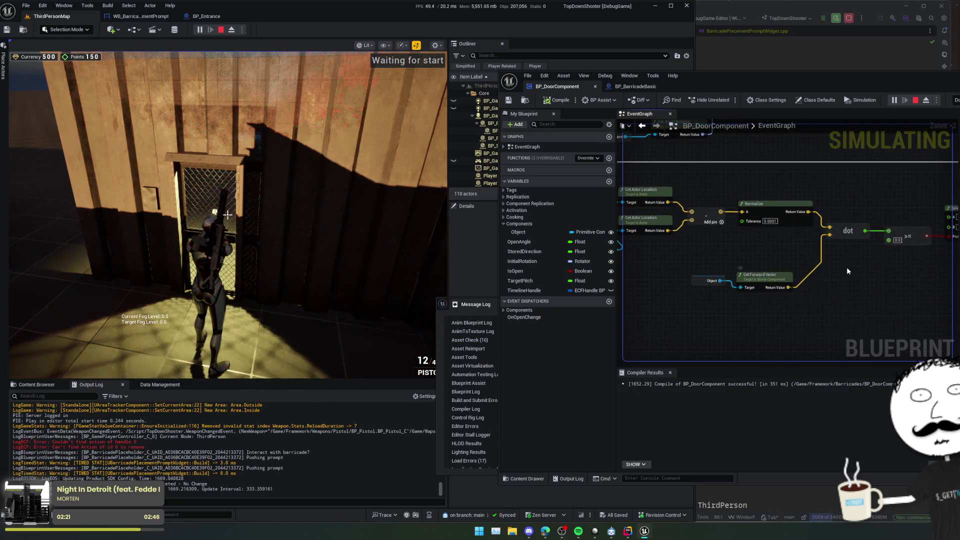
Pan the EventGraph to the Select Float node and the Stored Direction setter.
mouse_move(847, 271)
mouse_down()
mouse_move(713, 289)
mouse_move(756, 312)
mouse_up()
drag(814, 269, 800, 295)
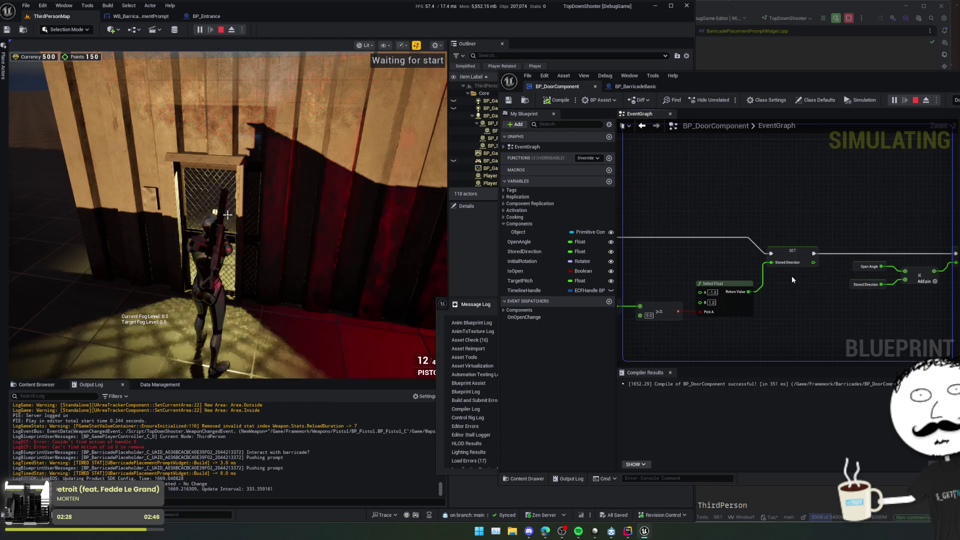
mouse_move(797, 264)
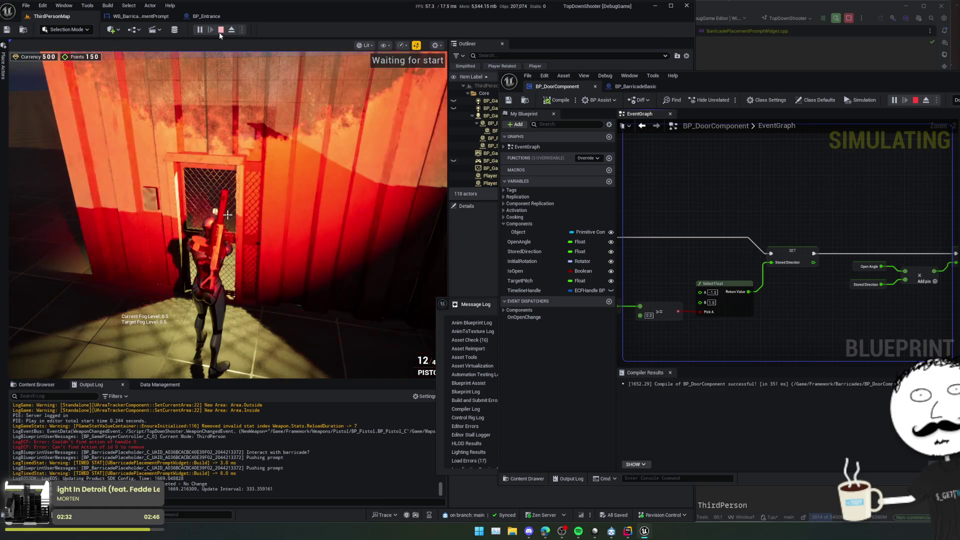
Restart the play session in third-person, release the mouse, and view the Normalize and dot nodes.
click(221, 30)
click(200, 29)
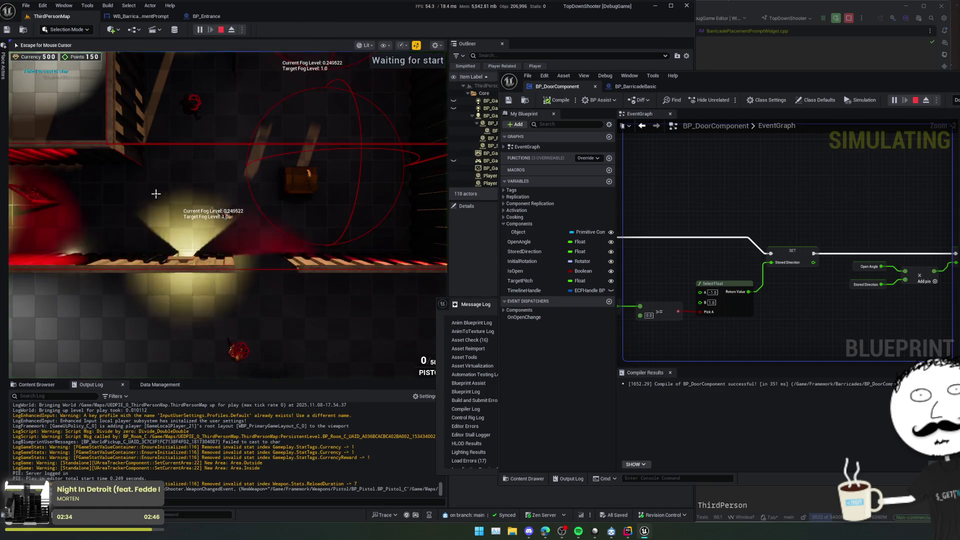
key(w)
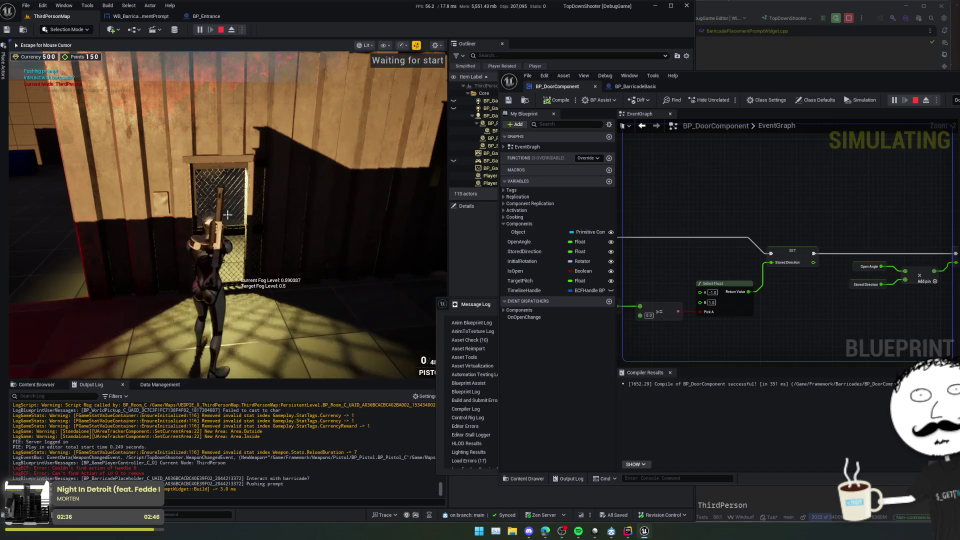
key(Escape)
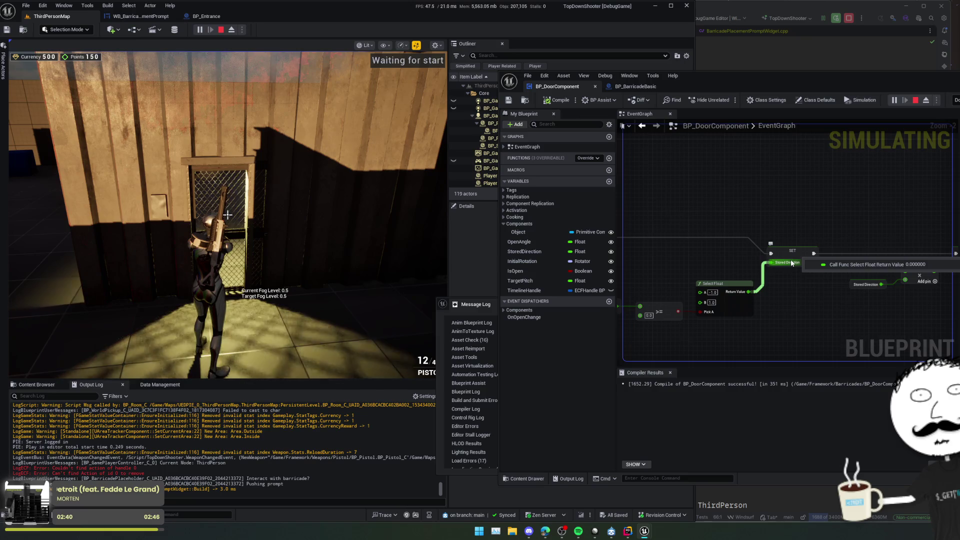
mouse_move(625, 272)
mouse_down()
mouse_move(802, 254)
mouse_move(790, 313)
mouse_move(822, 333)
mouse_up()
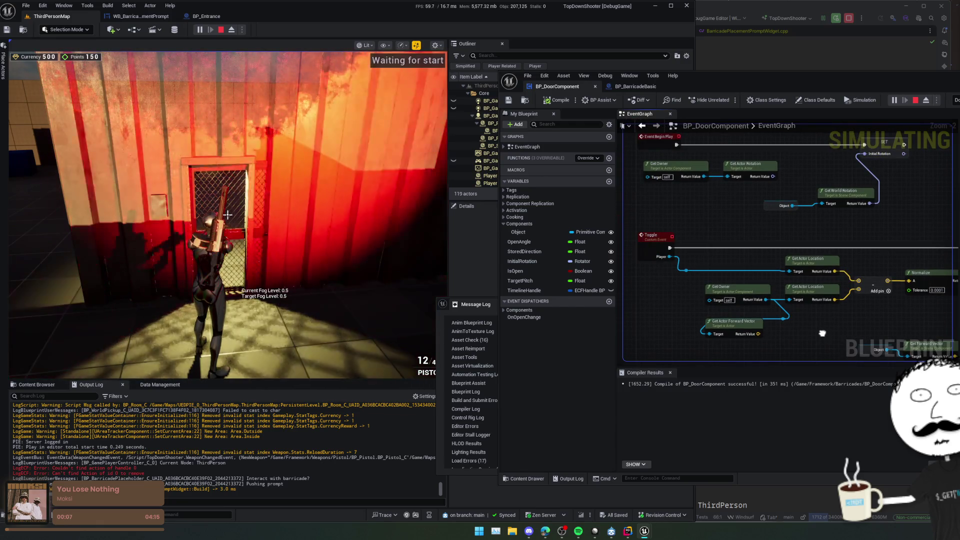
Return to the game, walk up to the barricade, and interact to open it.
mouse_move(822, 333)
mouse_down()
mouse_move(745, 319)
mouse_move(783, 317)
mouse_up()
click(284, 261)
key(w)
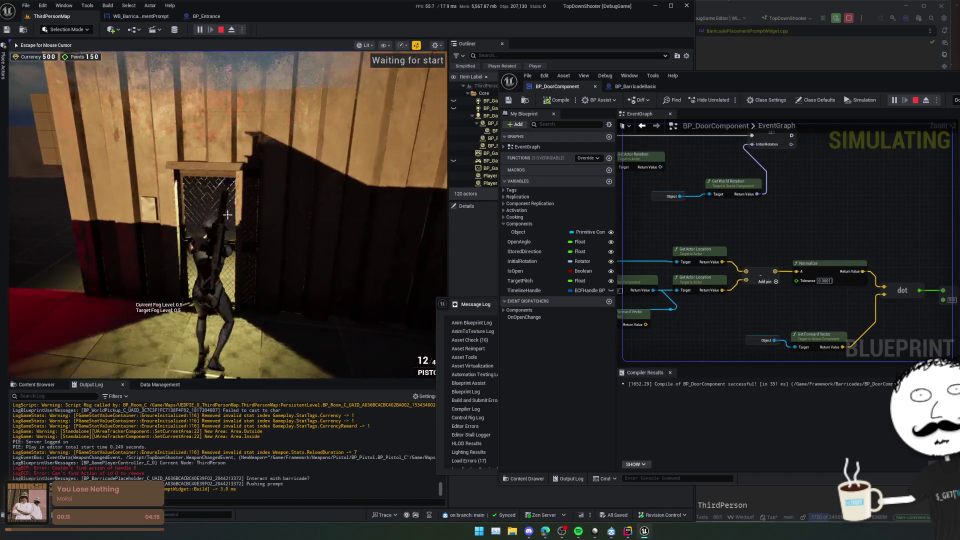
key(e)
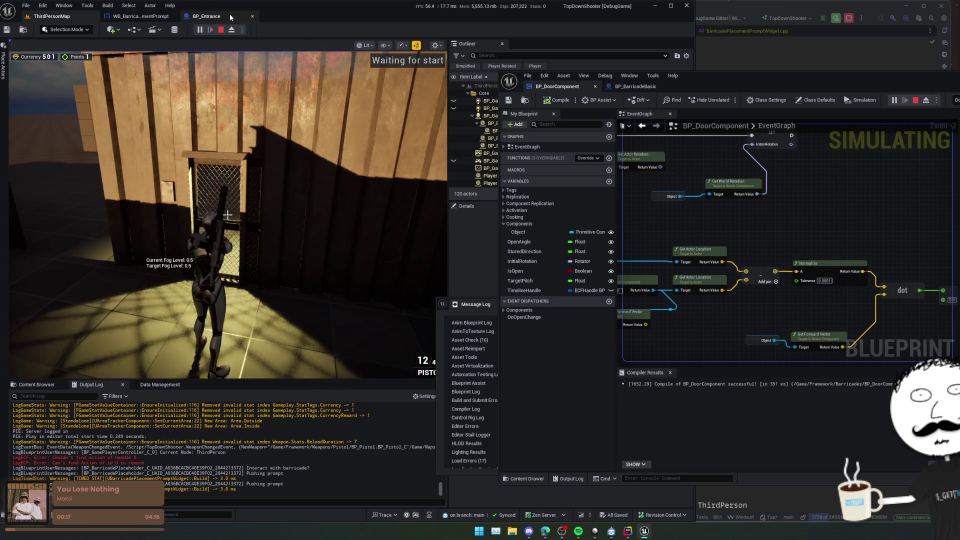
Eject from play, select the placed barricade, and show its Mesh component properties in Details.
click(231, 29)
click(292, 171)
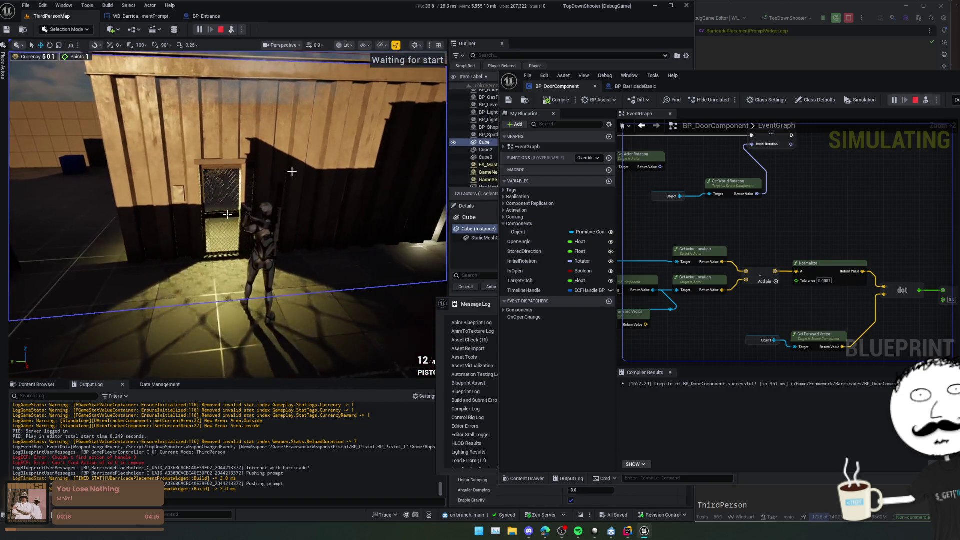
click(453, 143)
click(216, 184)
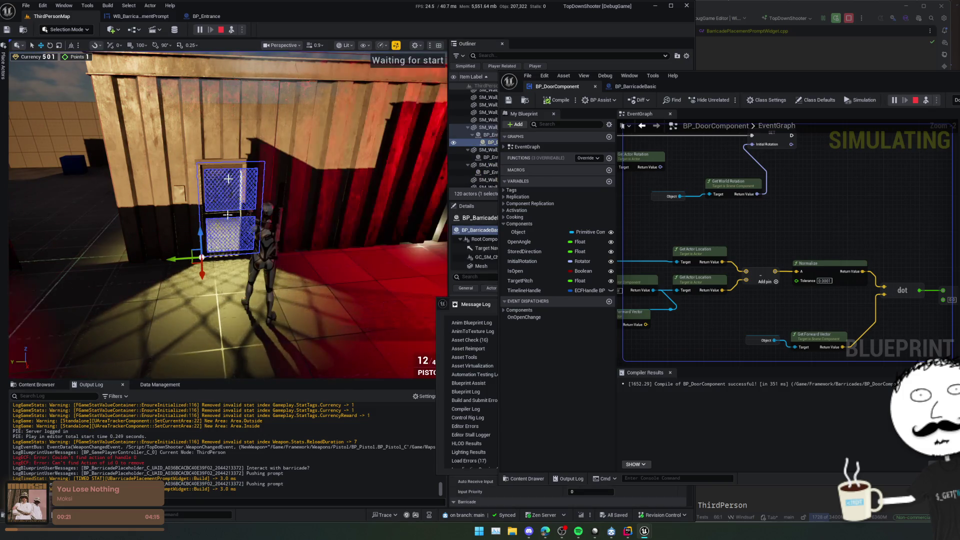
drag(784, 82, 928, 82)
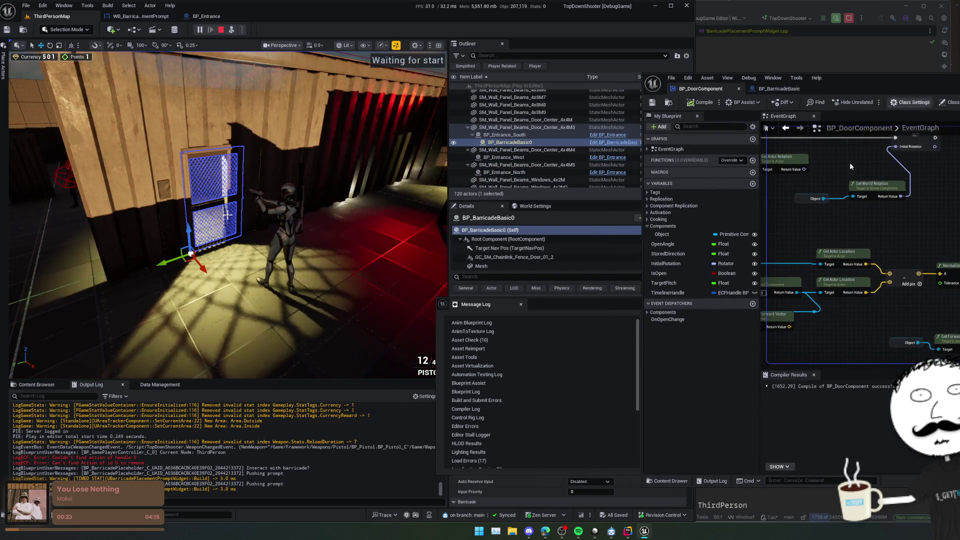
click(500, 306)
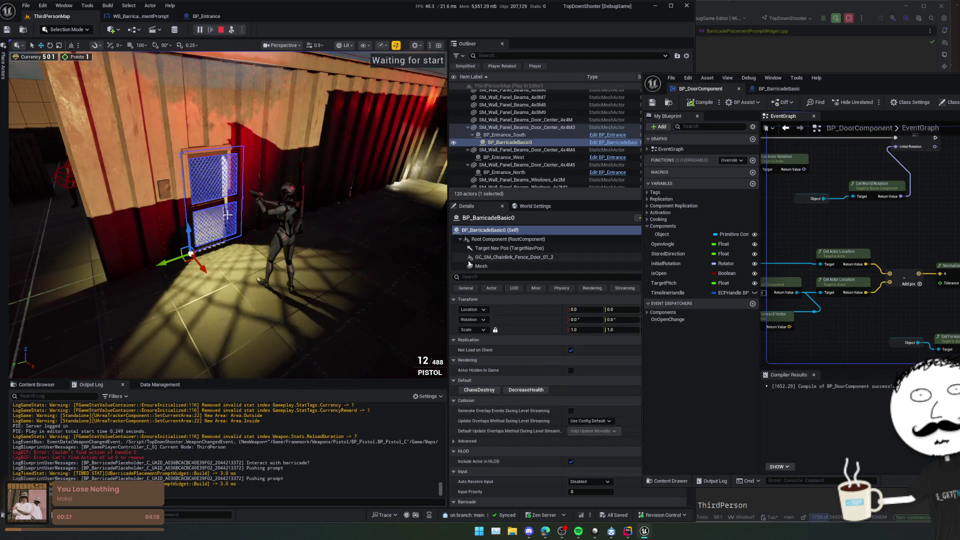
scroll(505, 247, down, 1)
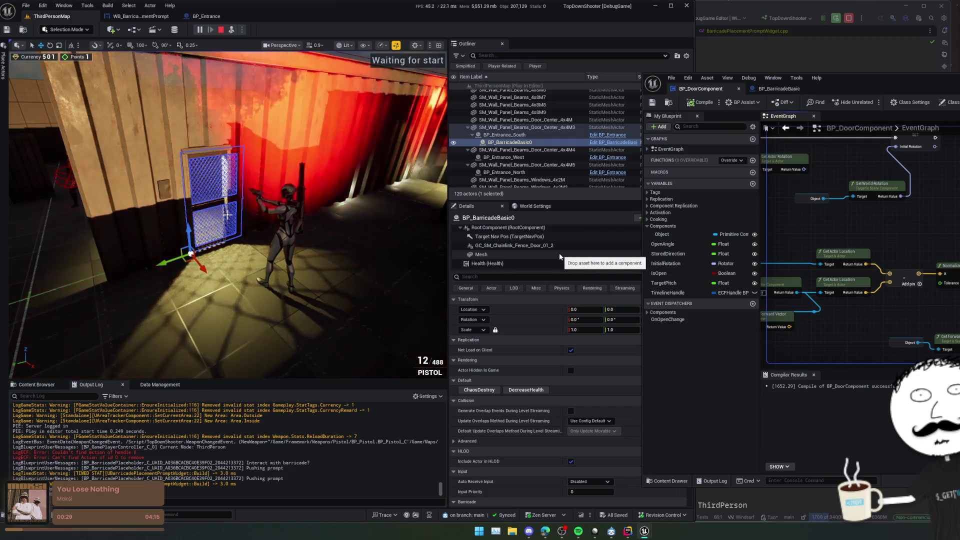
click(559, 254)
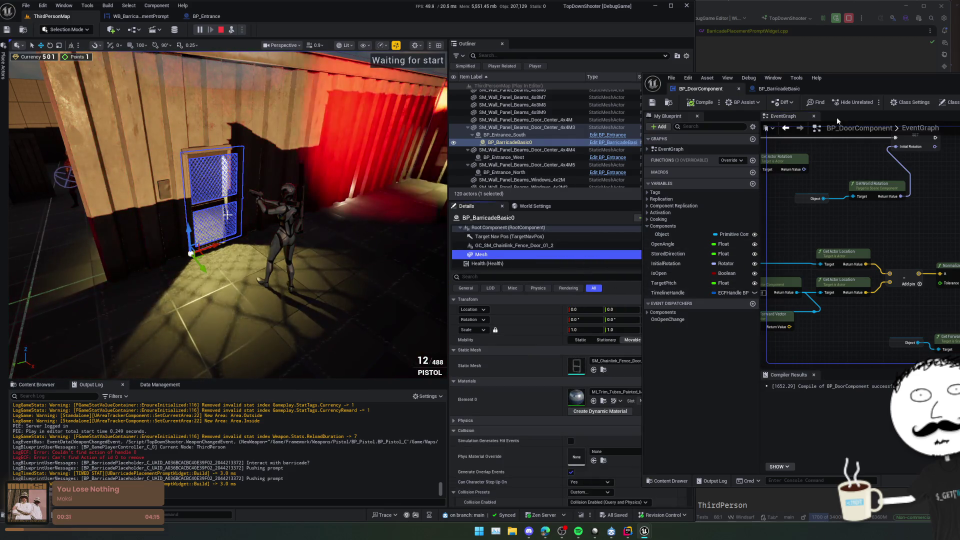
Inspect the InitialRotation, StoredDirection and OpenAngle variables in BP_DoorComponent.
mouse_move(868, 90)
mouse_down()
mouse_move(954, 87)
mouse_move(897, 81)
mouse_up()
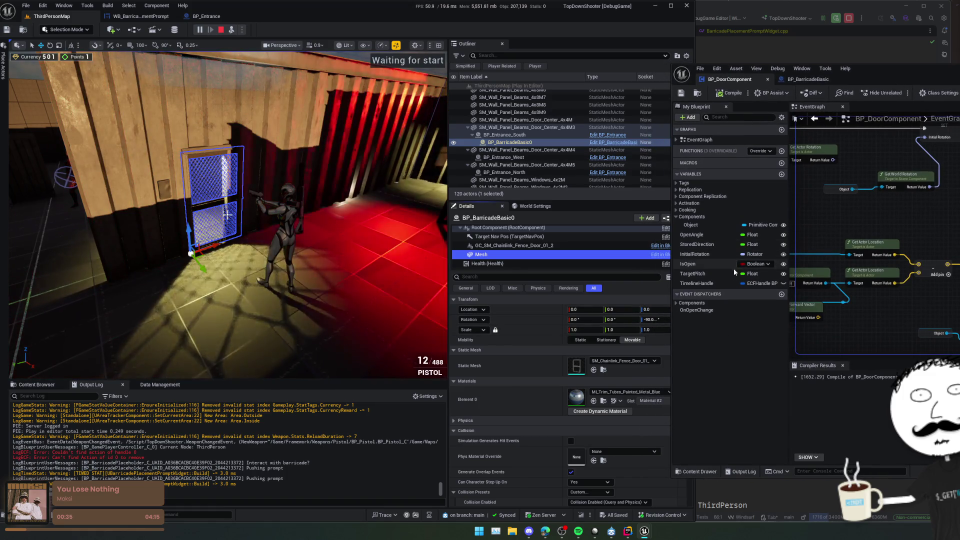
click(708, 256)
click(704, 247)
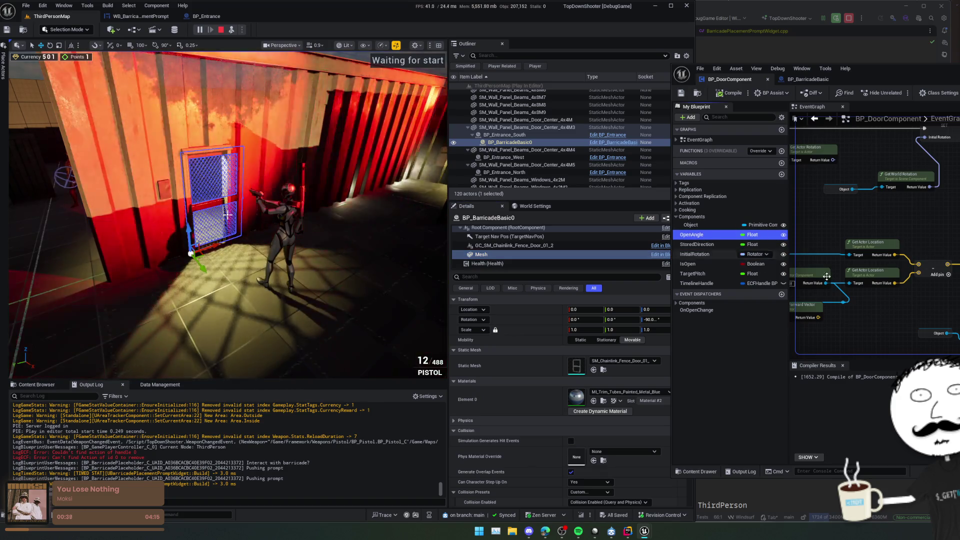
click(700, 235)
drag(788, 235, 775, 235)
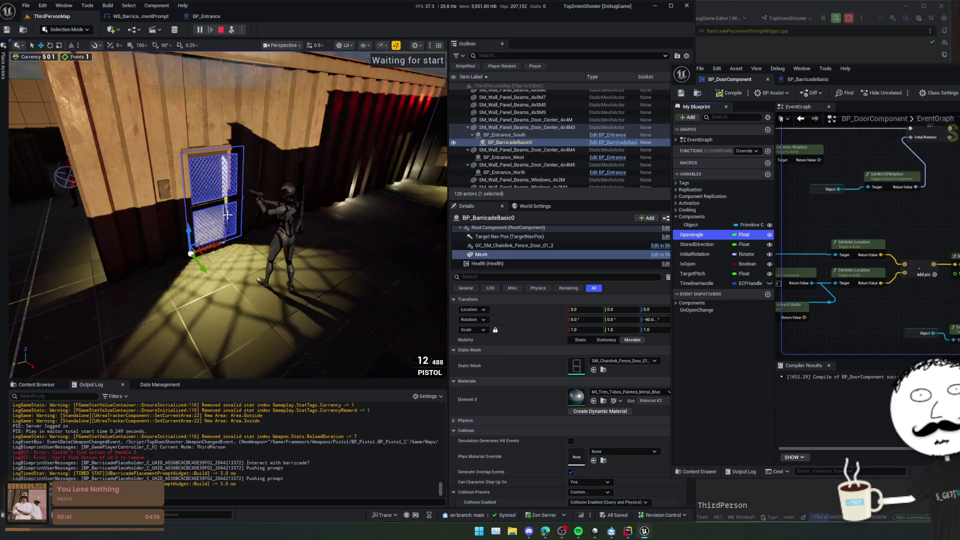
drag(874, 68, 775, 24)
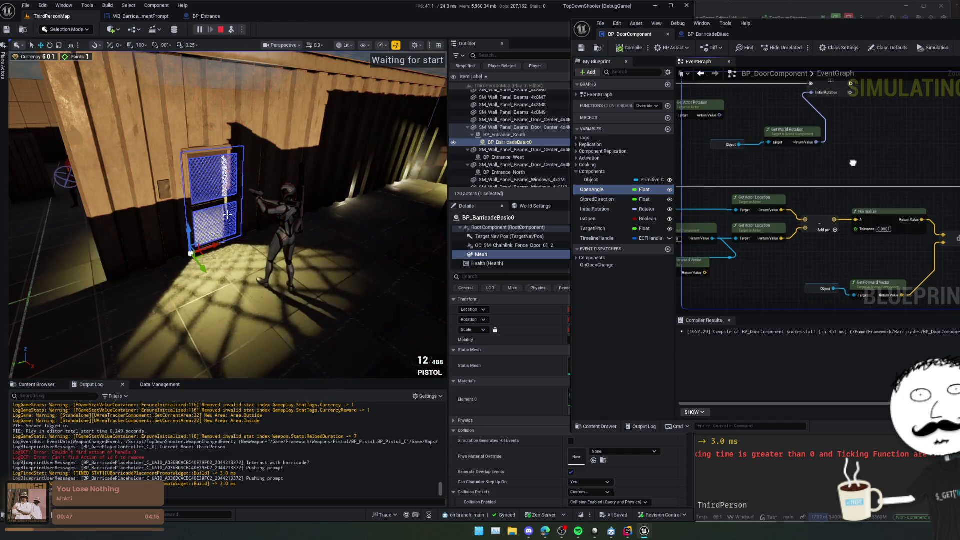
right_click(883, 180)
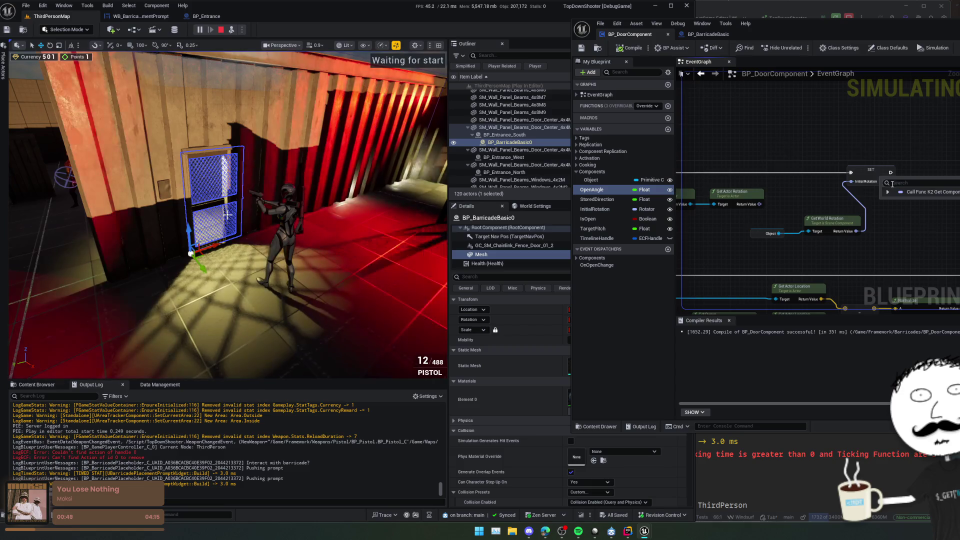
drag(892, 183, 850, 179)
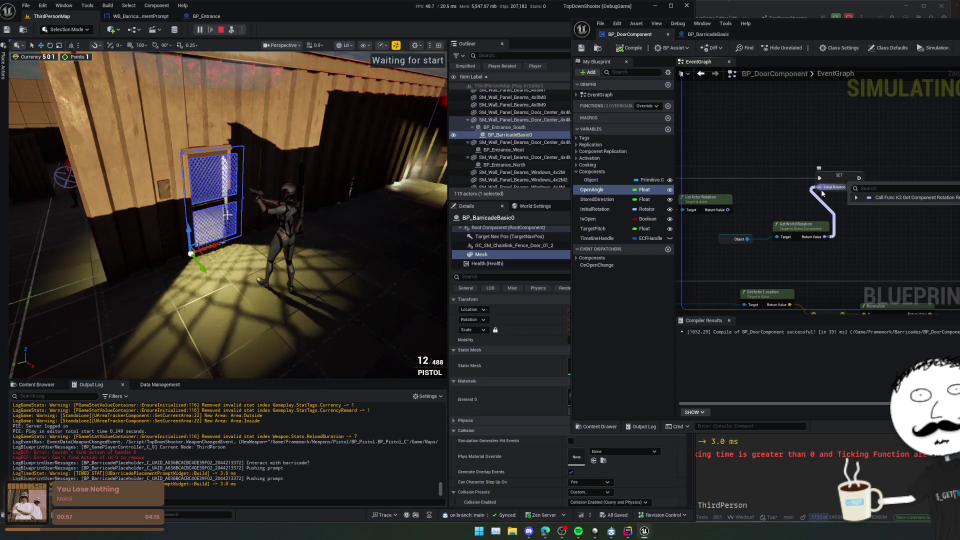
drag(810, 236, 881, 265)
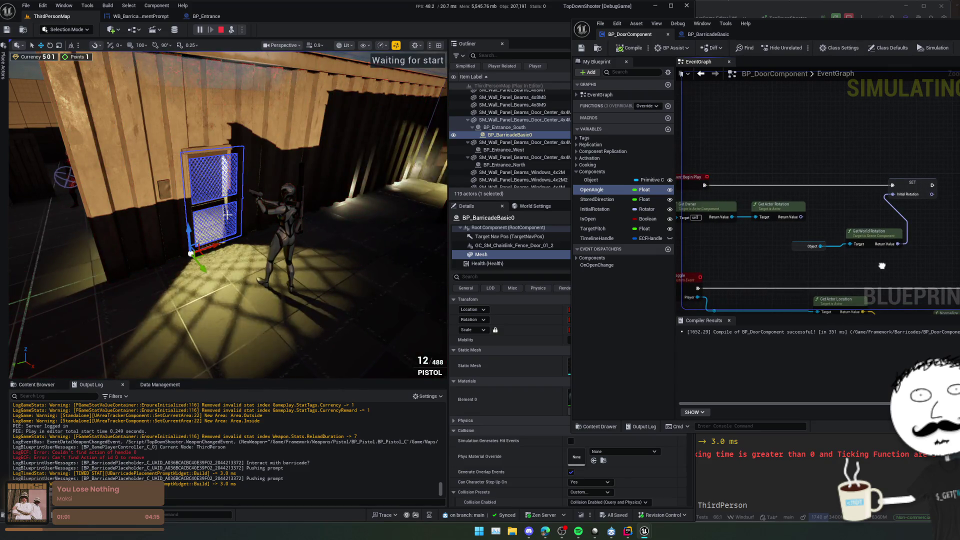
mouse_move(882, 266)
mouse_down()
mouse_move(884, 188)
mouse_move(799, 162)
mouse_up()
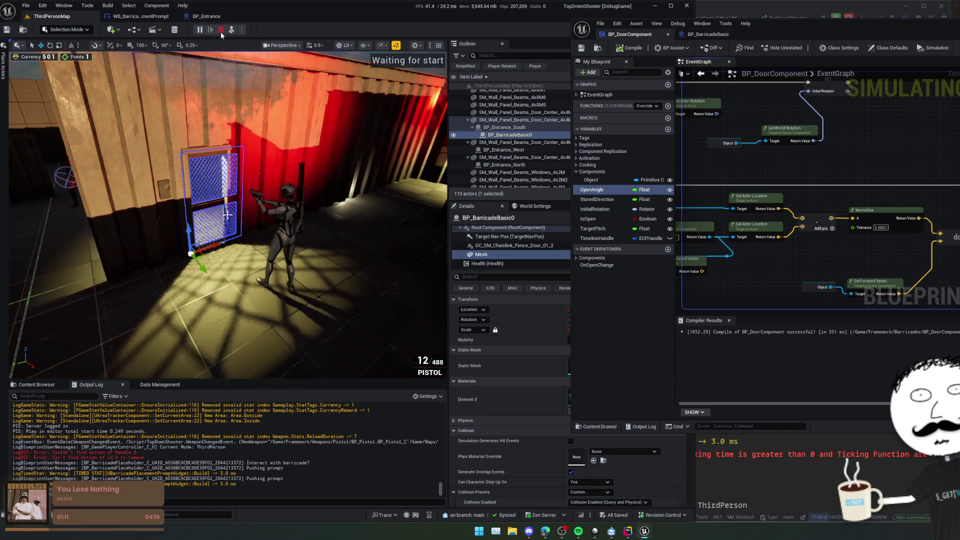
Restart the play session and build the Barricade(Basic) in the doorway.
click(221, 30)
click(200, 30)
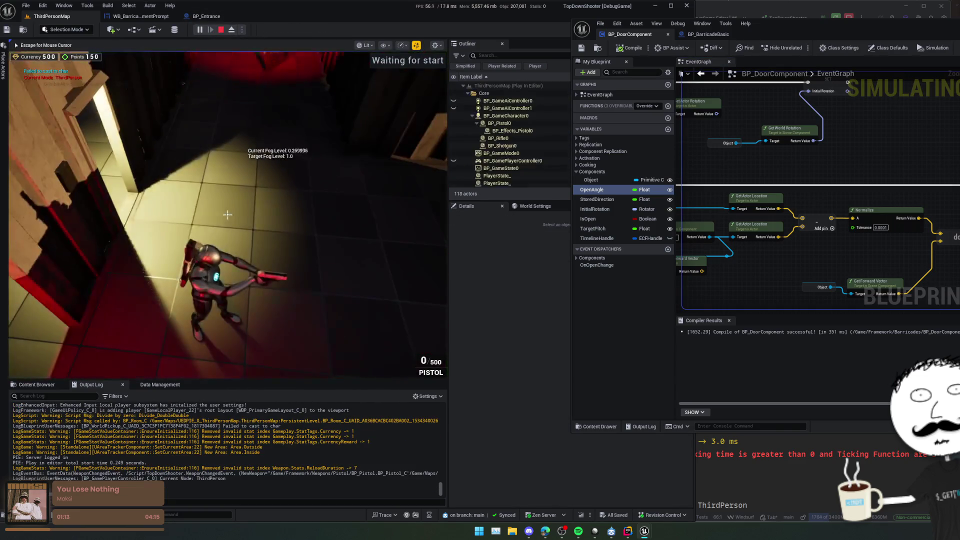
click(227, 215)
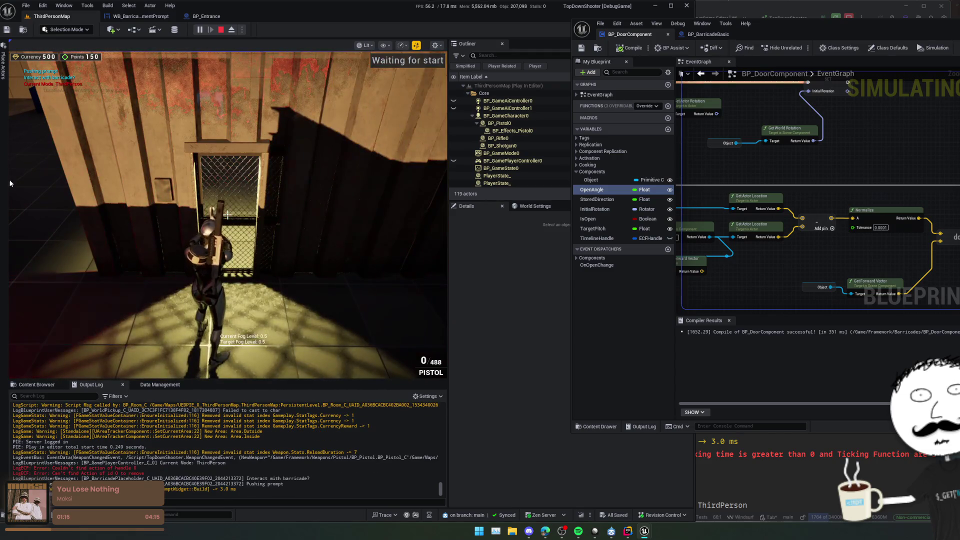
Pan the EventGraph past the InitialRotation setter and Begin Play nodes to the dot comparison.
drag(805, 102, 823, 184)
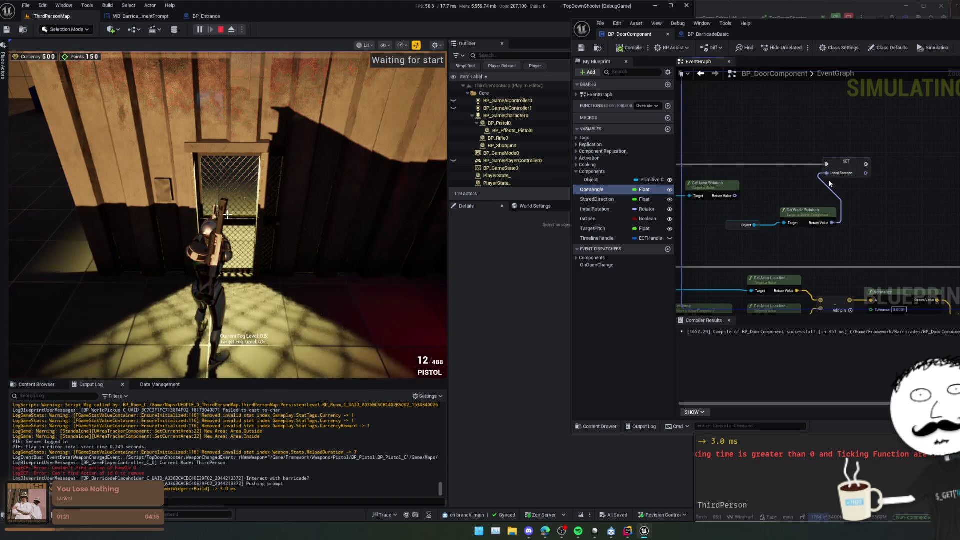
mouse_move(829, 184)
mouse_down()
mouse_move(835, 205)
mouse_move(817, 205)
mouse_move(824, 182)
mouse_move(805, 135)
mouse_up()
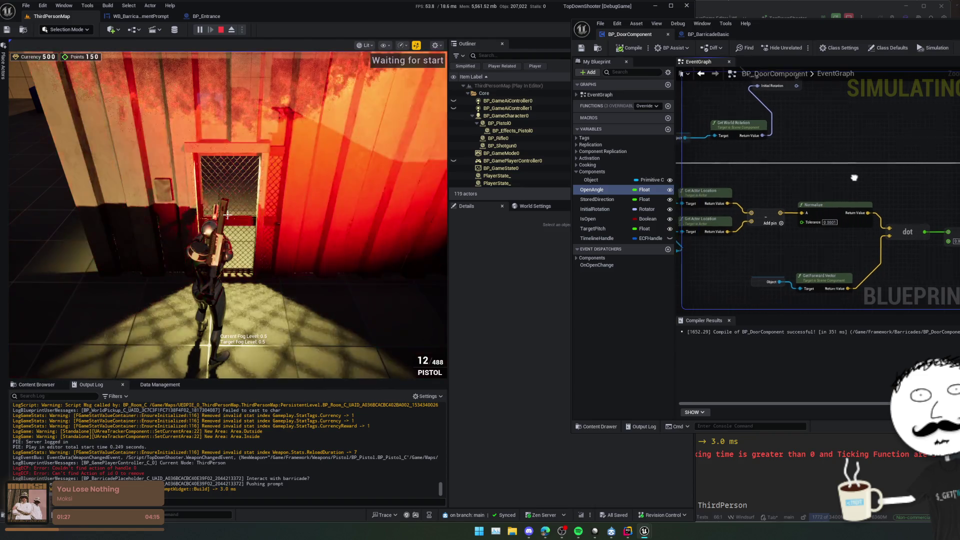
mouse_move(856, 176)
mouse_down()
mouse_move(907, 203)
mouse_move(838, 266)
mouse_move(868, 236)
mouse_move(855, 229)
mouse_move(857, 239)
mouse_move(905, 245)
mouse_up()
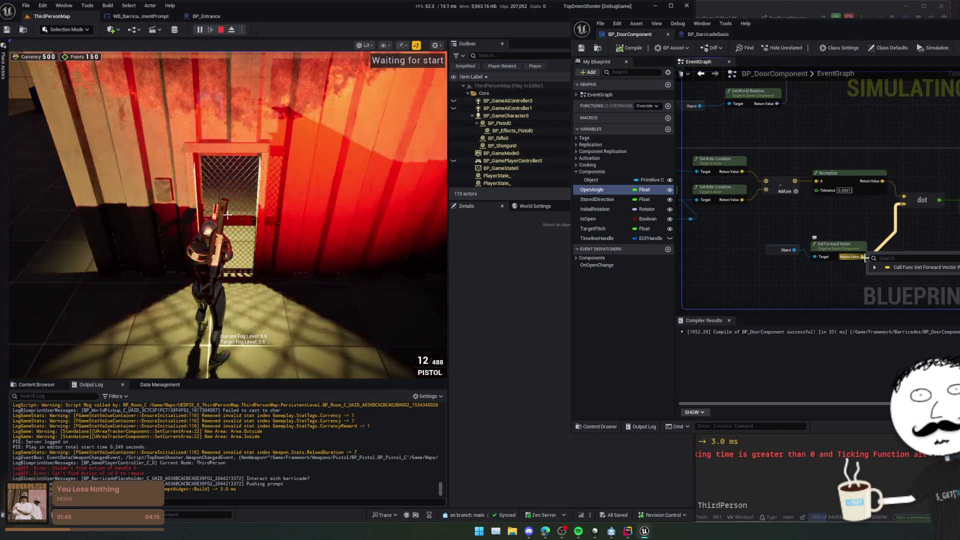
Pull a Dot Product node off Normalize's Return Value, then save and start a play test.
drag(768, 222, 895, 242)
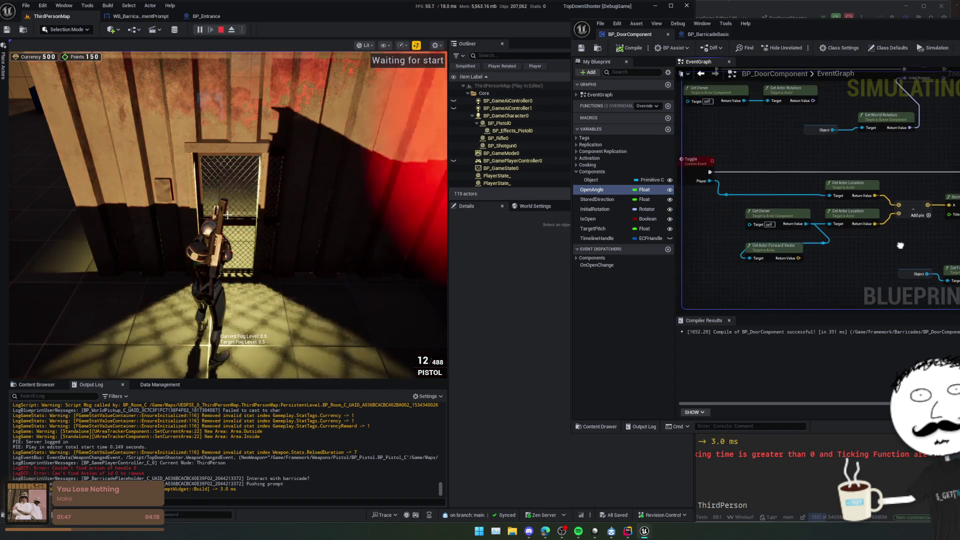
mouse_move(793, 255)
mouse_down()
mouse_move(844, 259)
mouse_move(939, 239)
mouse_up()
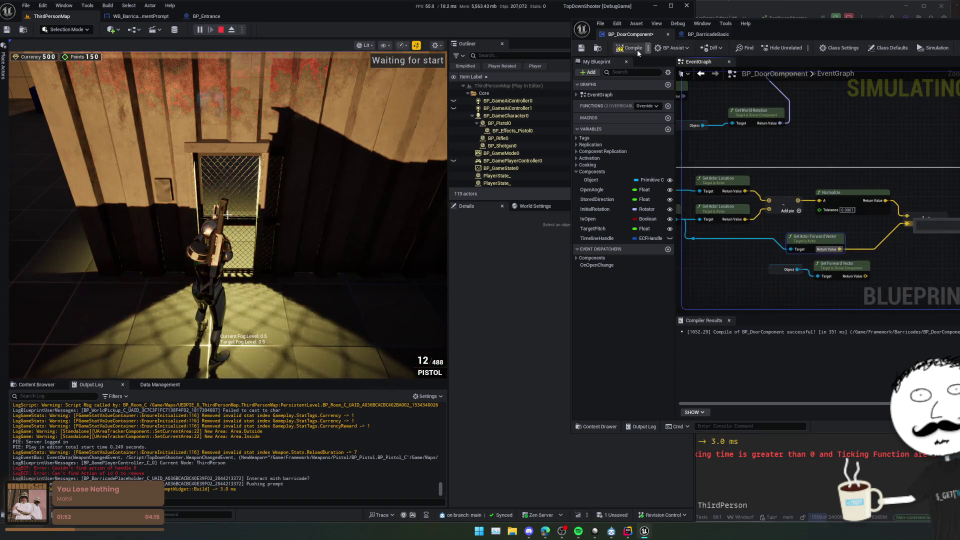
click(221, 29)
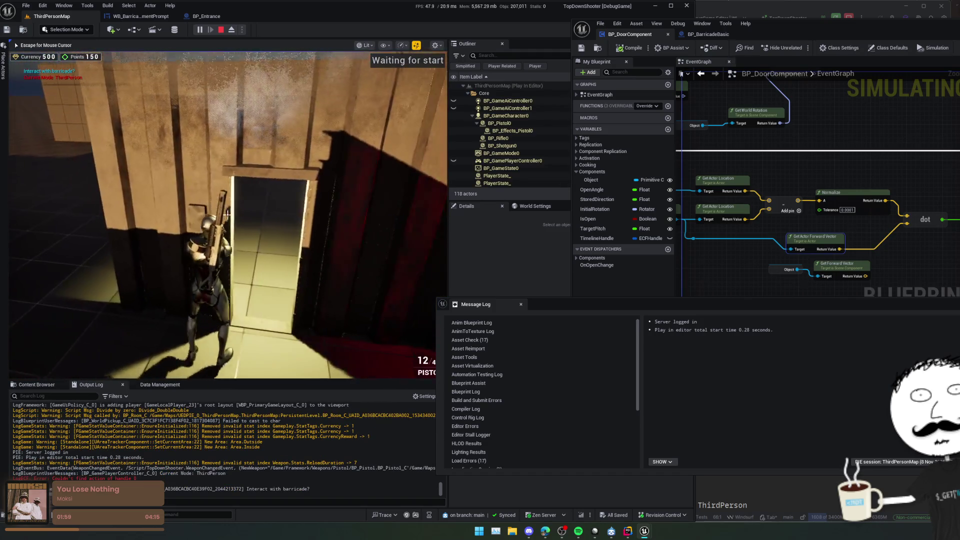
Walk along the wall to the barricade, open its door, and view the Asset Check messages.
key(e)
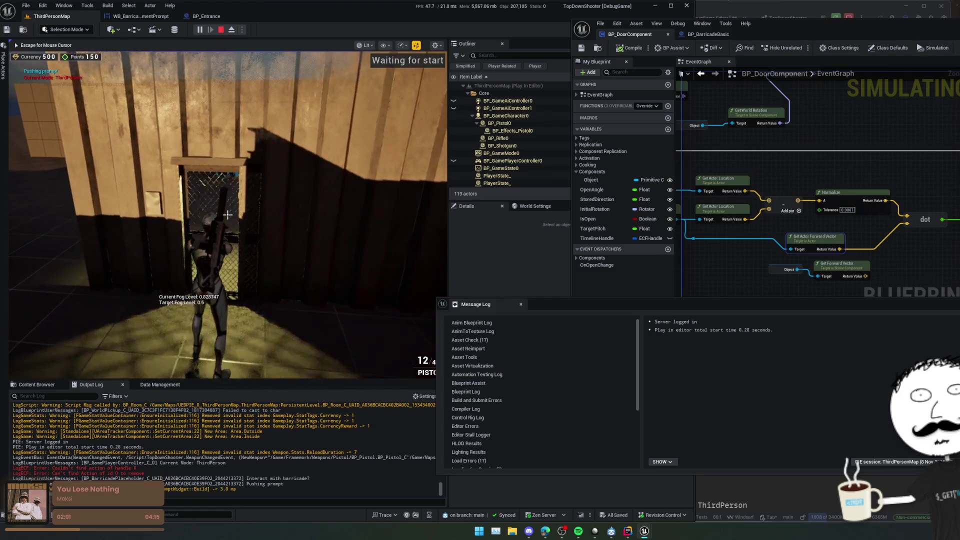
key(e)
key(e)
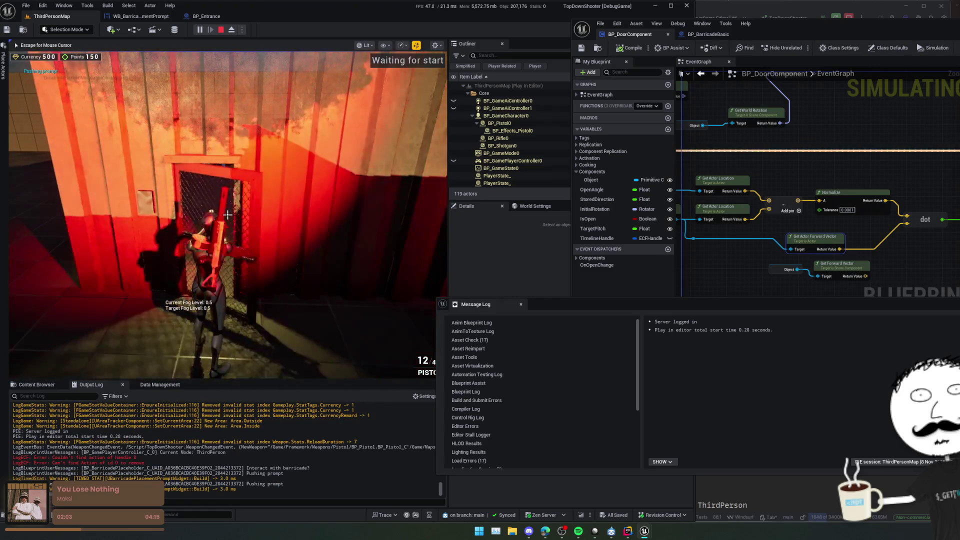
key(e)
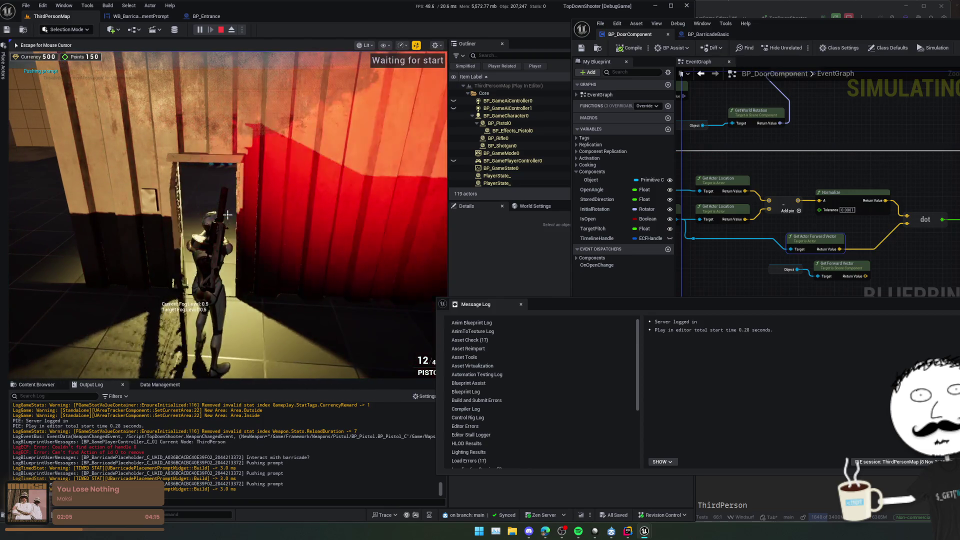
key(e)
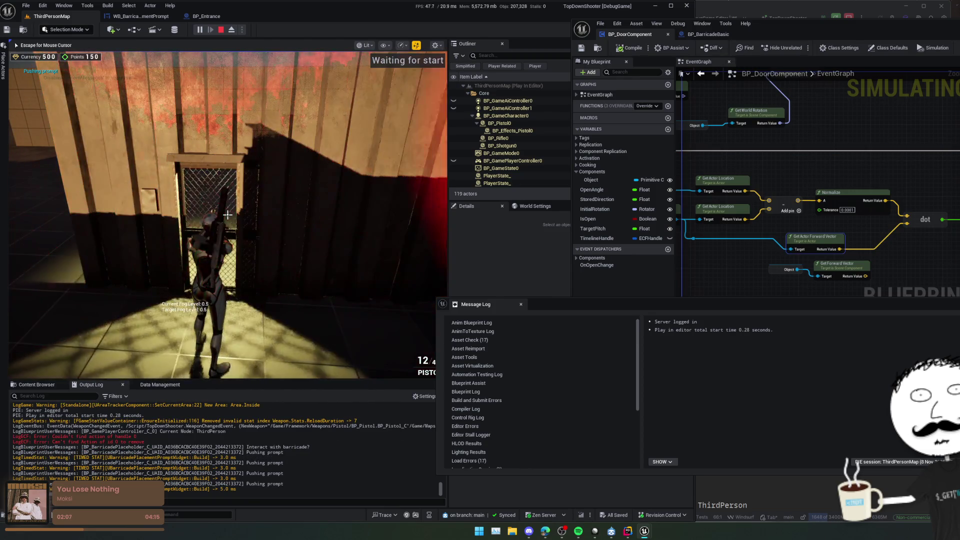
click(473, 340)
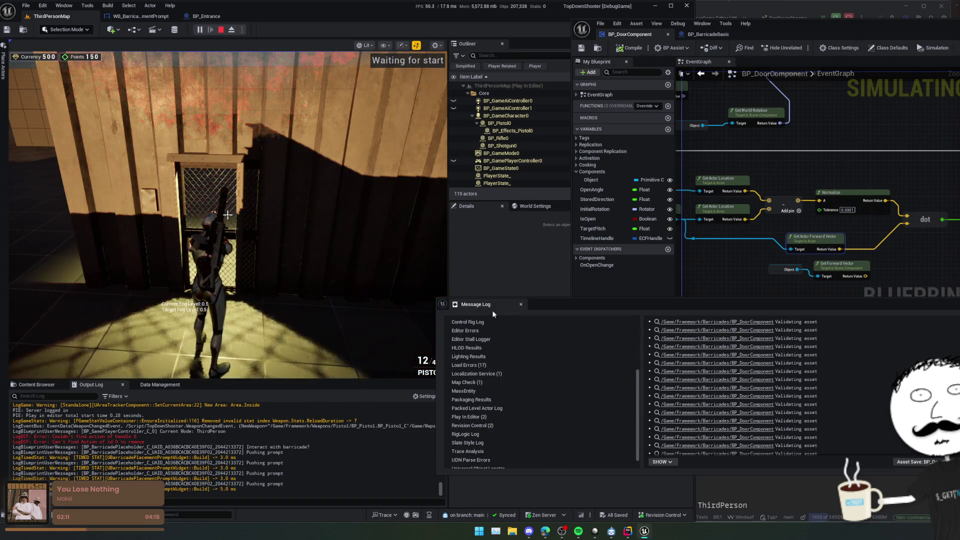
Stop the play test and review the Anim Blueprint Log, Asset Check, Asset Reimport and Editor Errors messages.
key(Escape)
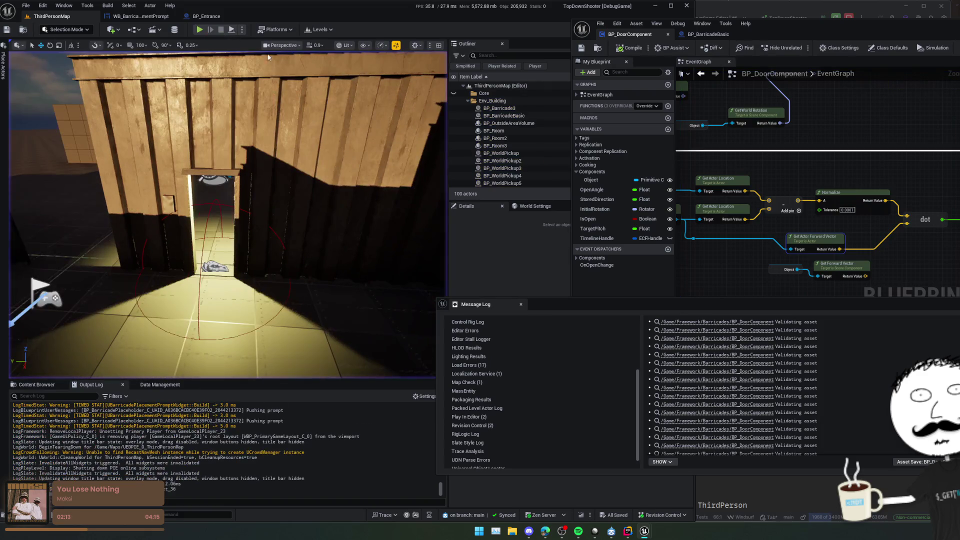
scroll(564, 384, up, 5)
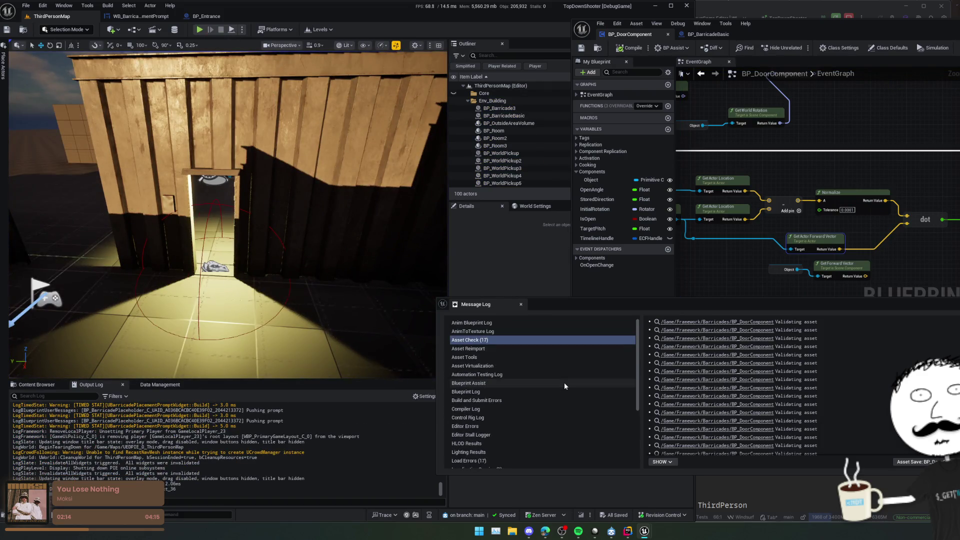
click(488, 322)
click(484, 340)
click(485, 348)
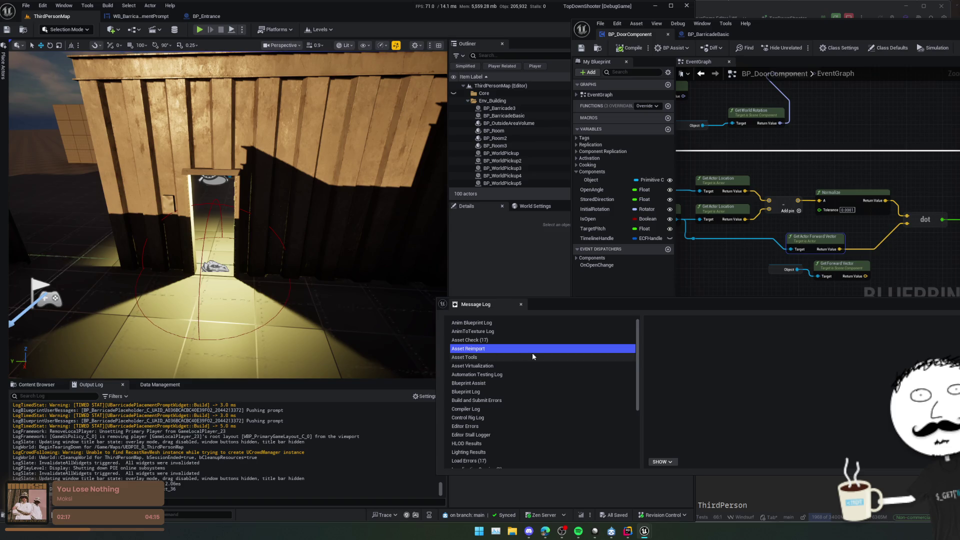
scroll(534, 353, down, 1)
click(500, 414)
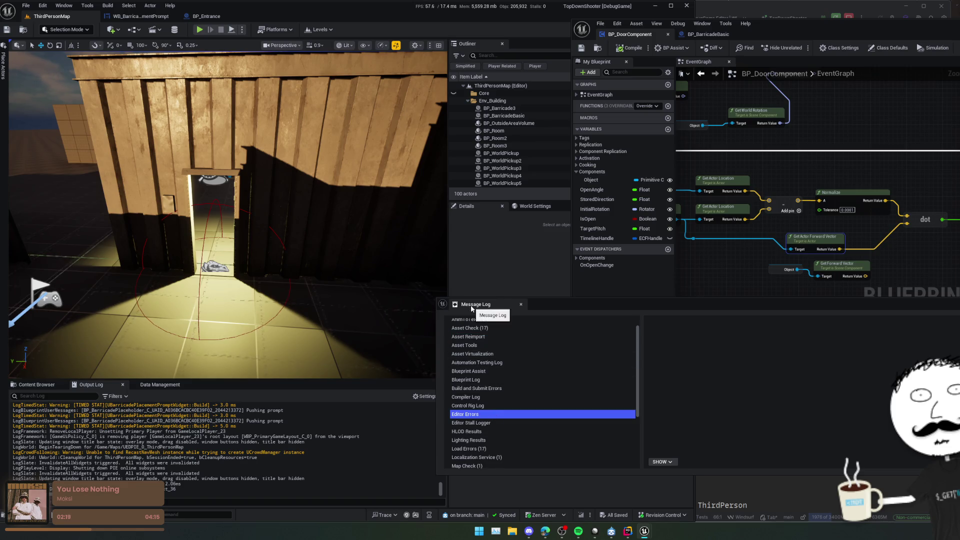
Replace Get Actor Forward Vector with Get Forward Vector in the Dot node, then save and compile.
click(800, 323)
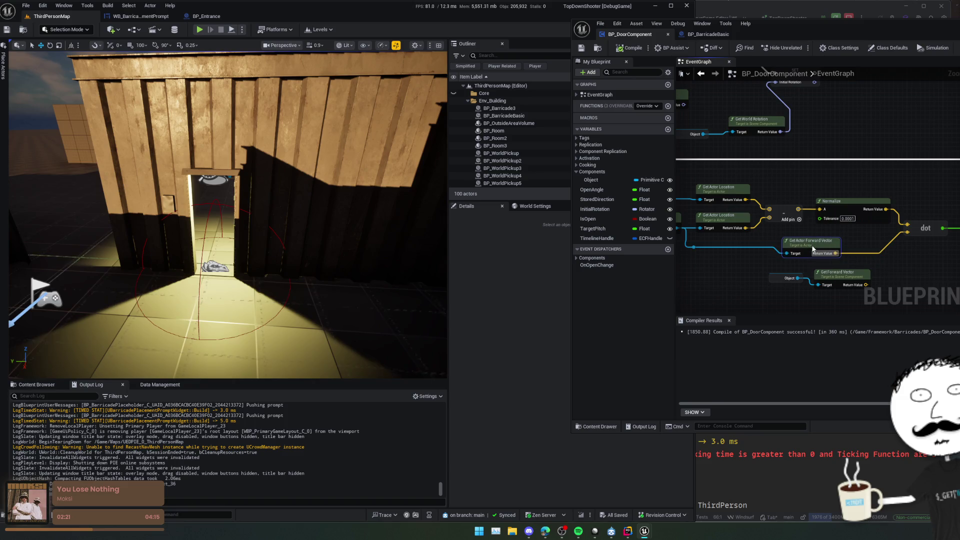
key(Delete)
drag(865, 285, 907, 234)
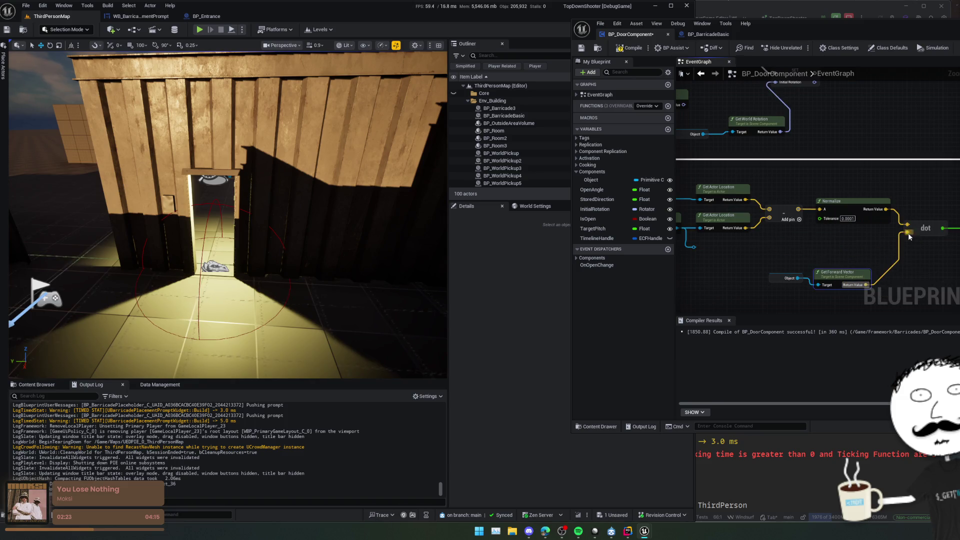
key(ctrl+s)
drag(856, 280, 823, 273)
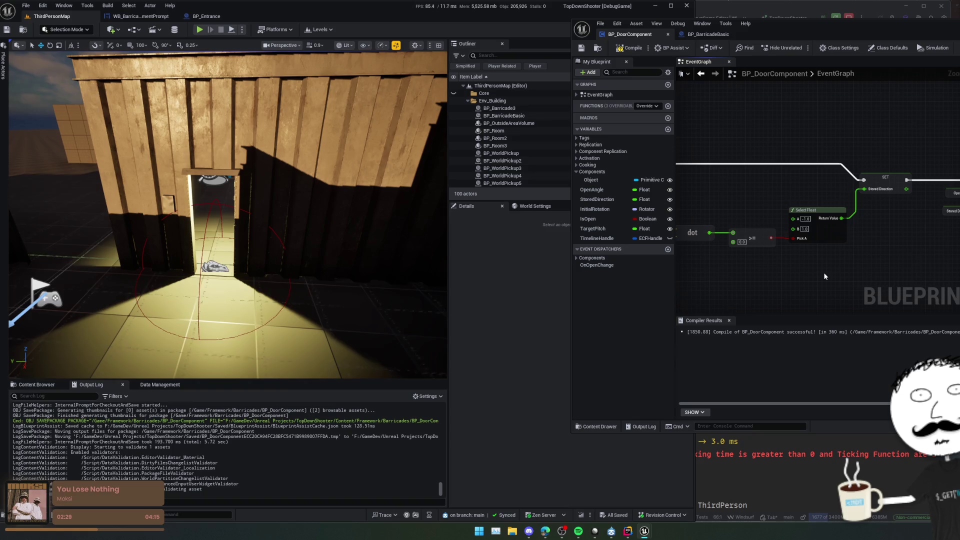
click(603, 189)
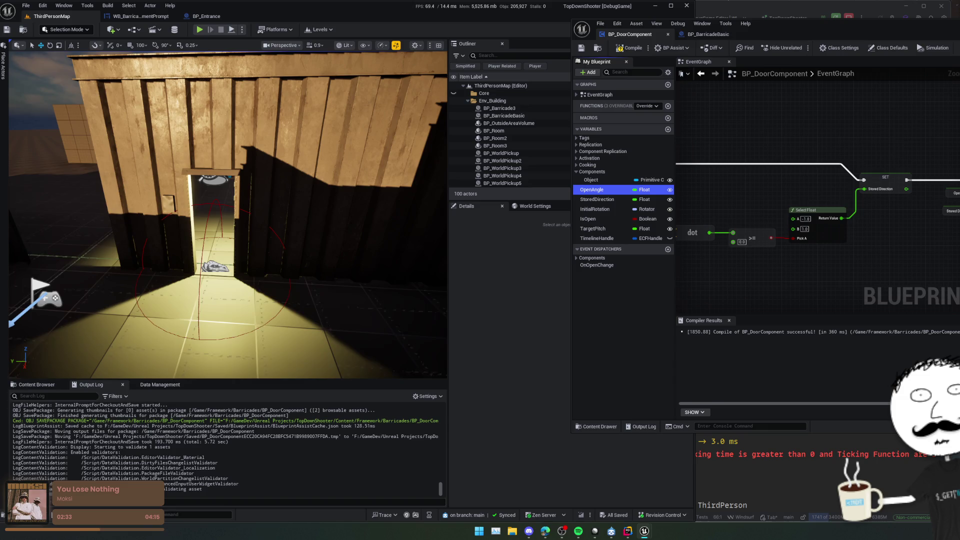
key(ctrl+s)
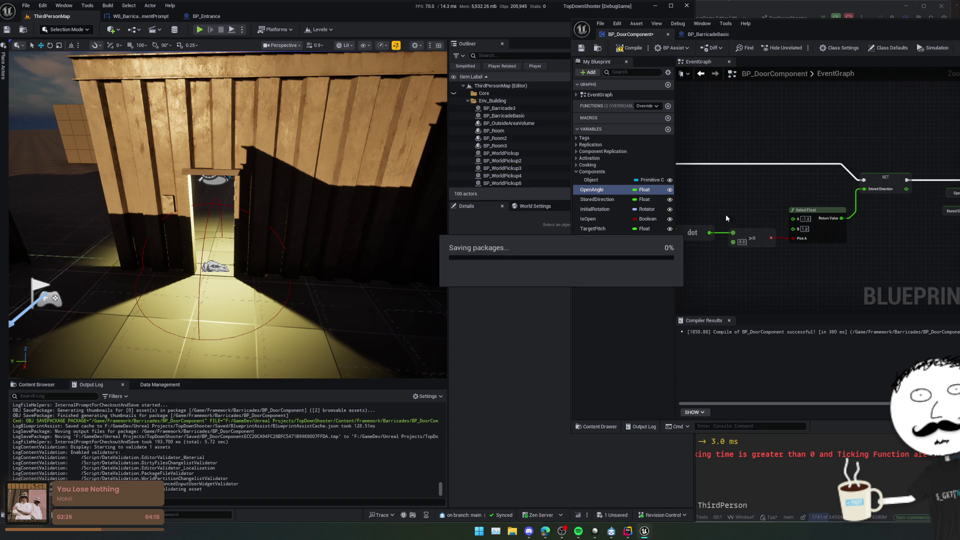
key(F7)
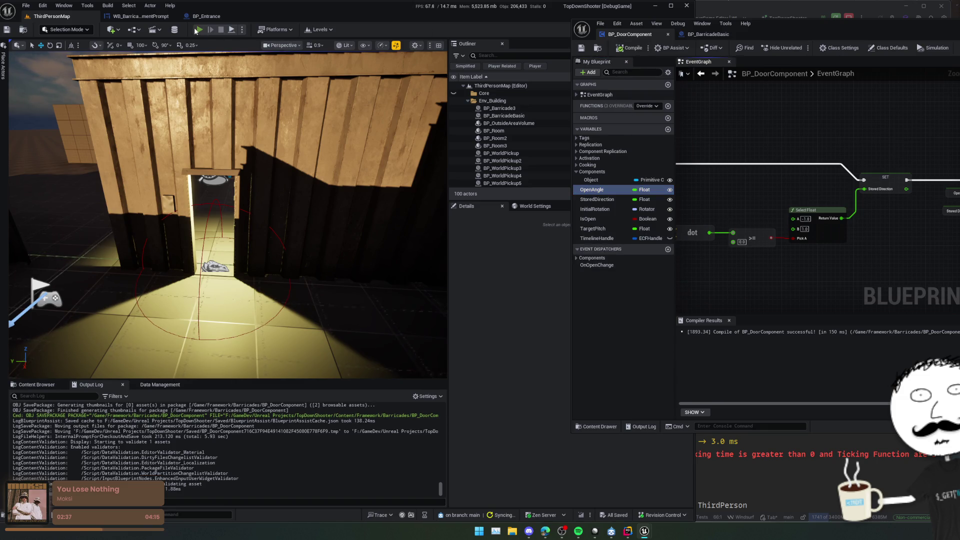
Play-test by walking to the barricade, opening and closing its door, then stopping.
click(197, 30)
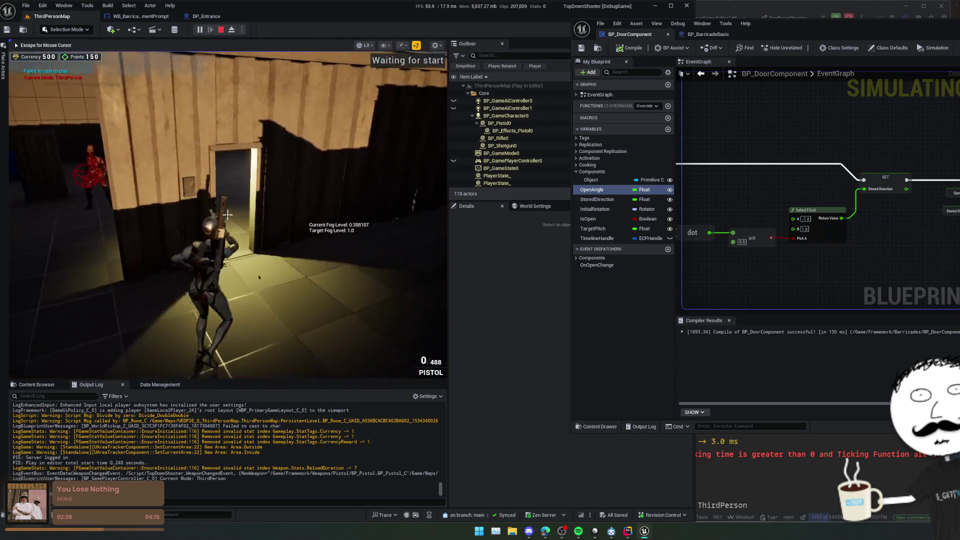
key(w)
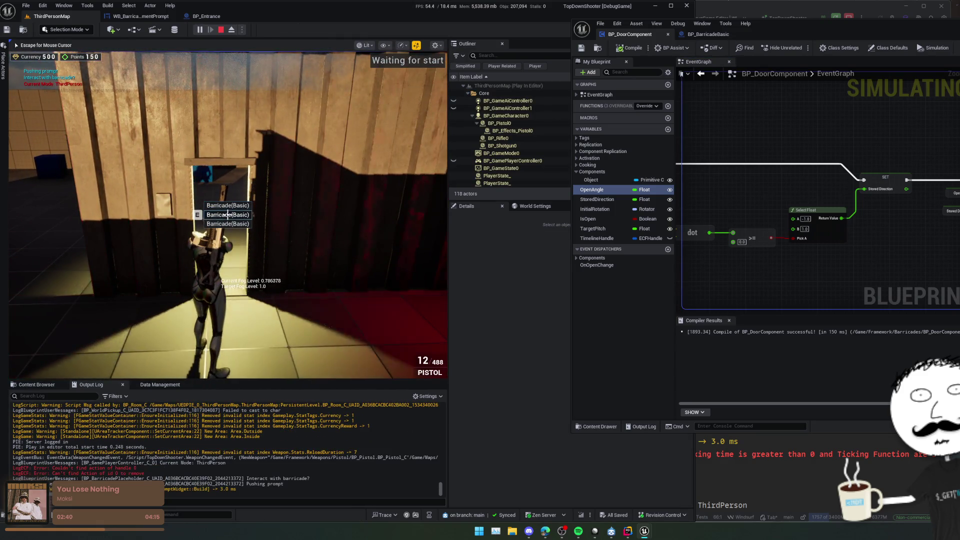
key(e)
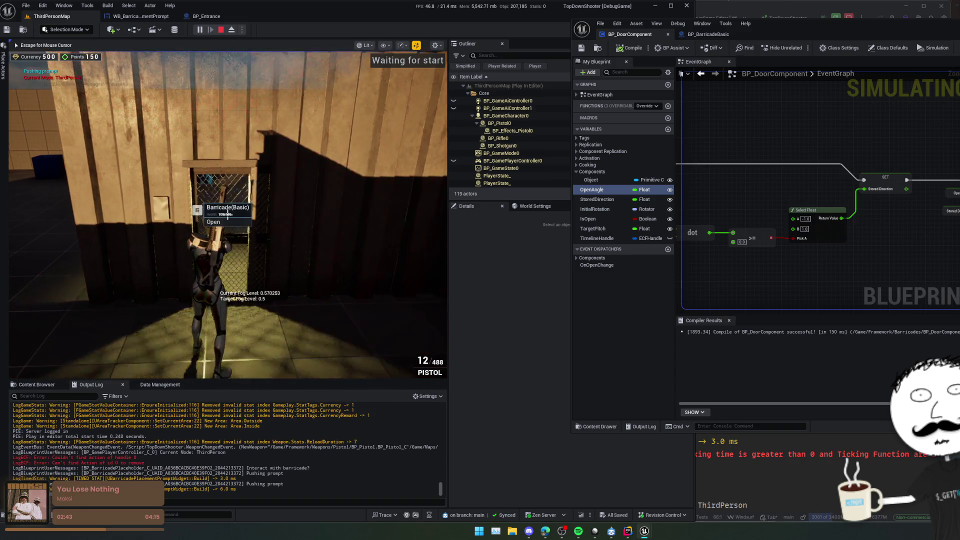
key(e)
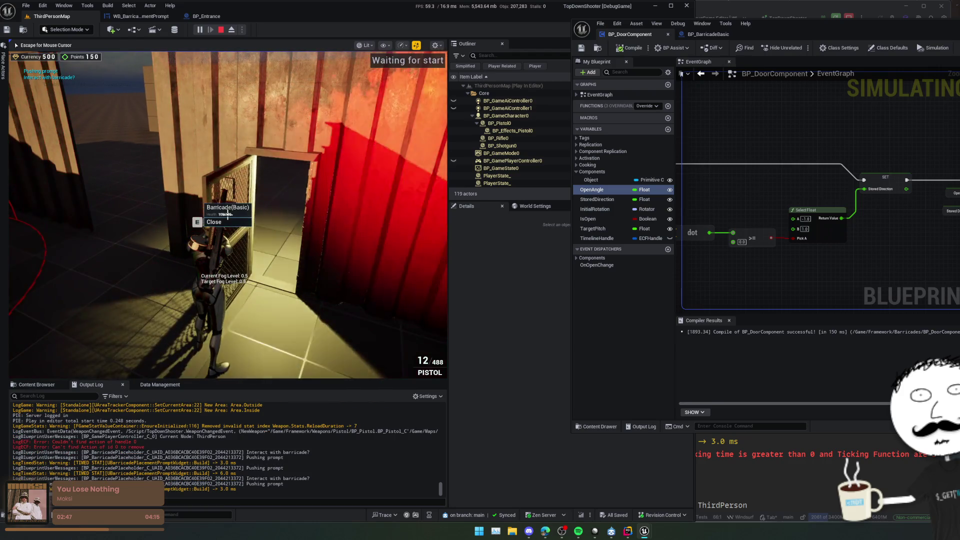
key(e)
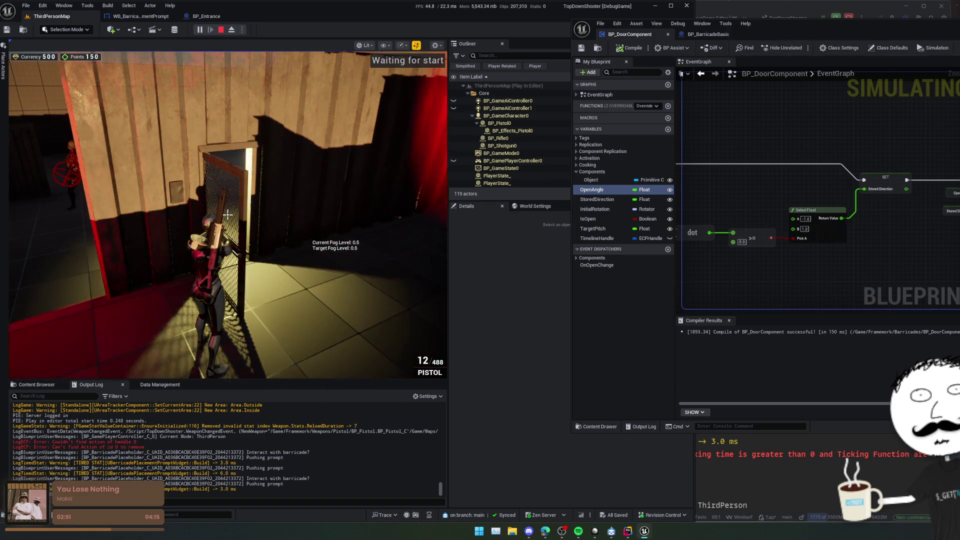
key(Escape)
Compile and save BP_DoorComponent, then play again and open and close the barricade door.
drag(918, 246, 844, 248)
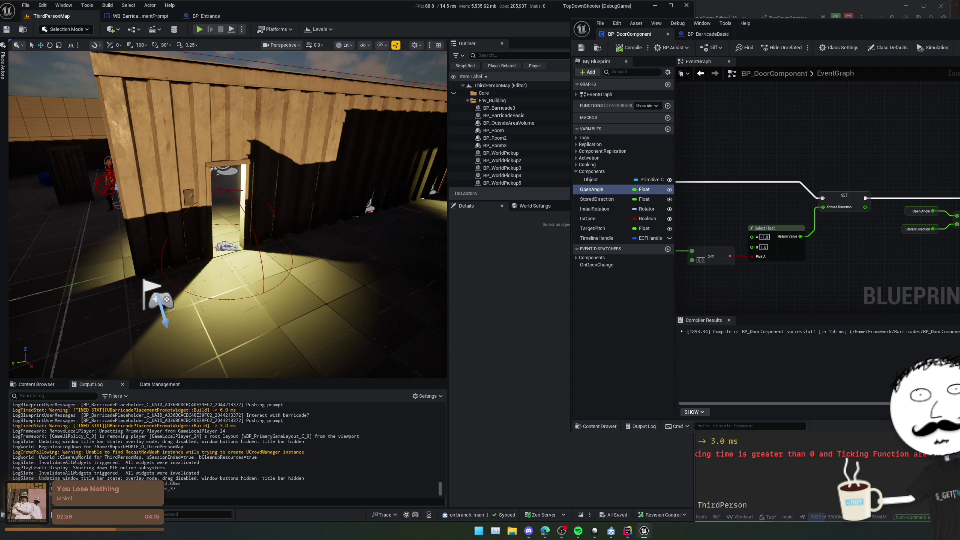
click(619, 48)
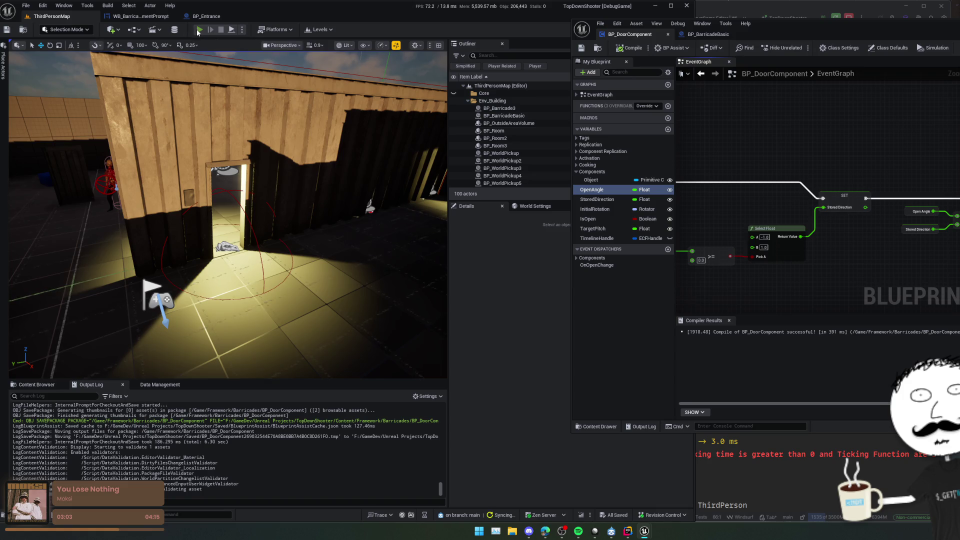
click(199, 30)
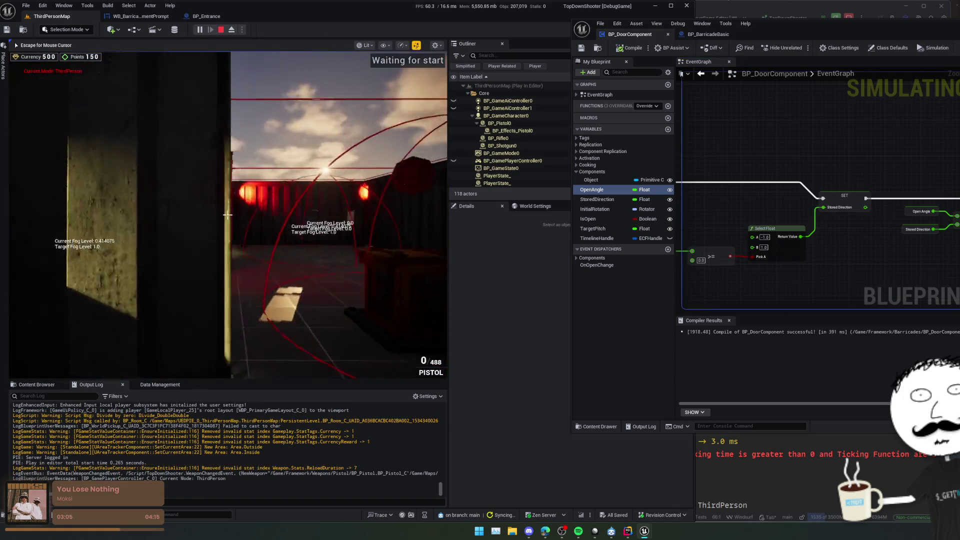
key(w)
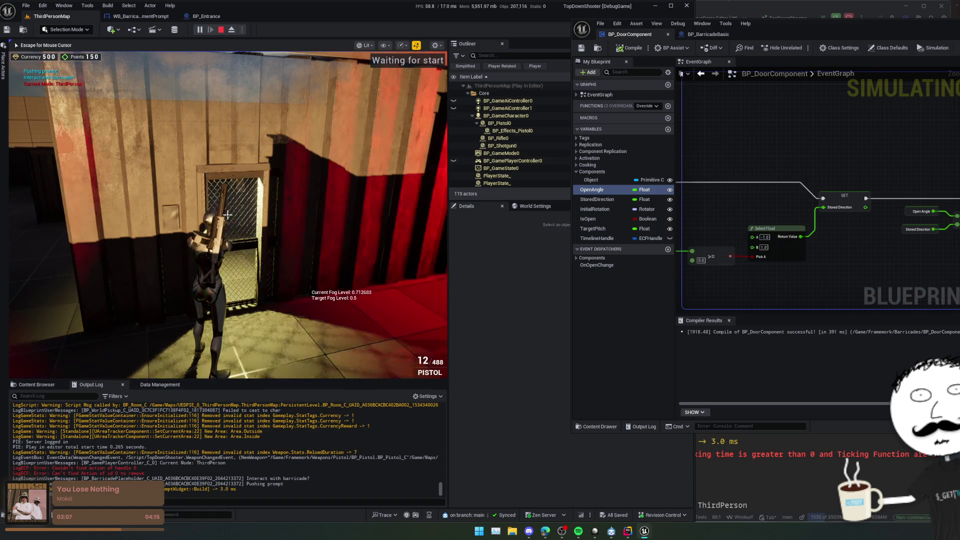
key(w)
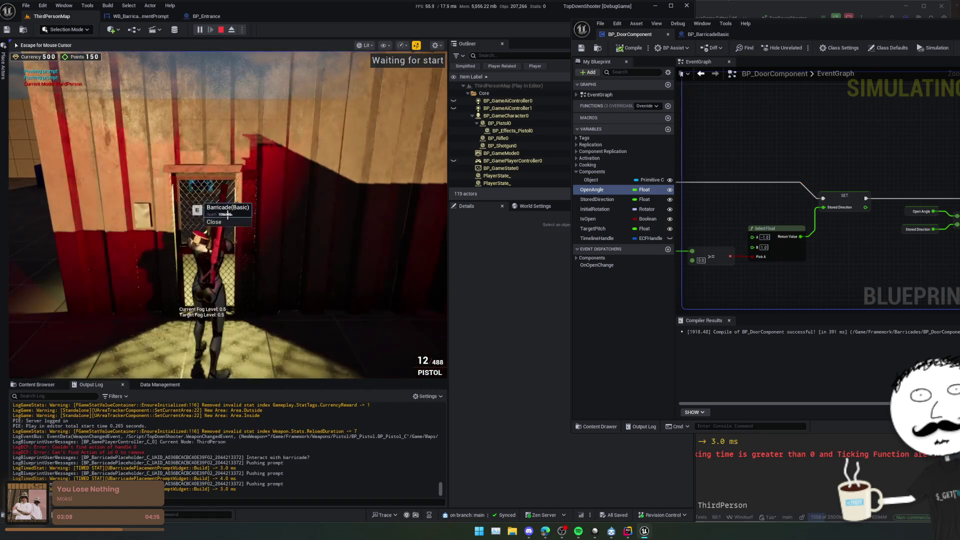
key(e)
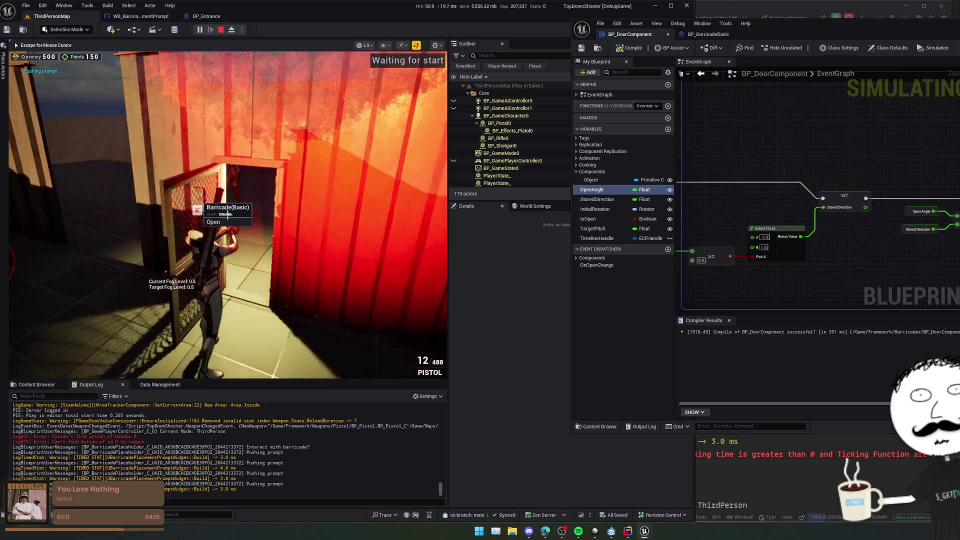
key(e)
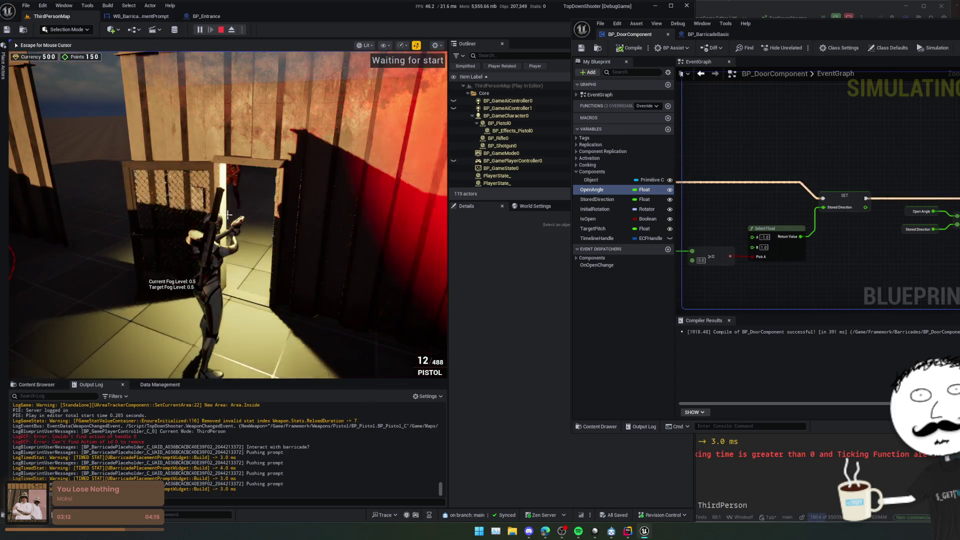
key(Escape)
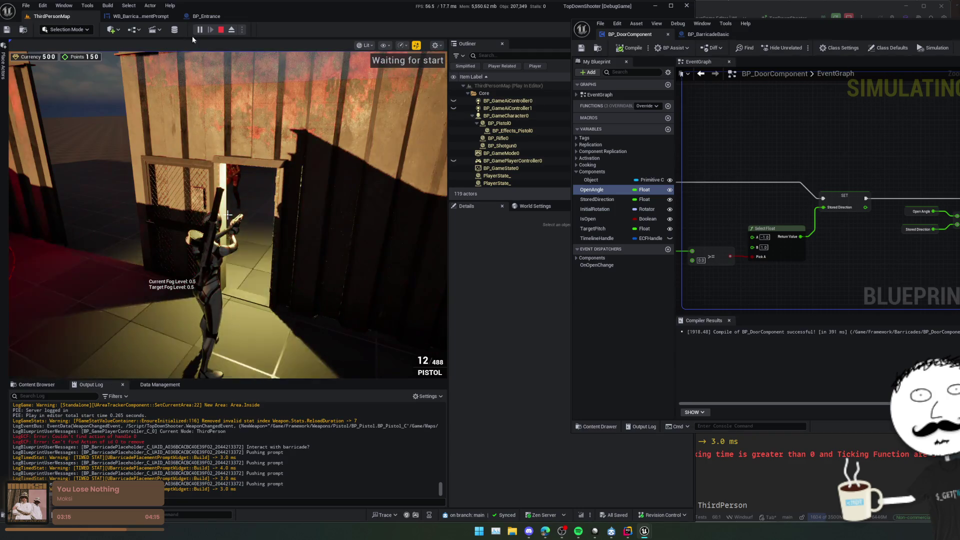
Stop play, bring the Target Pitch setter into view, then save and compile BP_DoorComponent.
click(221, 30)
drag(851, 218, 851, 231)
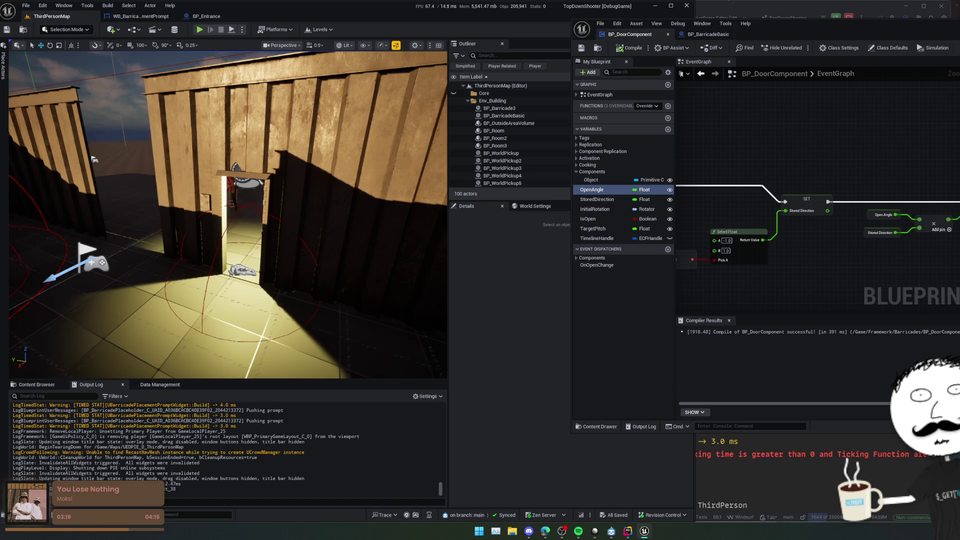
drag(941, 264, 835, 241)
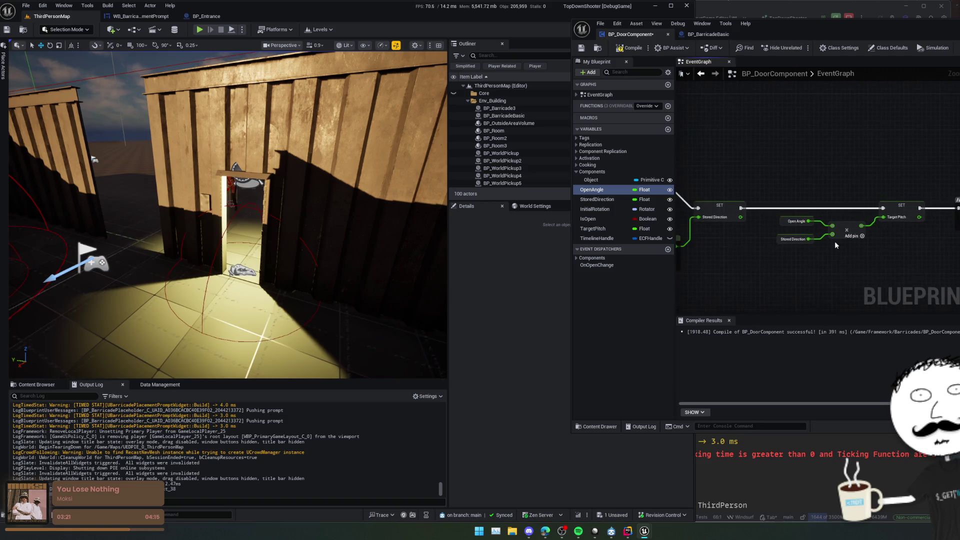
key(ctrl+s)
click(628, 48)
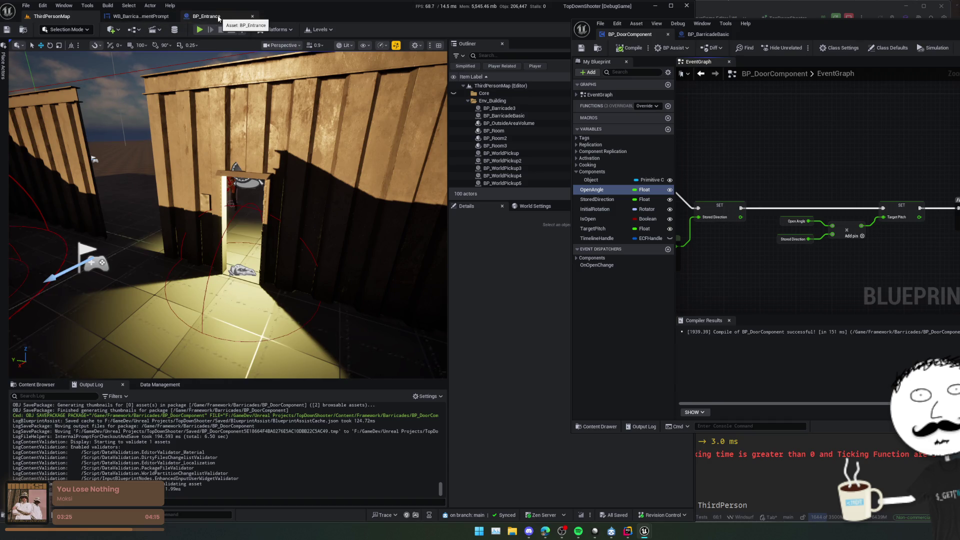
drag(807, 32, 659, 50)
In BP_BarricadeBasic's Viewport, browse the Content Browser to the Assets/Door folder.
click(592, 55)
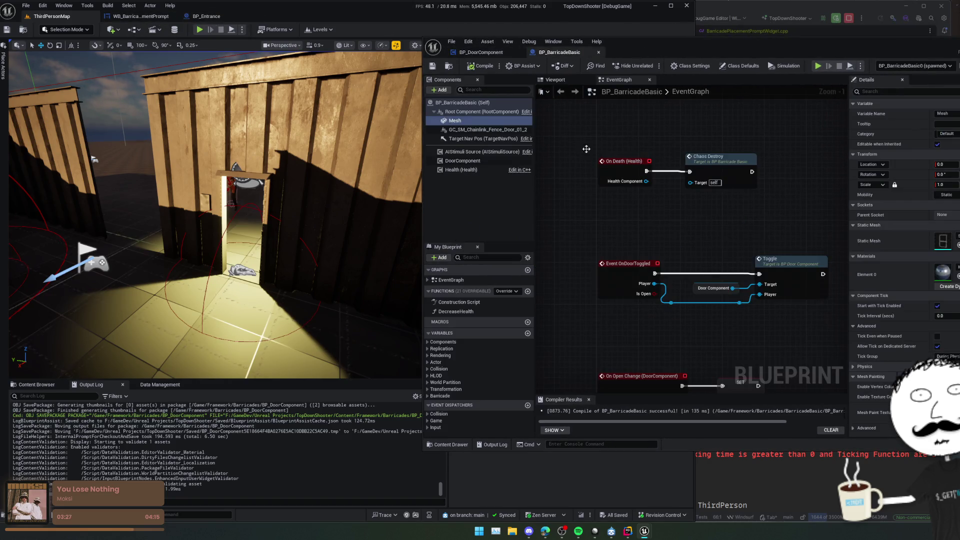
click(555, 80)
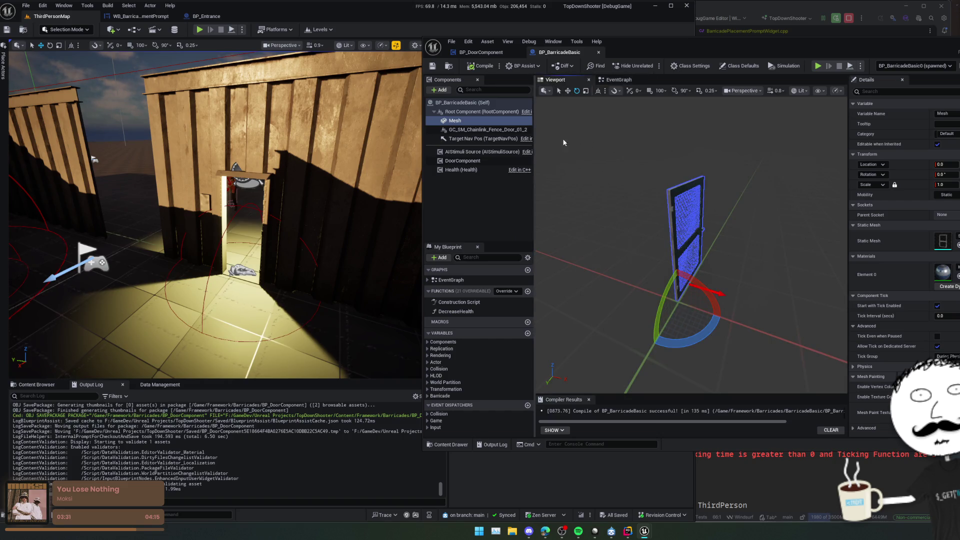
click(957, 244)
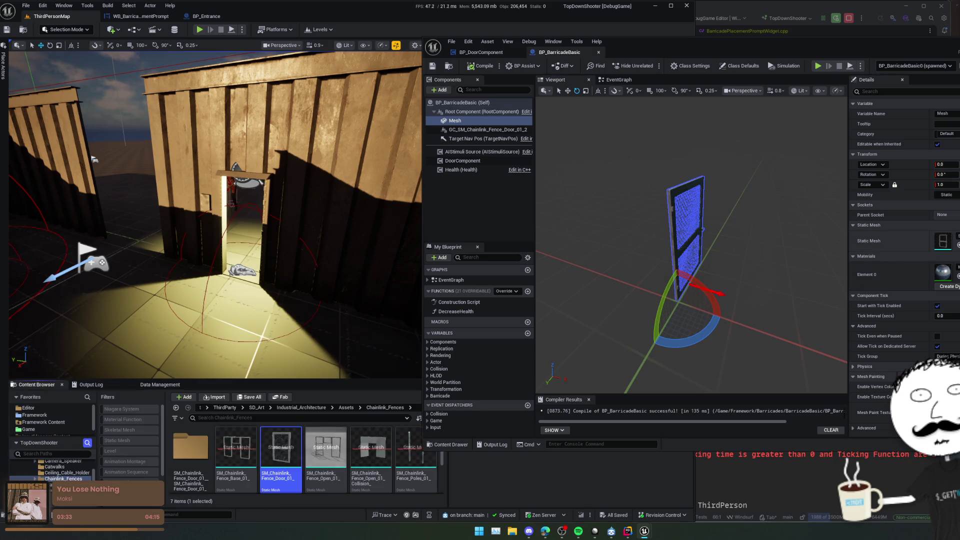
drag(365, 380, 365, 313)
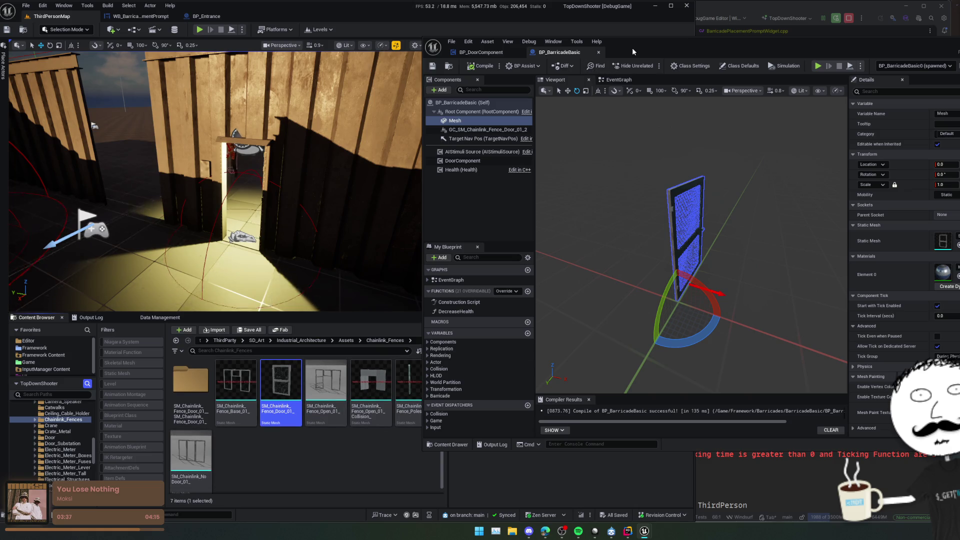
mouse_move(650, 41)
mouse_down()
mouse_move(794, 50)
mouse_move(677, 50)
mouse_up()
click(349, 341)
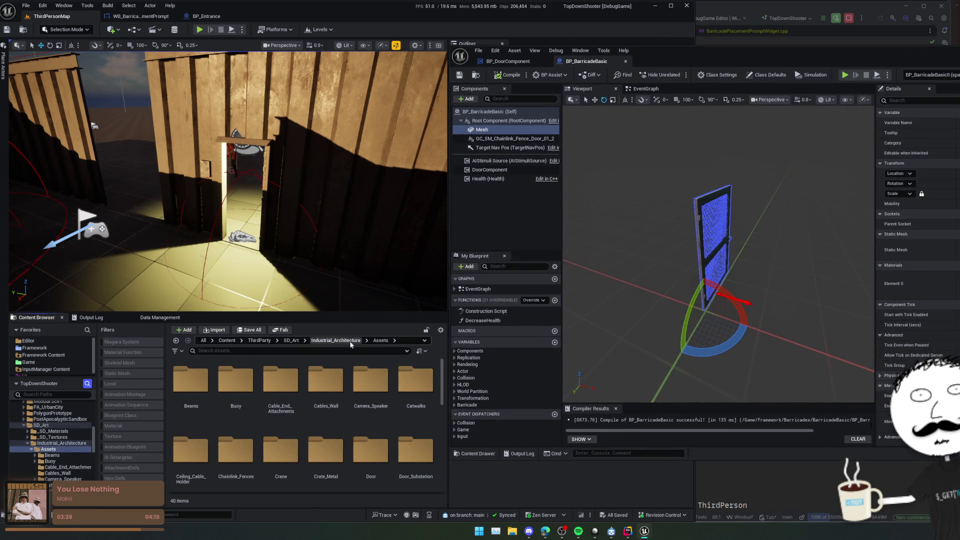
double_click(386, 445)
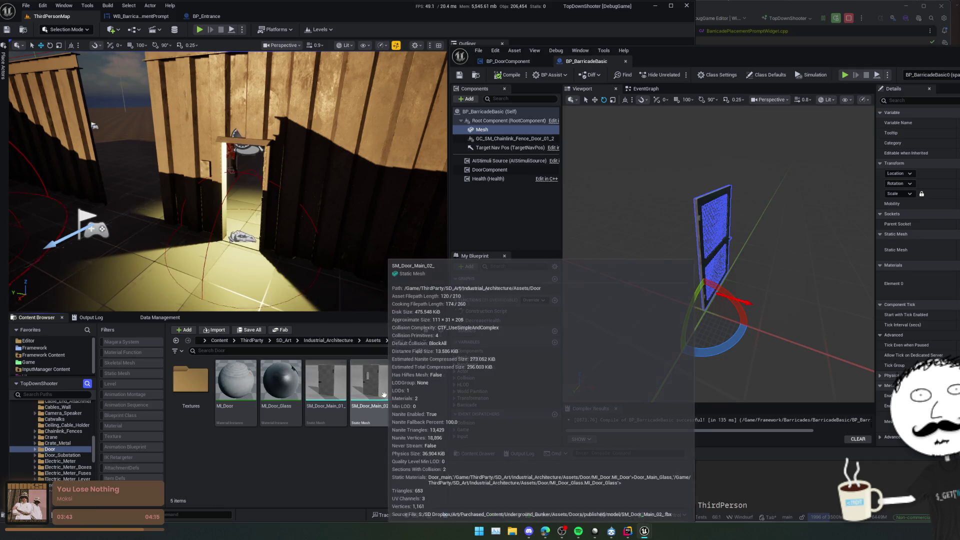
Add SM_Door_Main_02 to the barricade's components, undoing an accidental placement in the level.
drag(280, 164, 312, 114)
mouse_move(371, 385)
mouse_down()
mouse_move(302, 253)
mouse_move(240, 250)
mouse_move(210, 231)
mouse_up()
key(ctrl+z)
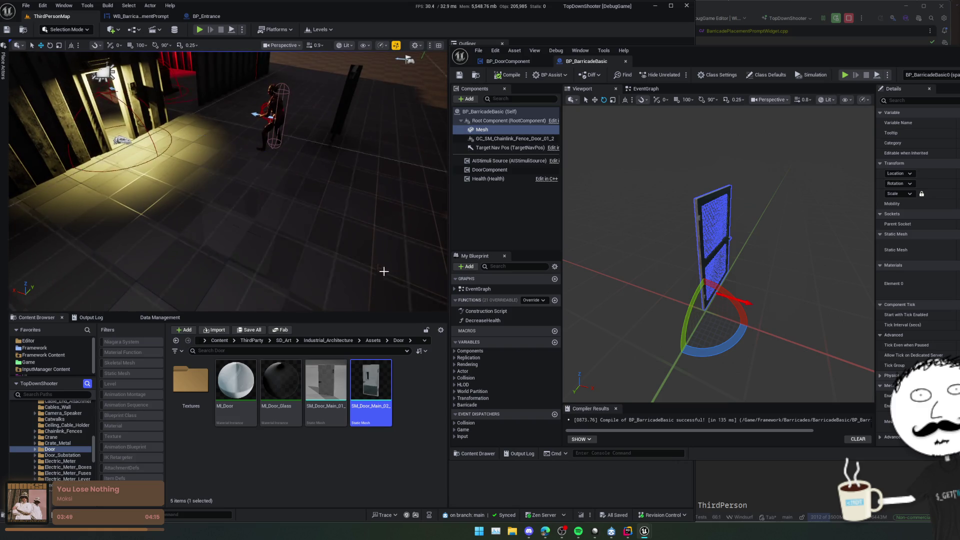
mouse_move(371, 385)
mouse_down()
mouse_move(500, 134)
mouse_move(488, 131)
mouse_move(500, 131)
mouse_up()
drag(725, 275, 545, 240)
drag(717, 250, 644, 249)
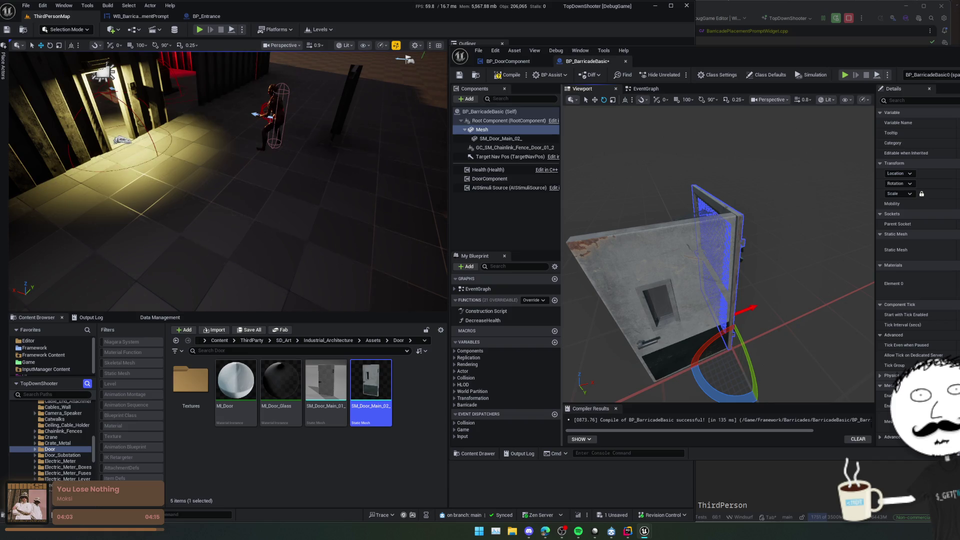
drag(645, 250, 585, 250)
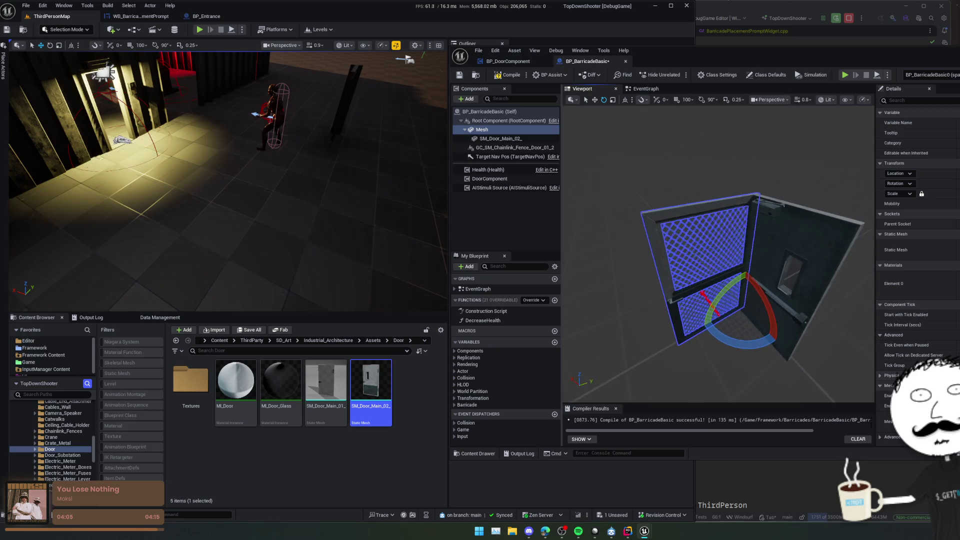
Reattach the SM_Door_Main_02 component directly under the root and inspect the door from several angles.
click(492, 139)
drag(493, 139, 513, 132)
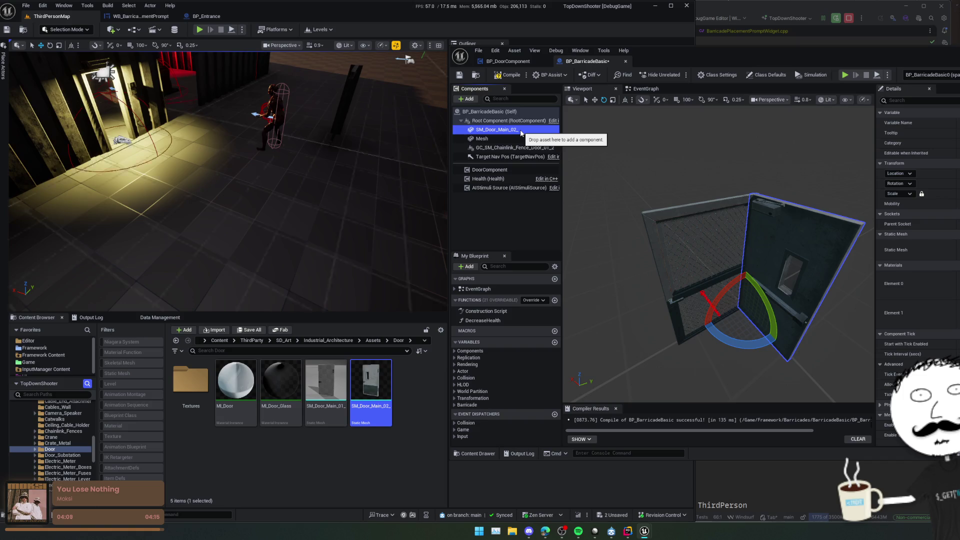
drag(710, 250, 520, 250)
mouse_move(718, 250)
mouse_down()
mouse_move(657, 250)
mouse_move(785, 185)
mouse_up()
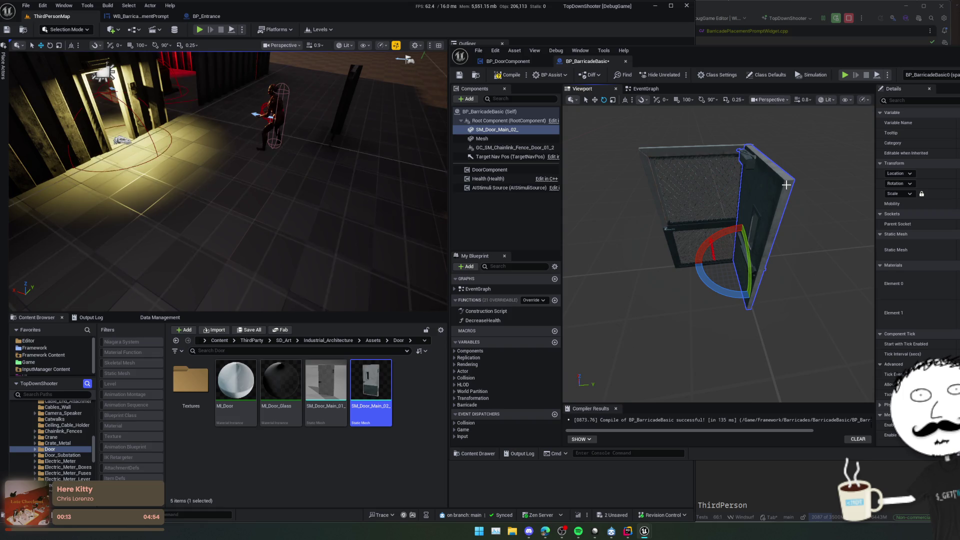
mouse_move(753, 210)
mouse_down()
mouse_move(569, 210)
mouse_move(568, 243)
mouse_move(568, 211)
mouse_move(656, 276)
mouse_up()
drag(227, 180, 220, 163)
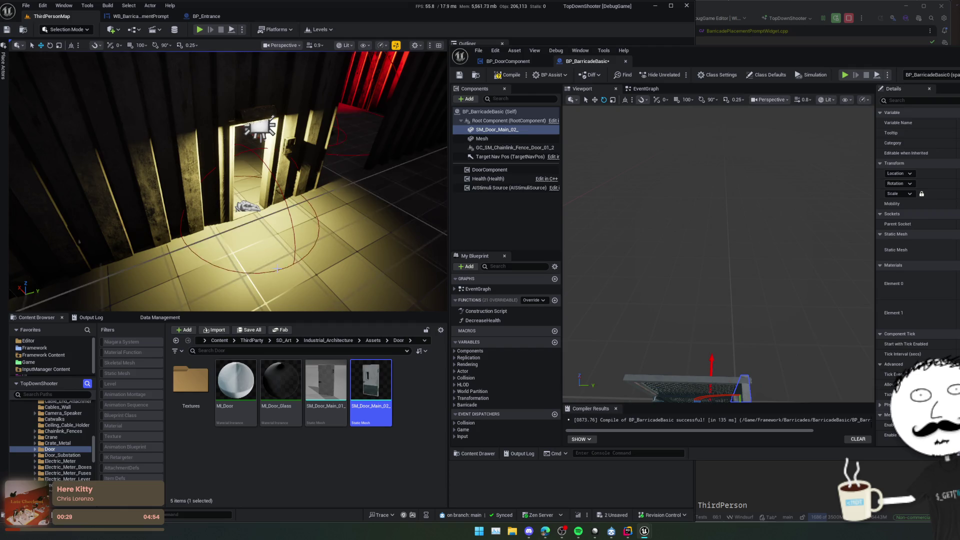
drag(715, 240, 696, 222)
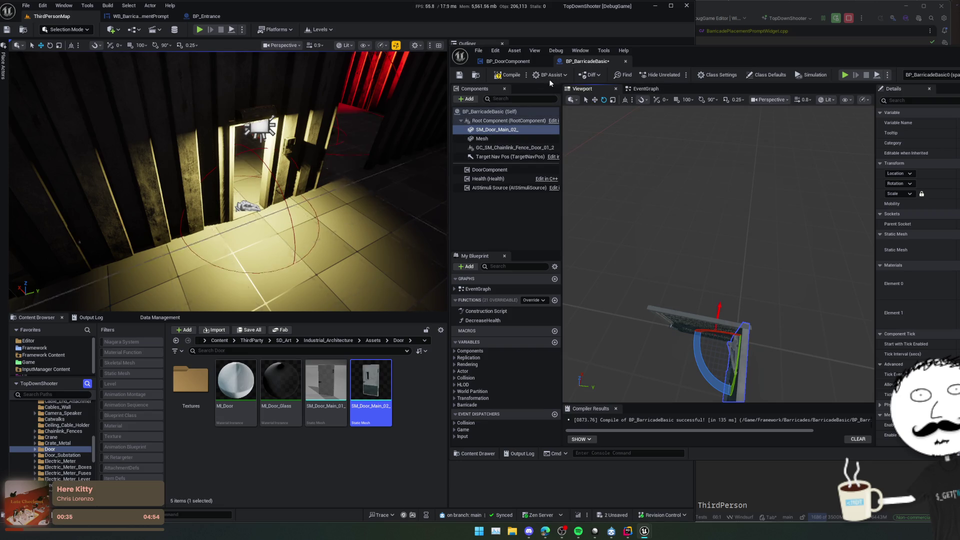
Compile and save BP_BarricadeBasic.
click(649, 87)
key(ctrl+s)
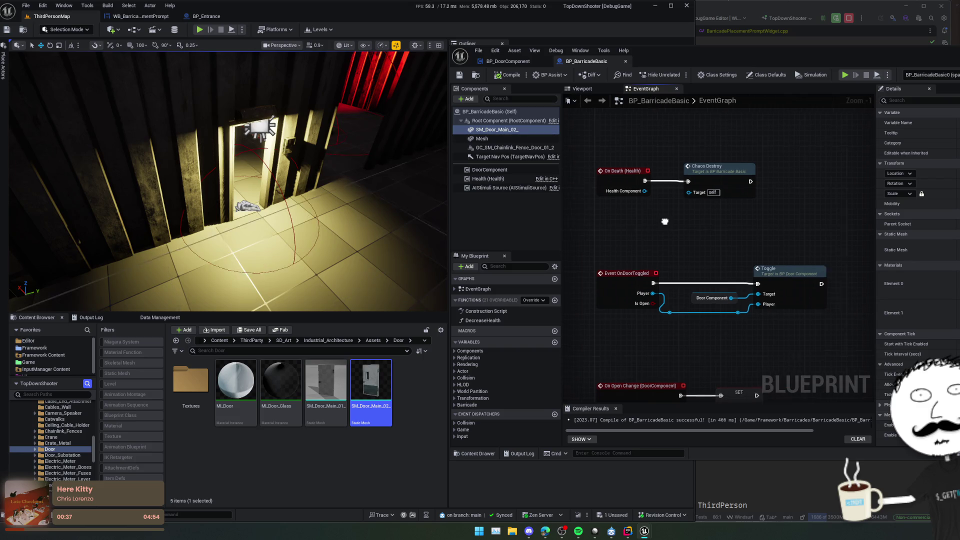
mouse_move(667, 347)
mouse_down()
mouse_move(660, 216)
mouse_move(711, 274)
mouse_move(718, 267)
mouse_move(701, 205)
mouse_move(691, 245)
mouse_move(661, 201)
mouse_up()
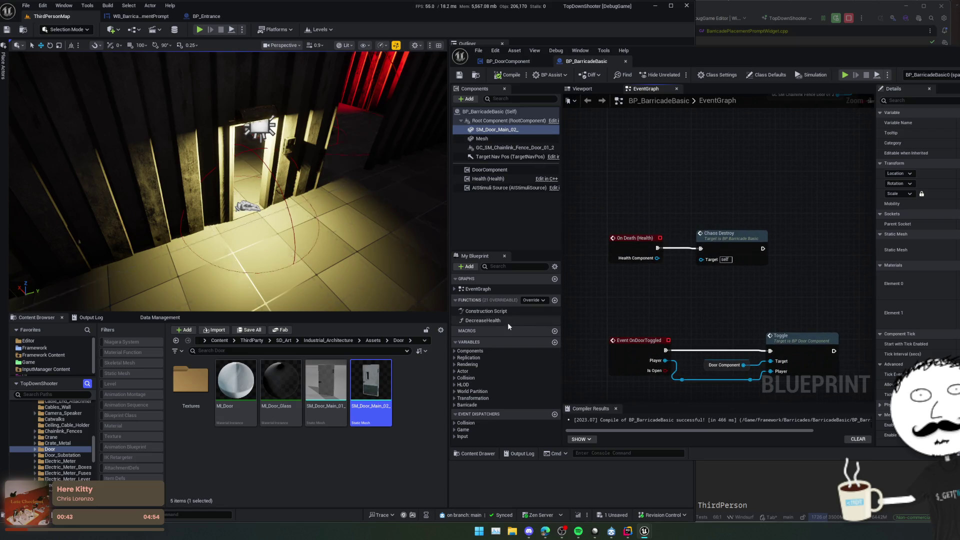
In the Construction Script, wire an SM_Door_Main_02 getter into Door Component's SET node and compile.
click(500, 311)
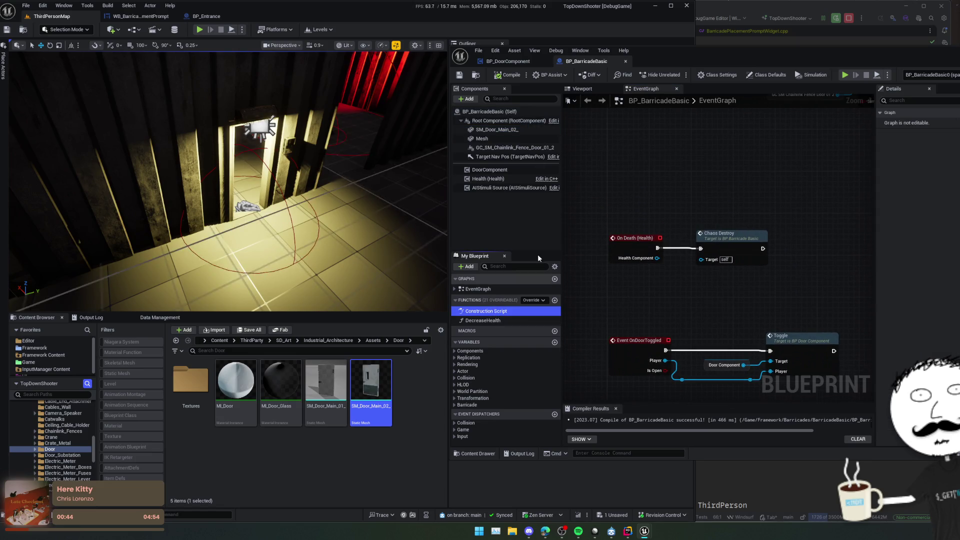
double_click(501, 315)
mouse_move(497, 131)
mouse_down()
mouse_move(717, 290)
mouse_move(760, 299)
mouse_move(760, 257)
mouse_up()
click(510, 76)
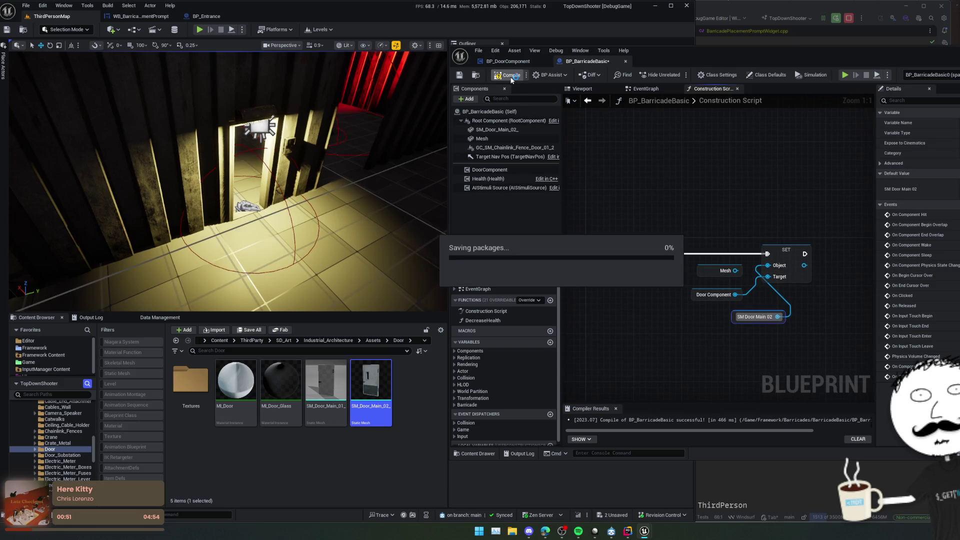
Play-test the level, walking the character toward the barricade, then return to BP_DoorComponent.
key(alt+p)
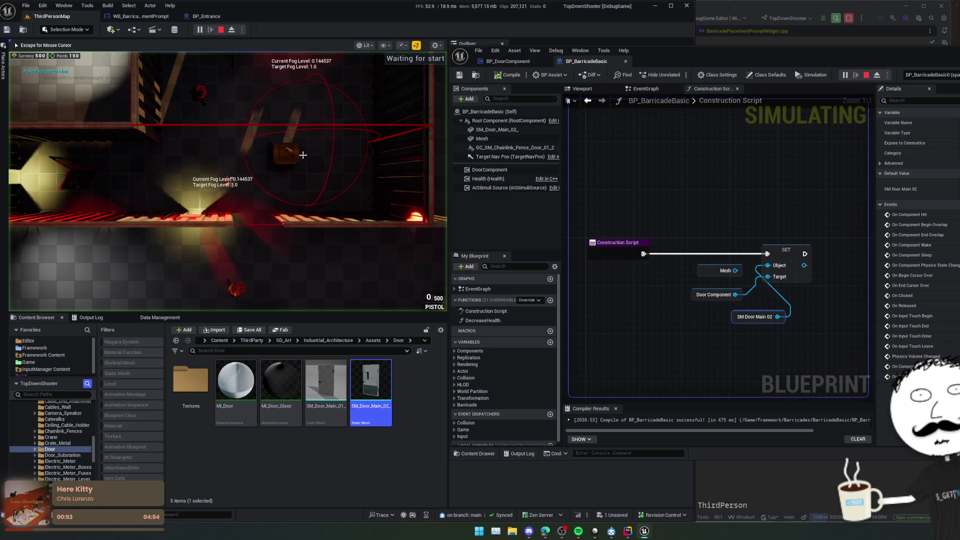
key(w)
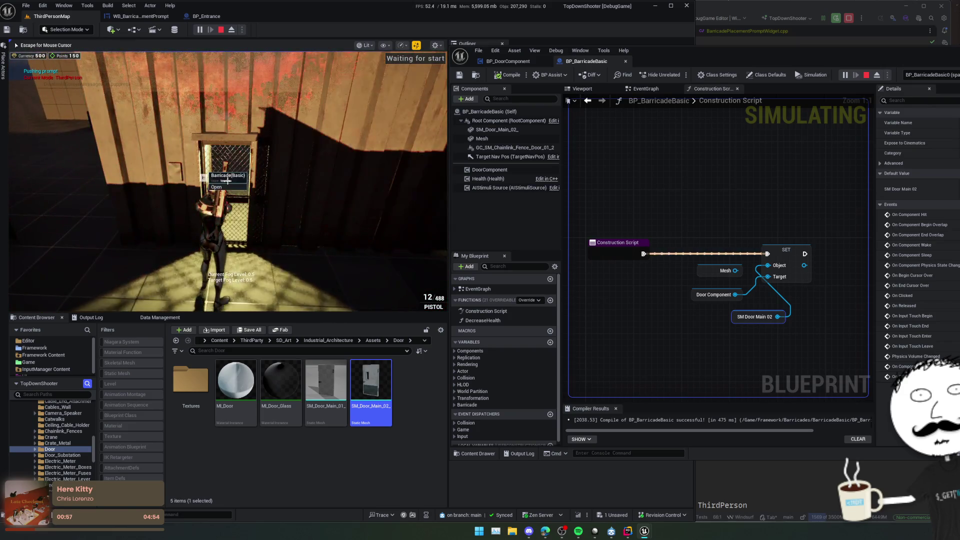
key(w)
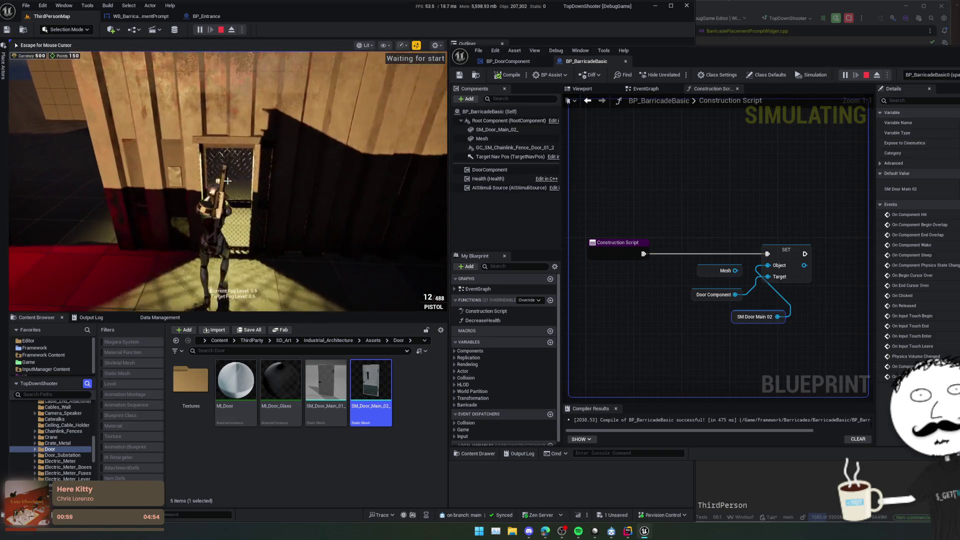
key(w)
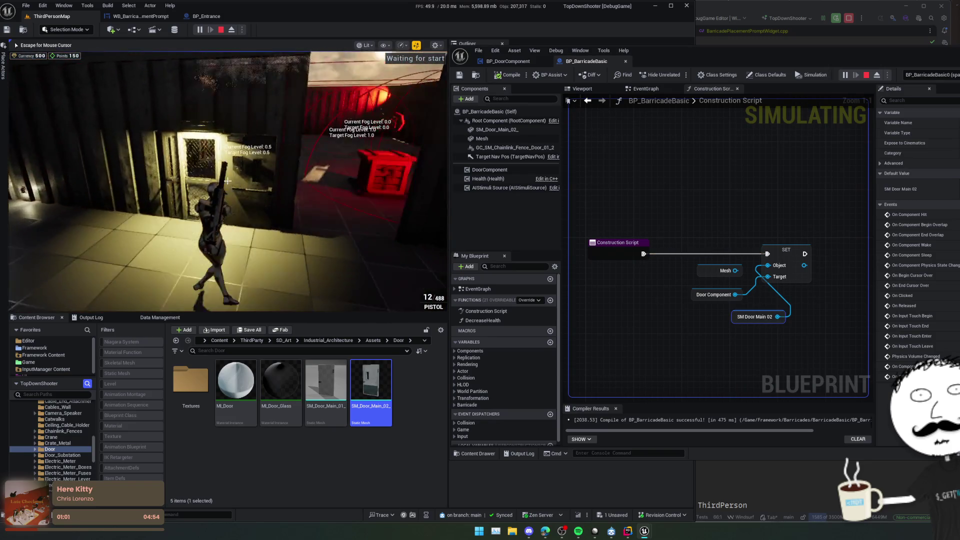
key(w)
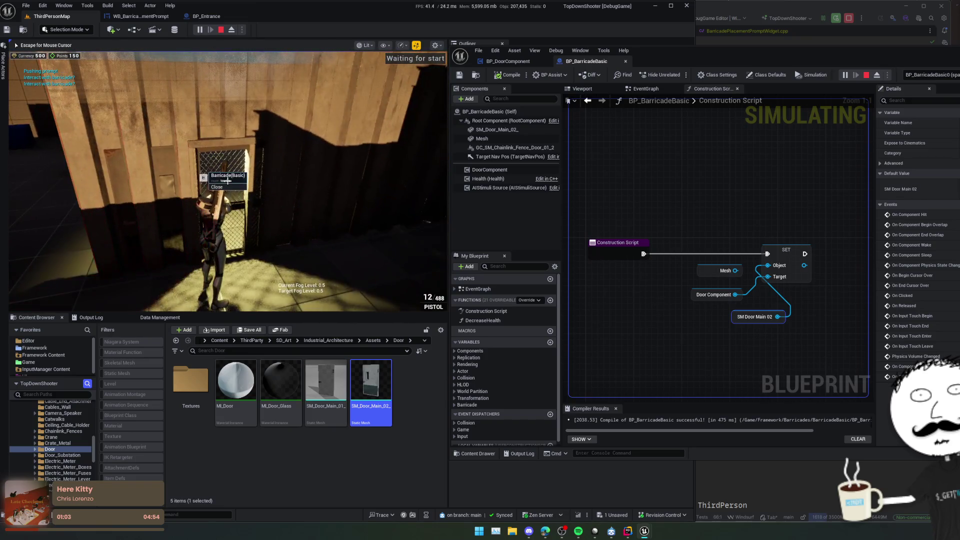
key(w)
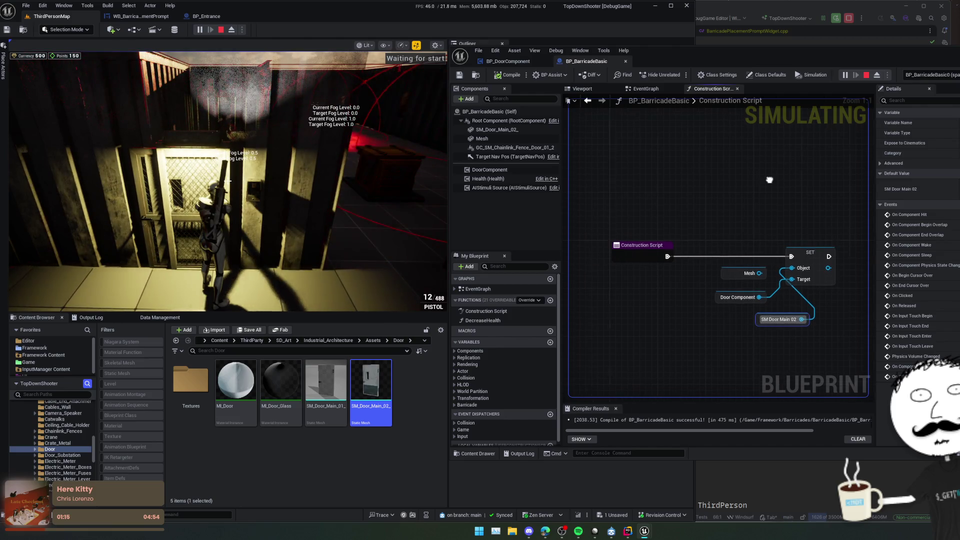
click(508, 61)
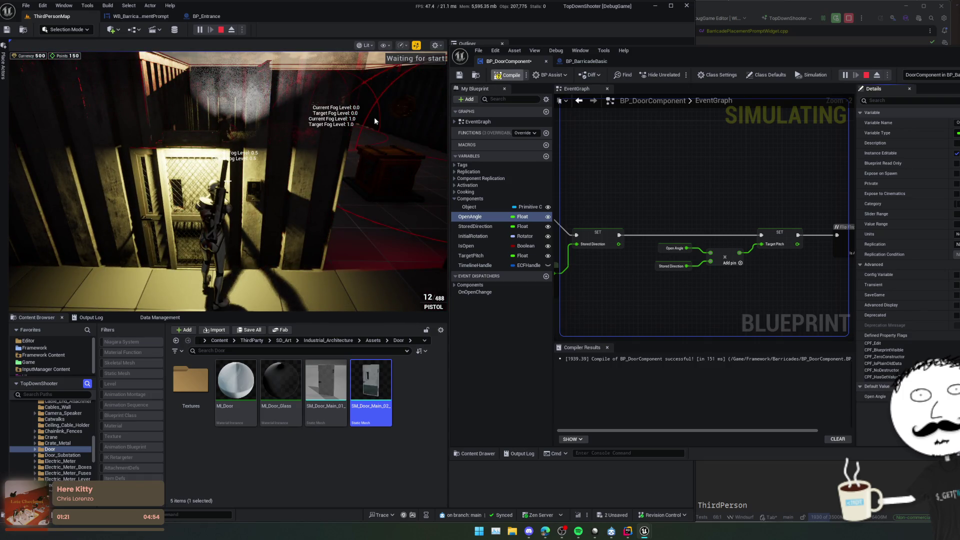
Regain control of the character in third-person view and open the barricade door with E.
click(231, 29)
click(232, 30)
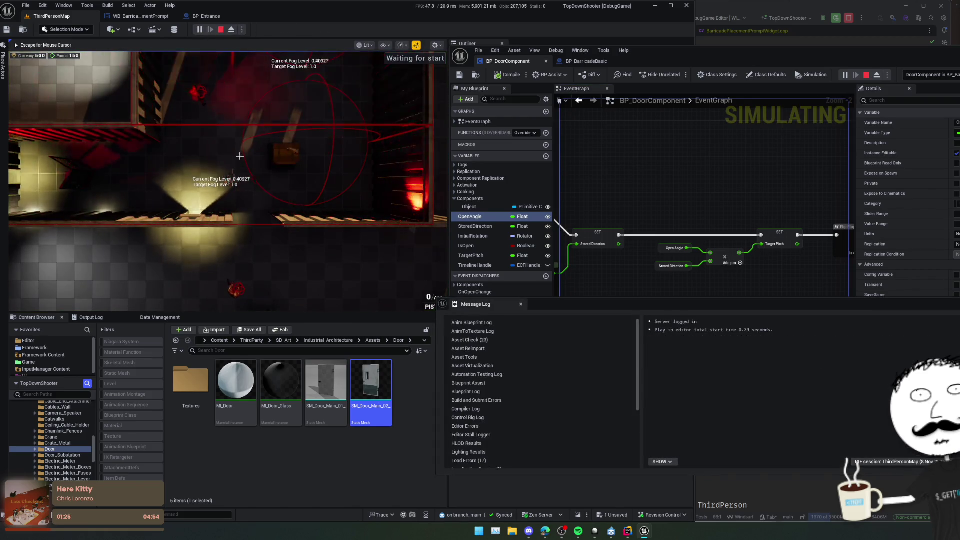
key(v)
key(w)
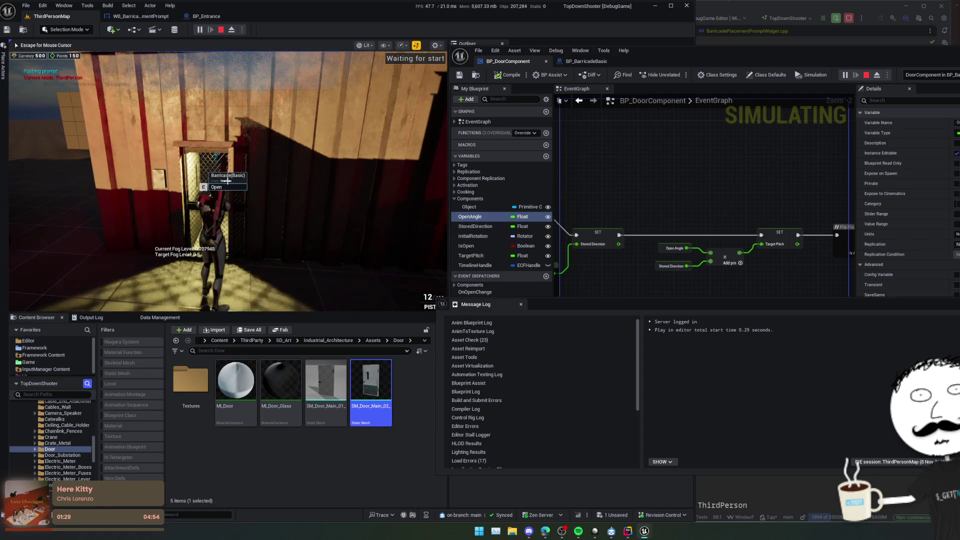
key(e)
Walk around the opened barricade door, then bring BP_DoorComponent's editor back in front.
key(w)
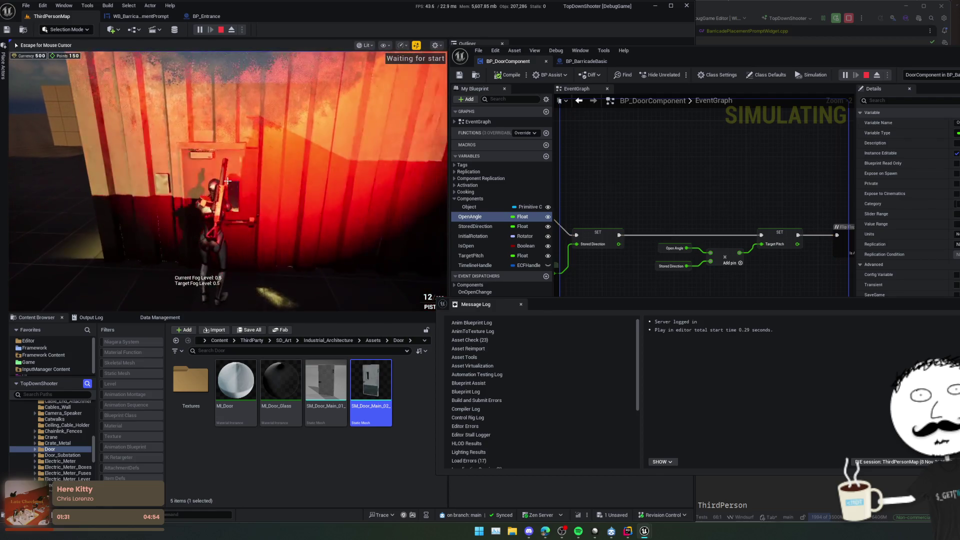
key(s)
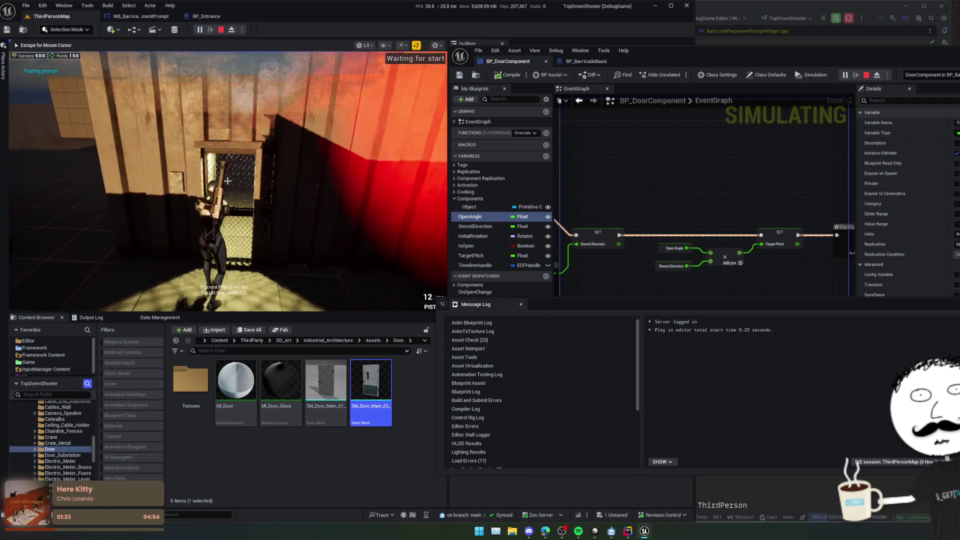
key(w)
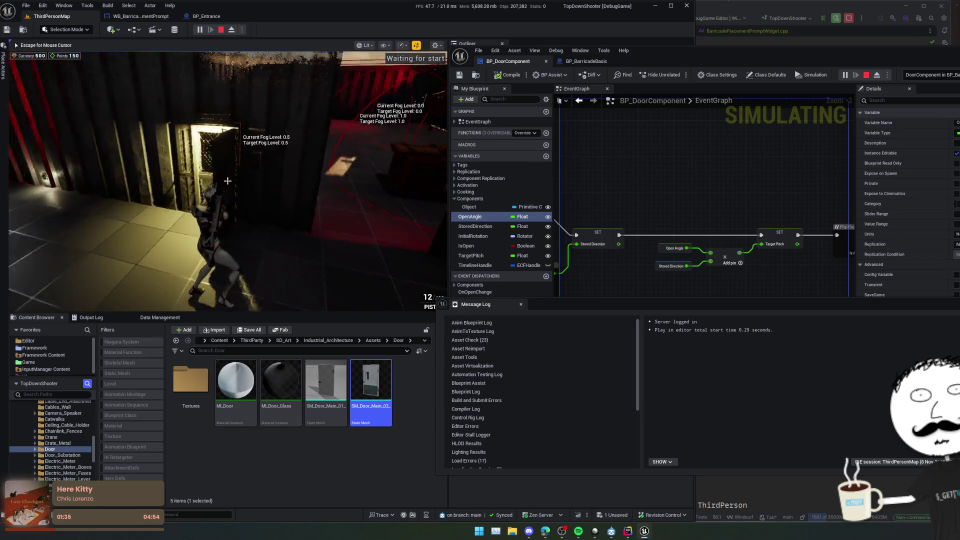
key(w)
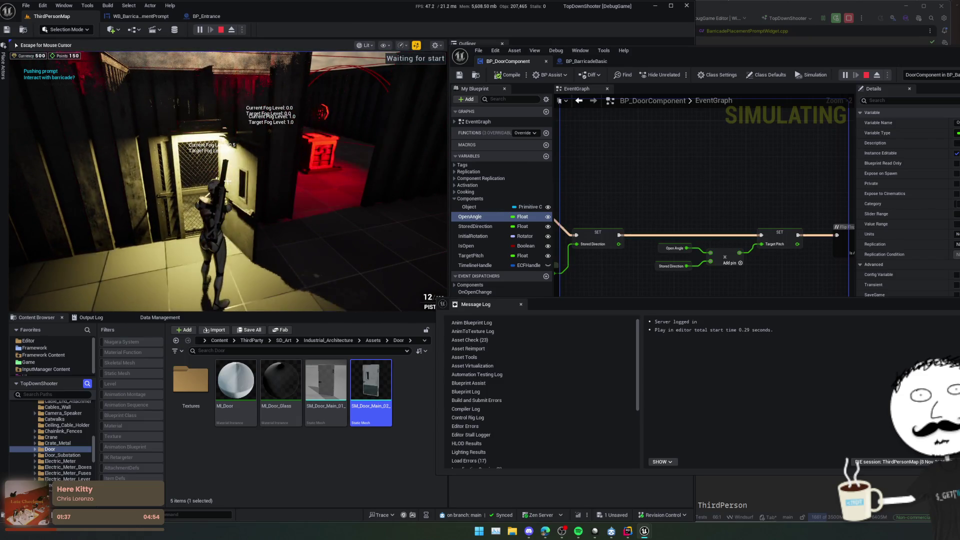
key(d)
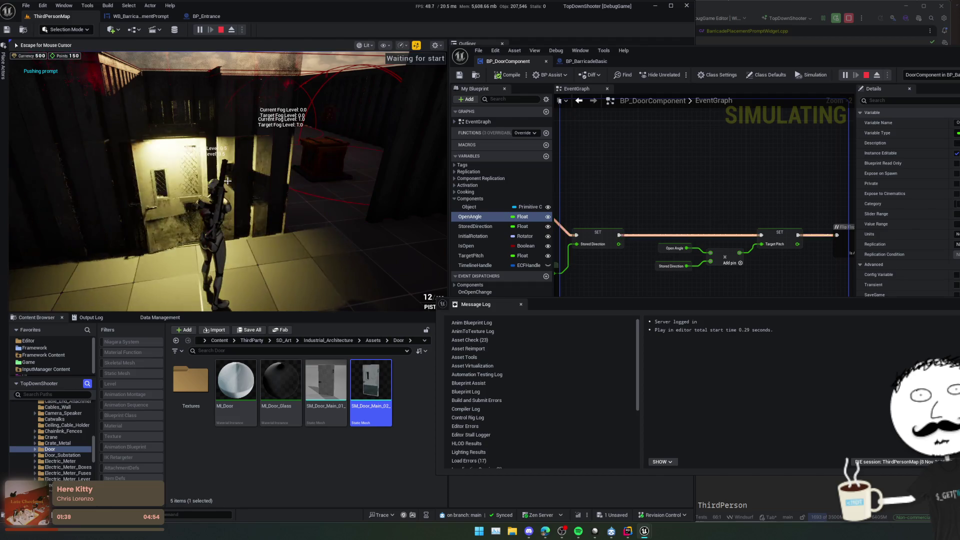
key(d)
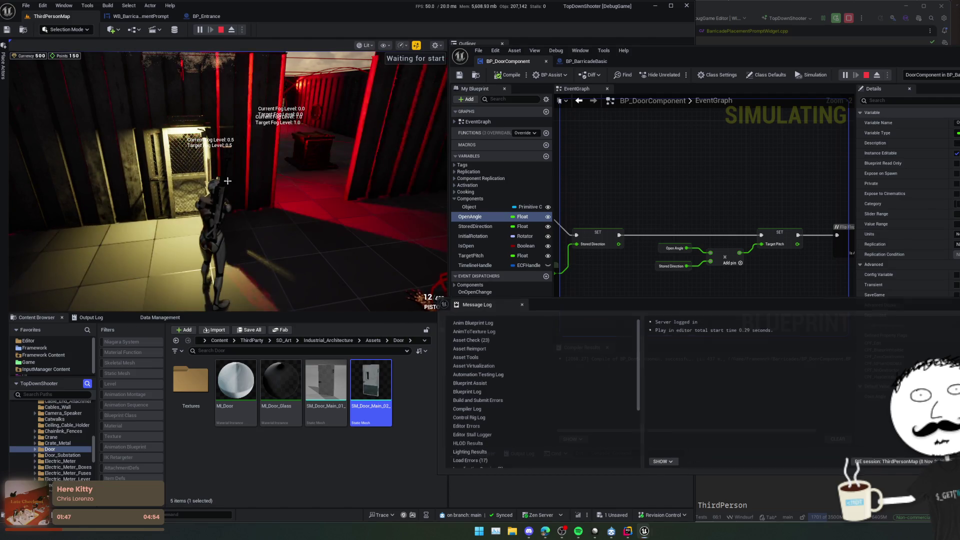
click(924, 299)
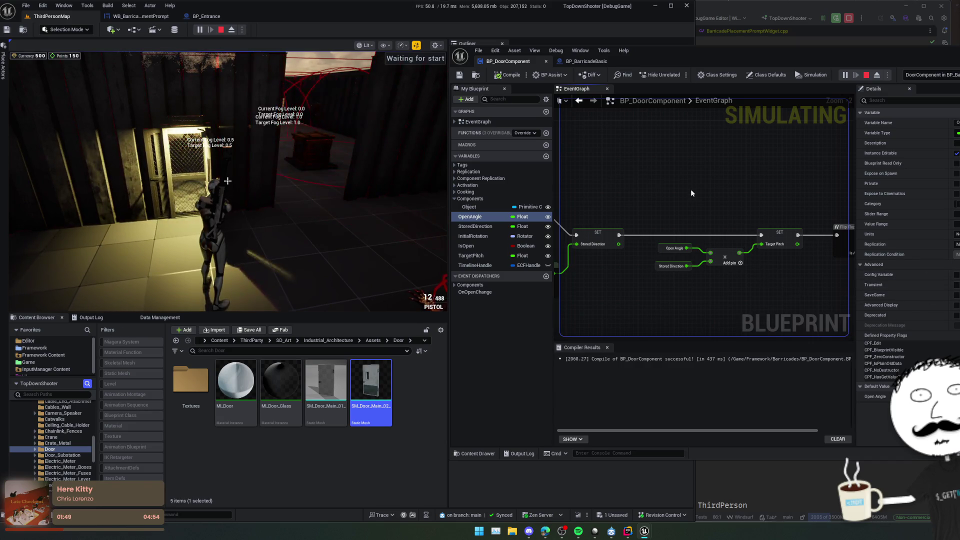
Save and compile BP_DoorComponent, then center Set Relative Rotation and Make Rotator in the graph.
drag(691, 190, 716, 194)
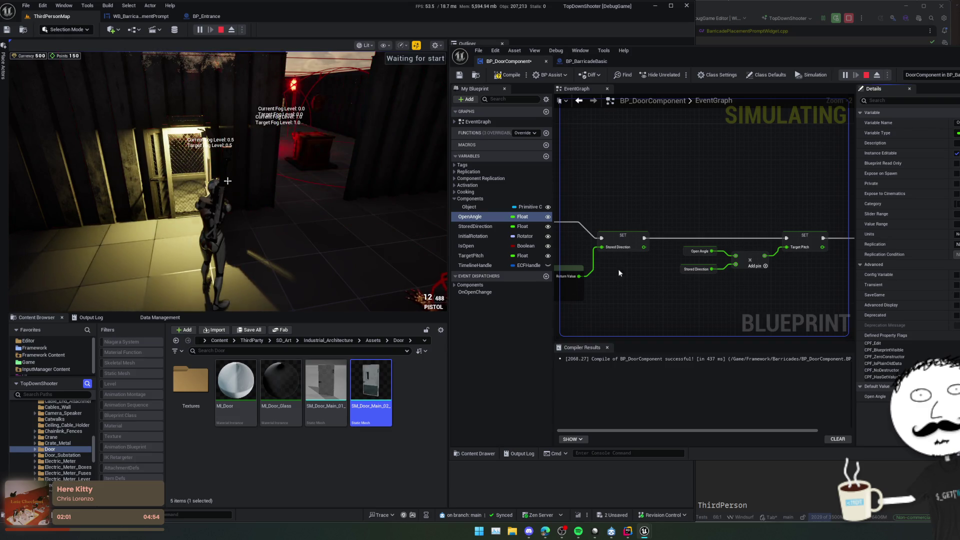
key(ctrl+s)
drag(731, 218, 719, 345)
scroll(650, 200, down, 3)
mouse_move(650, 200)
mouse_down()
mouse_move(604, 176)
mouse_move(754, 221)
mouse_move(736, 287)
mouse_up()
scroll(736, 287, up, 4)
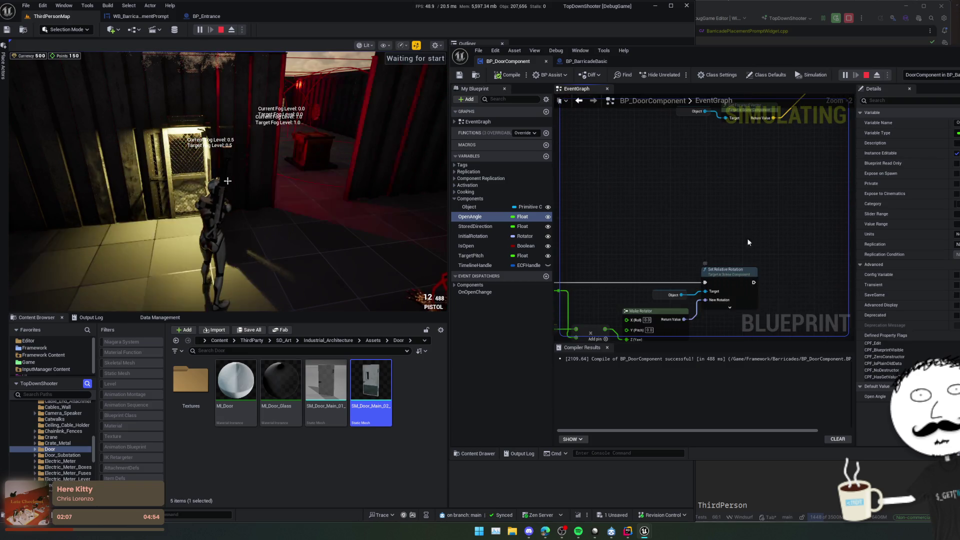
drag(702, 233, 722, 234)
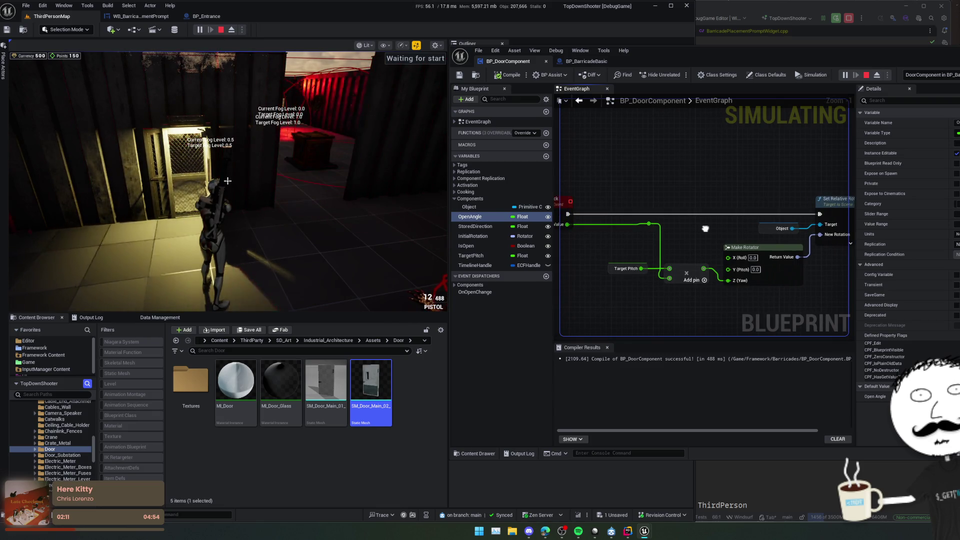
drag(705, 229, 641, 229)
Add a Set World Rotation node from the door Object pin and wire its execution input.
mouse_move(726, 231)
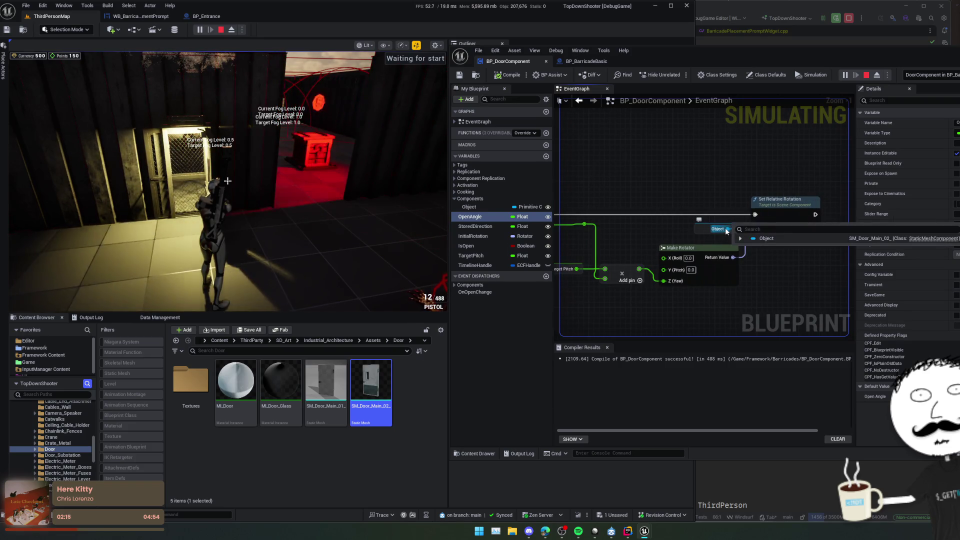
drag(727, 229, 777, 283)
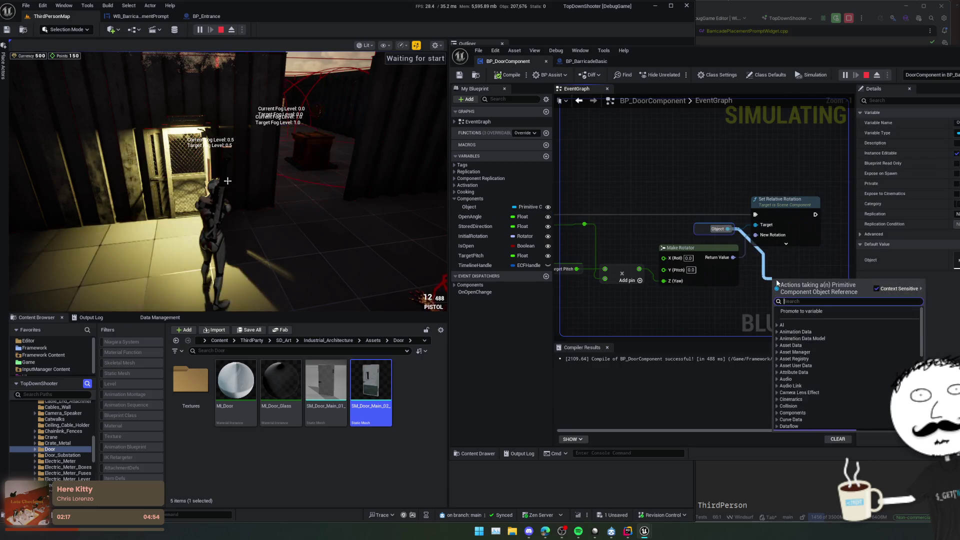
text(set rotation)
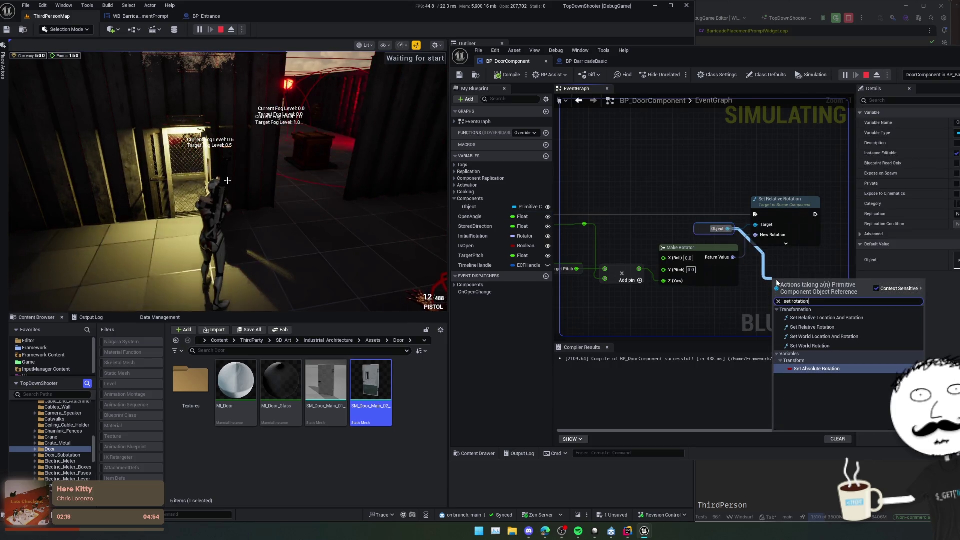
key(Up)
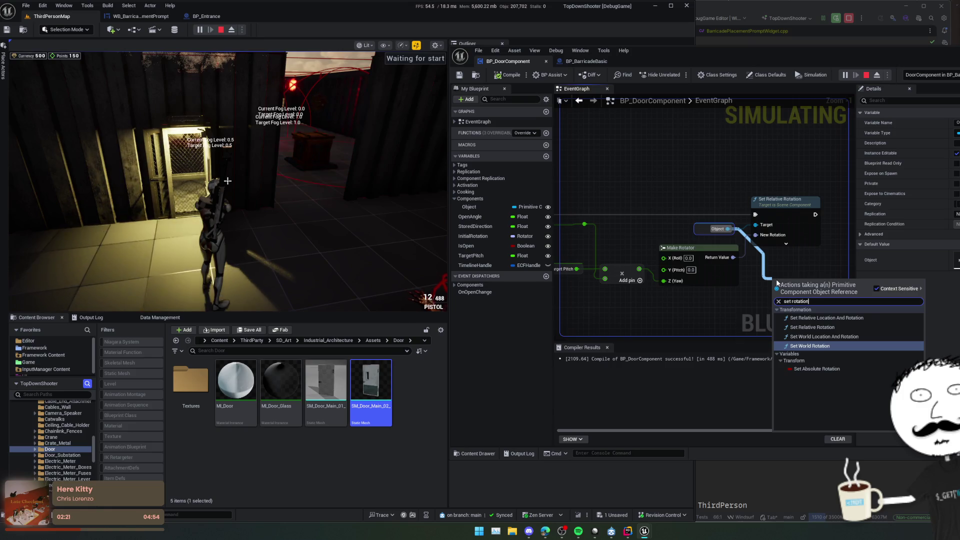
key(Return)
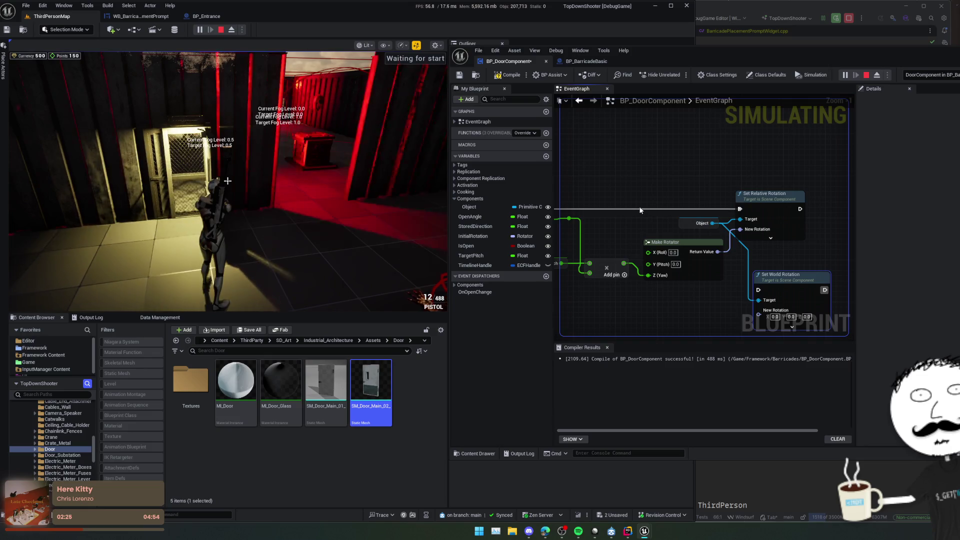
drag(776, 281, 763, 289)
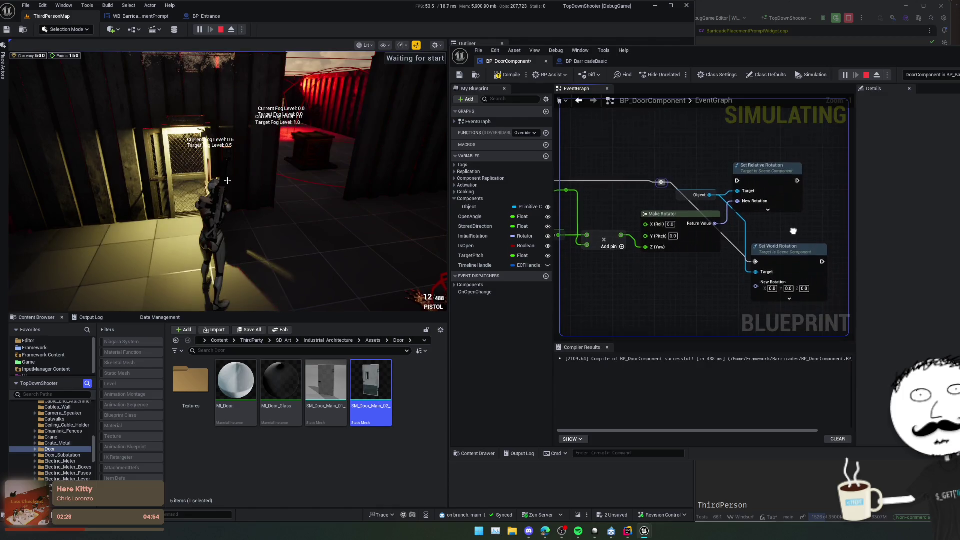
mouse_move(709, 223)
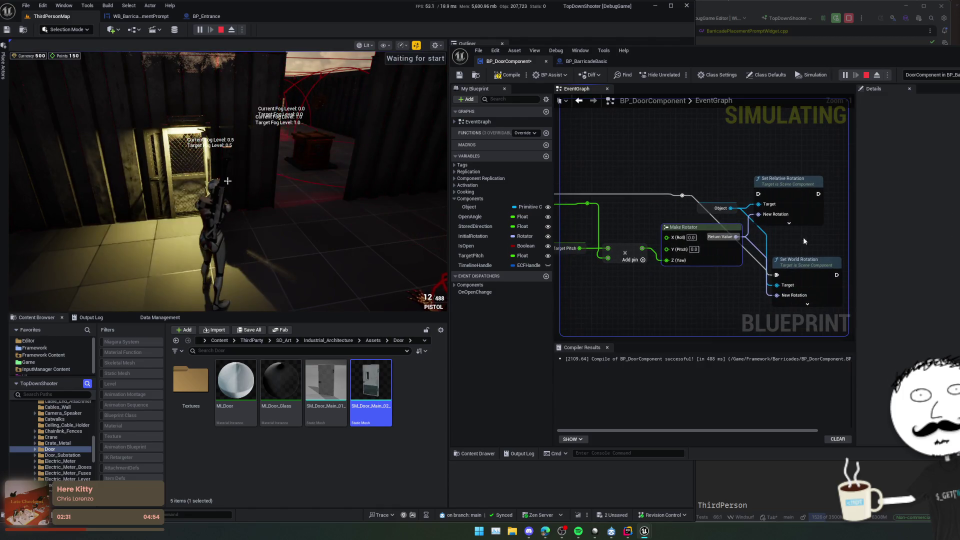
drag(745, 210, 802, 244)
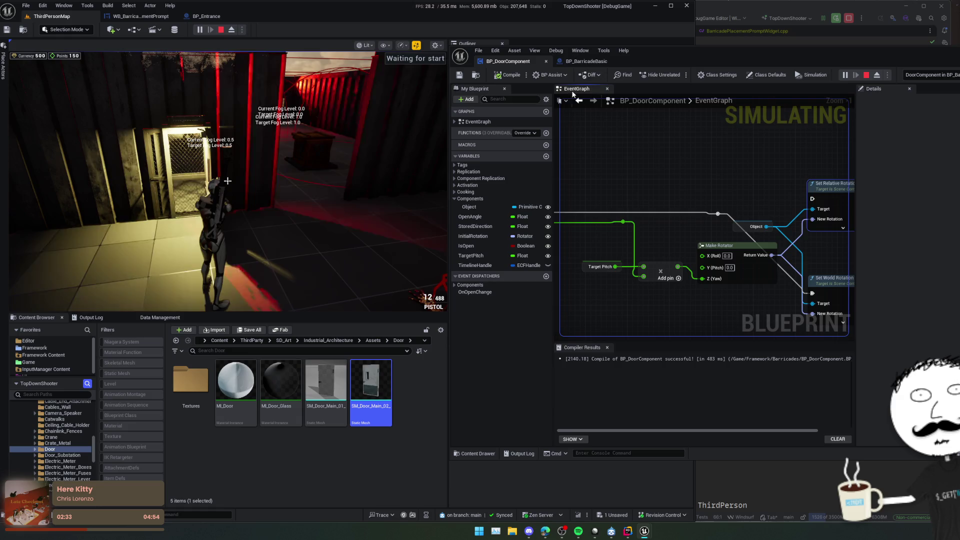
click(586, 61)
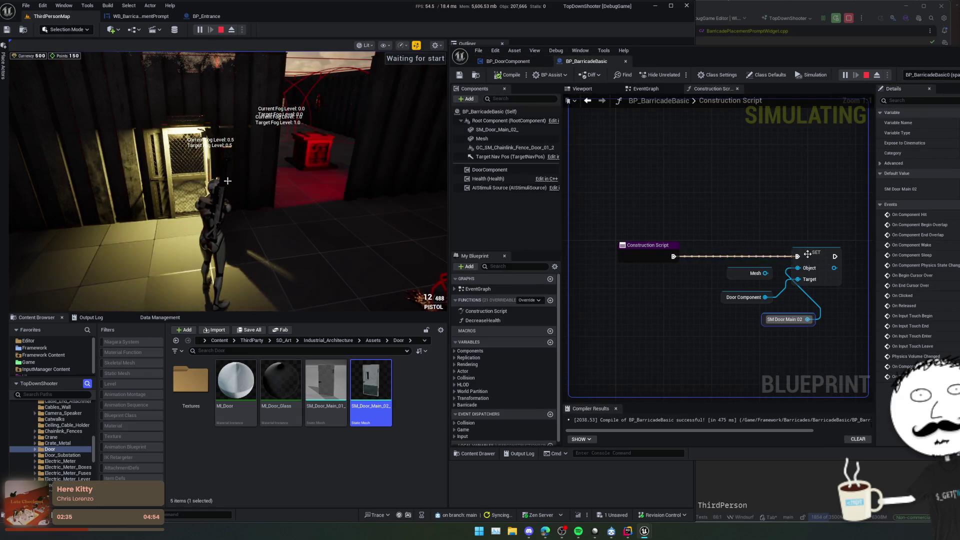
Replace the SM Door Main 02 node with Mesh as the SET Object input and stop the play test.
key(Delete)
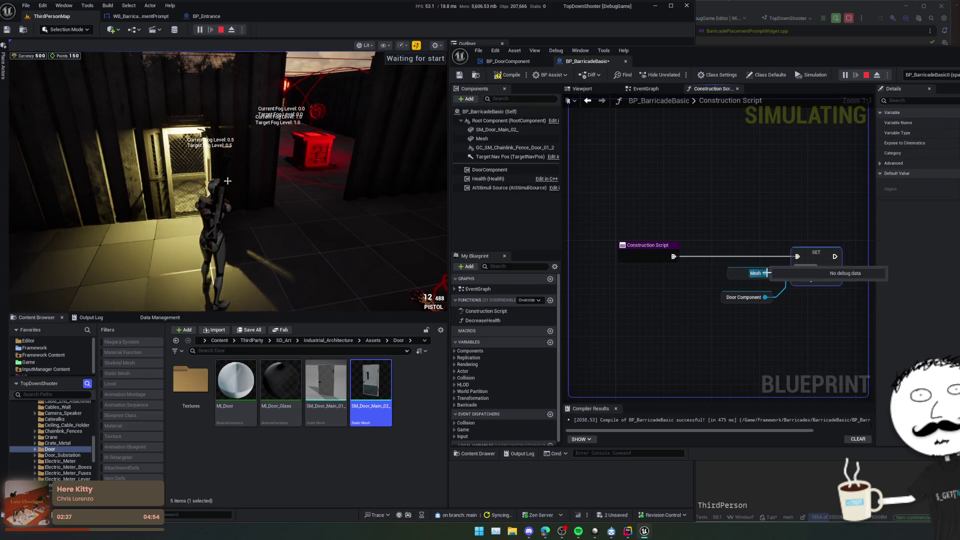
drag(766, 273, 798, 268)
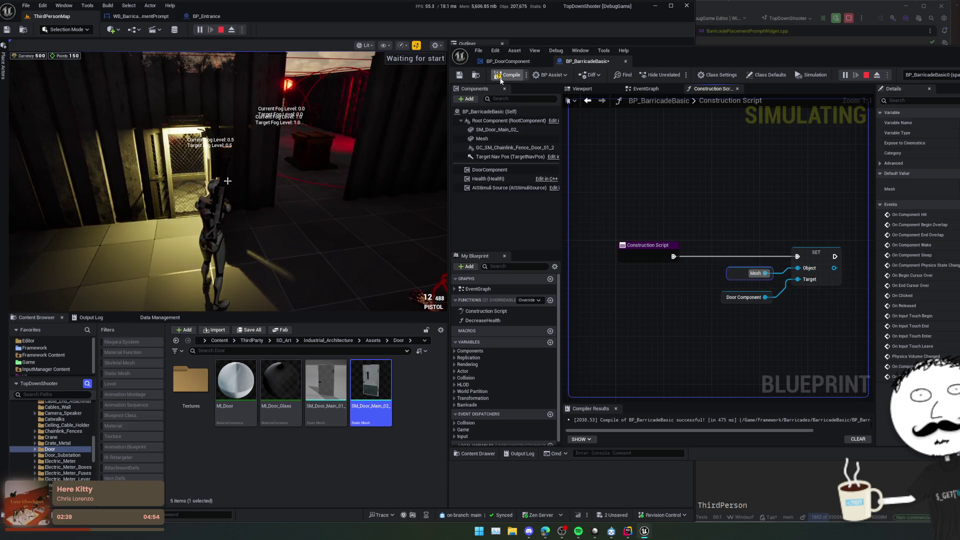
key(Escape)
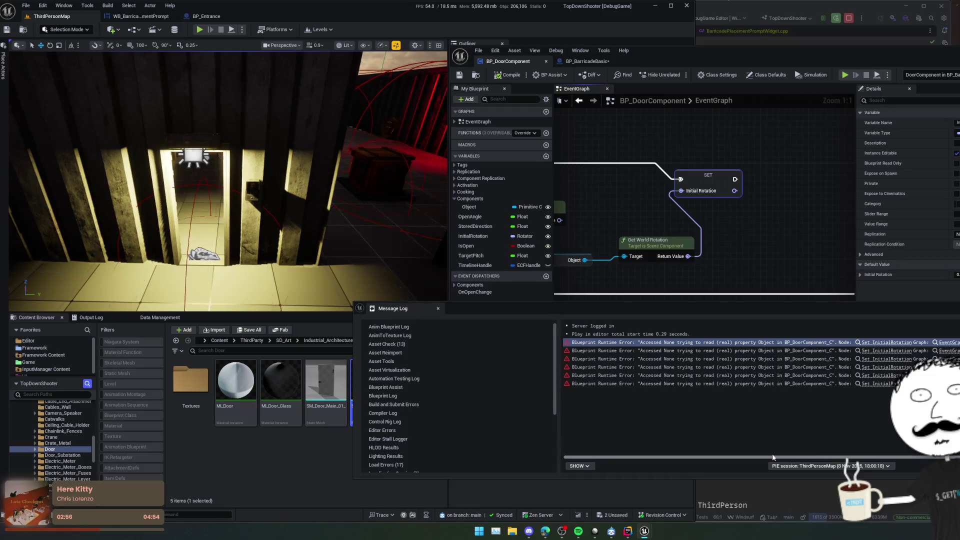
Review BP_DoorComponent's Begin Play and Set InitialRotation nodes with the message log sent behind.
click(752, 283)
scroll(752, 283, down, 1)
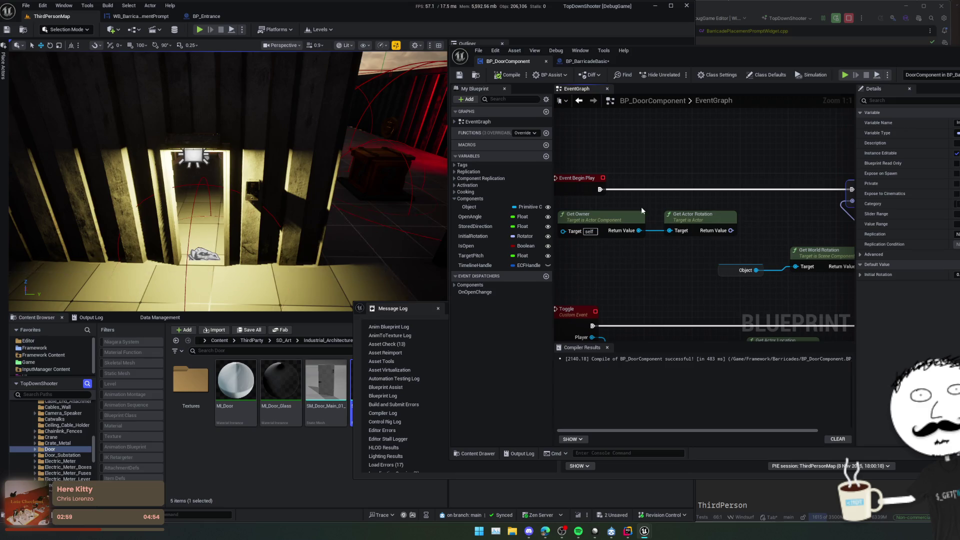
drag(659, 271, 648, 303)
drag(702, 286, 695, 303)
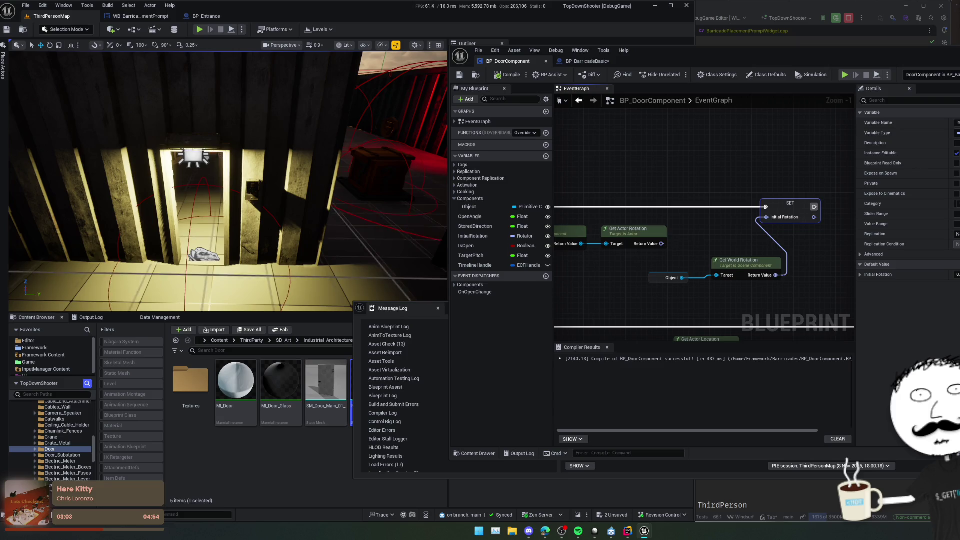
drag(936, 458, 946, 458)
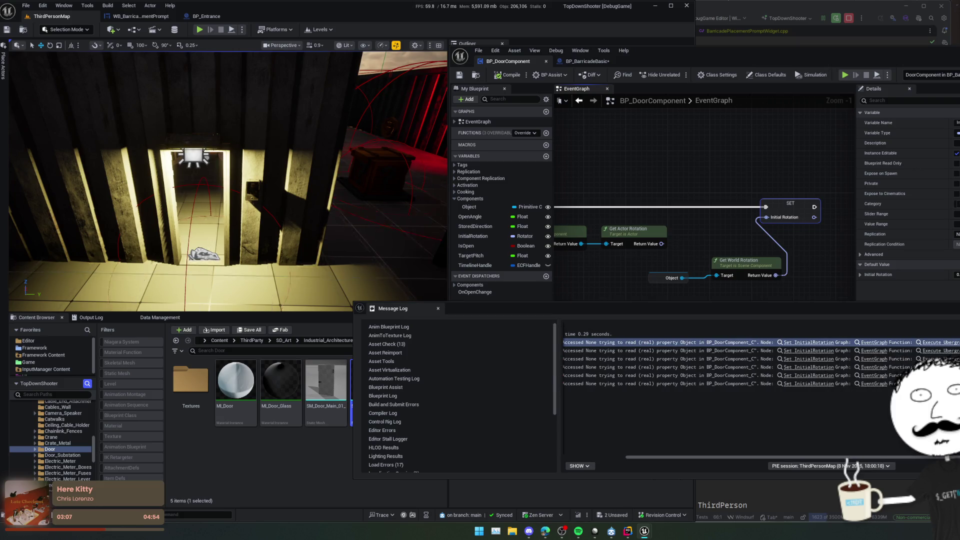
click(680, 244)
mouse_move(680, 244)
mouse_down()
mouse_move(776, 242)
mouse_move(652, 232)
mouse_move(765, 247)
mouse_move(666, 267)
mouse_up()
scroll(765, 247, down, 1)
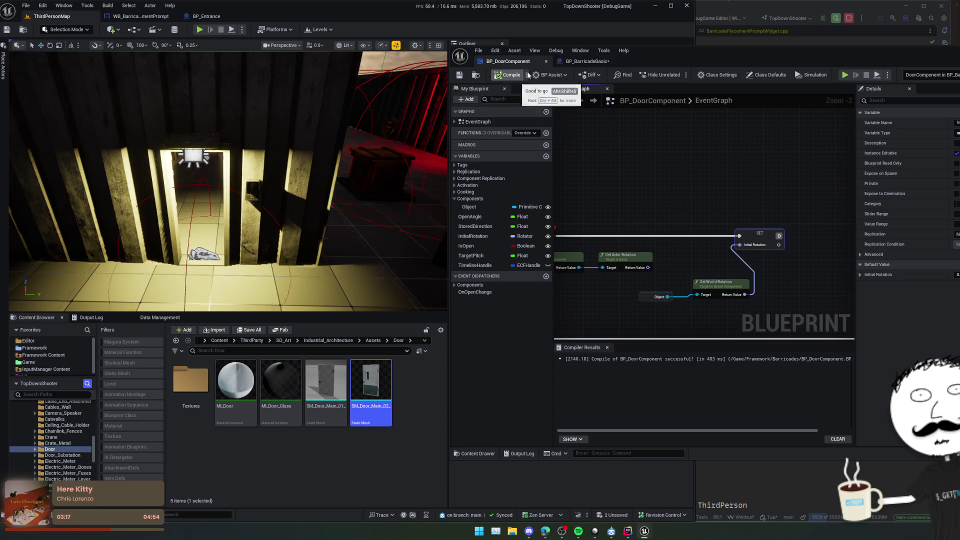
click(559, 63)
Compile and save the barricade, then play-test walking to the fence door and pushing it open.
click(458, 76)
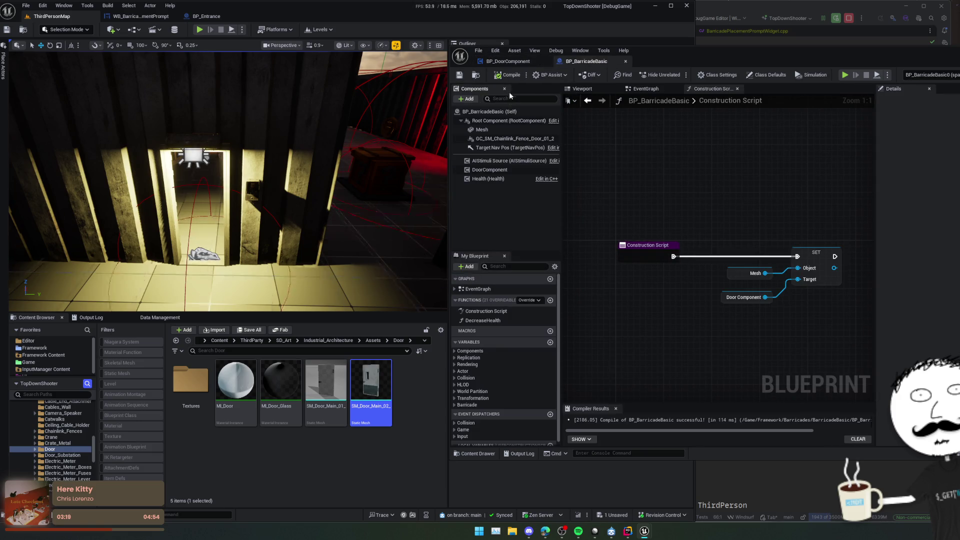
click(202, 30)
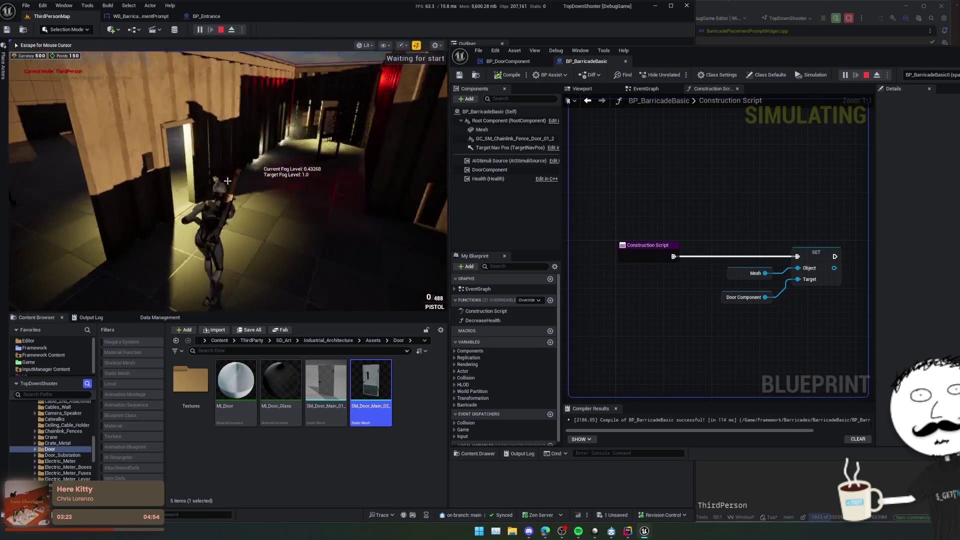
key(w)
key(r)
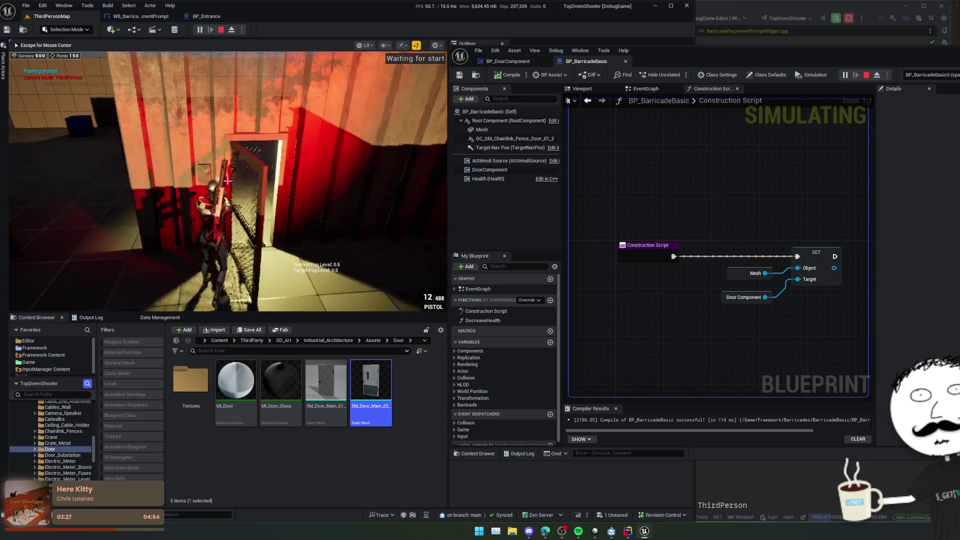
key(w)
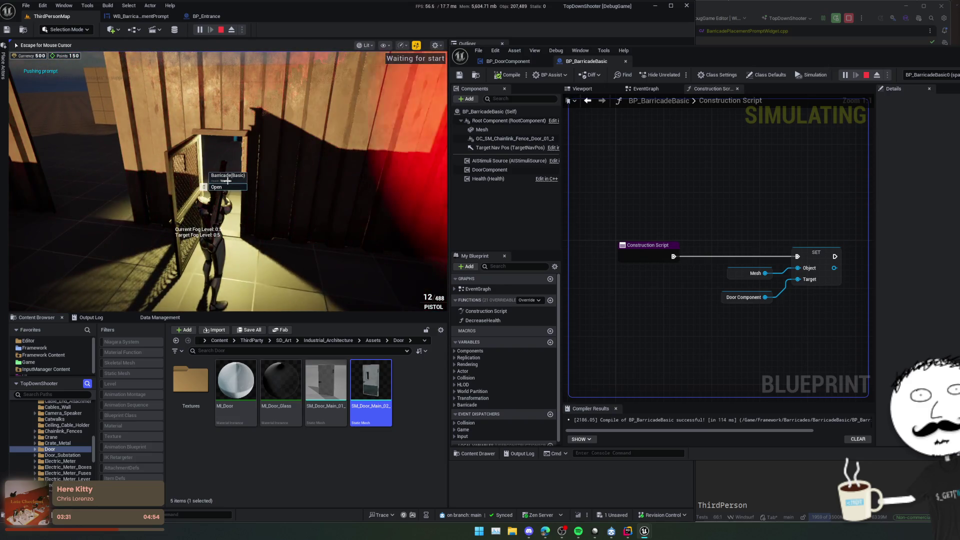
key(Escape)
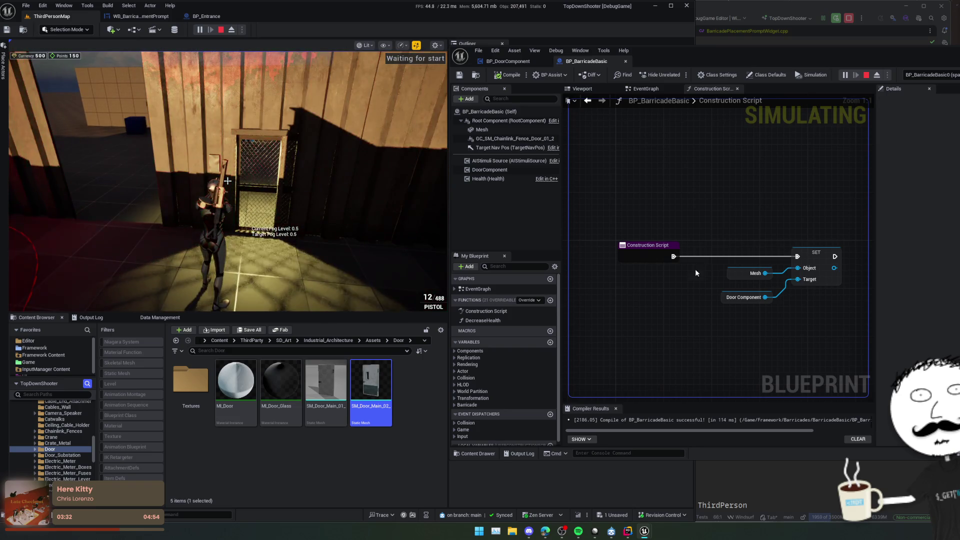
Check the barricade event graph's SET and door nodes between further in-game walks at the doorway.
key(alt+Left)
drag(728, 247, 654, 126)
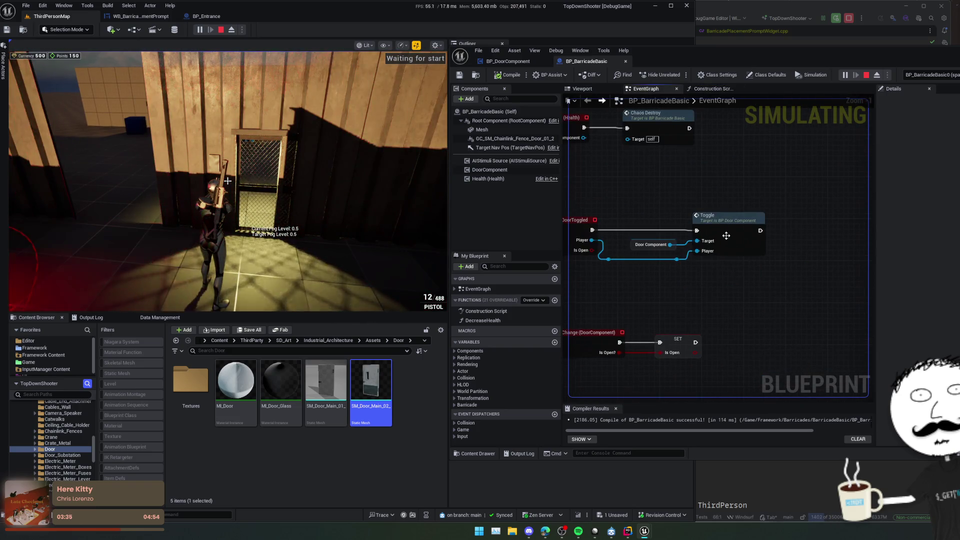
click(315, 252)
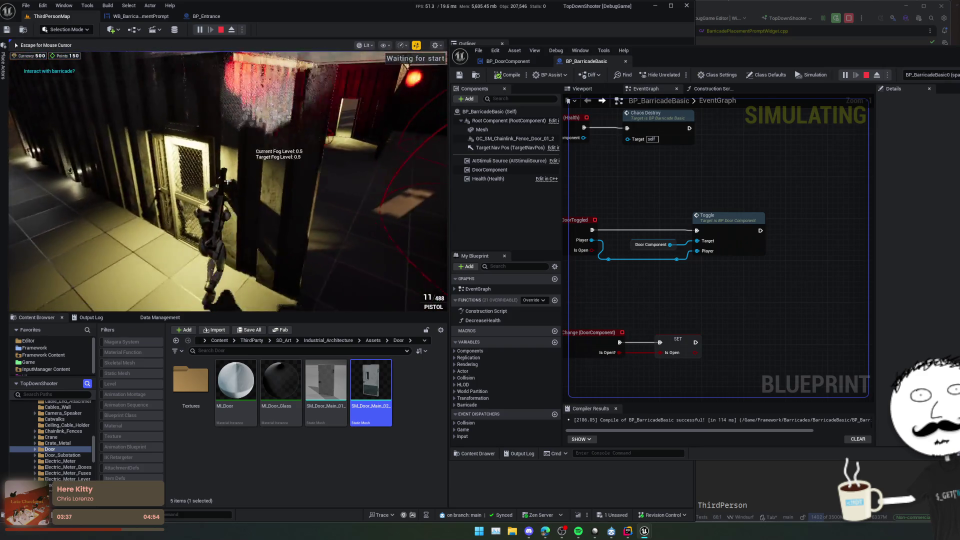
key(w)
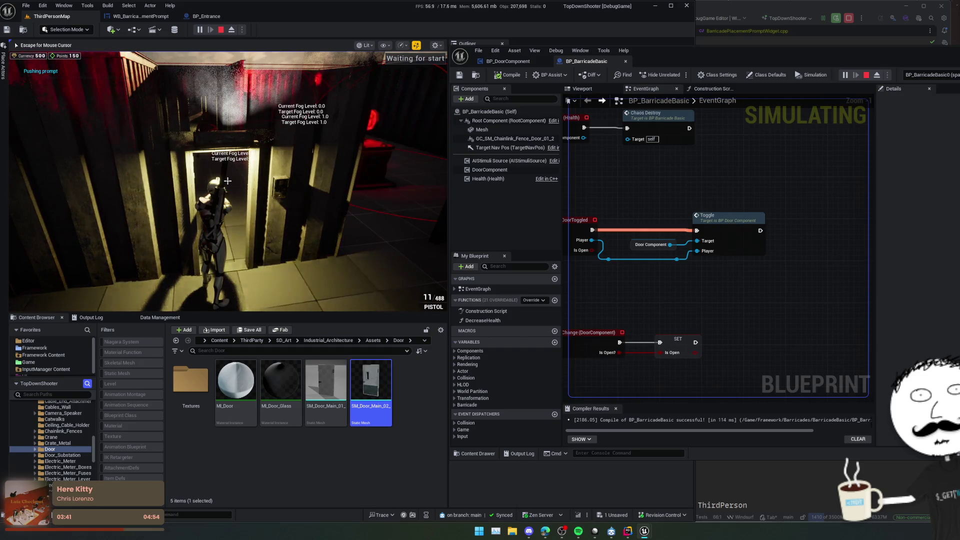
key(d)
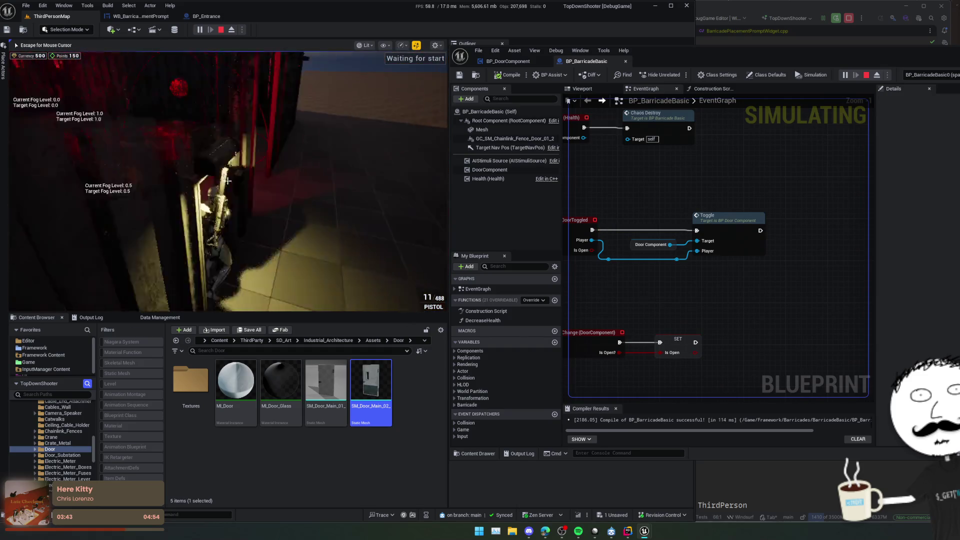
key(s)
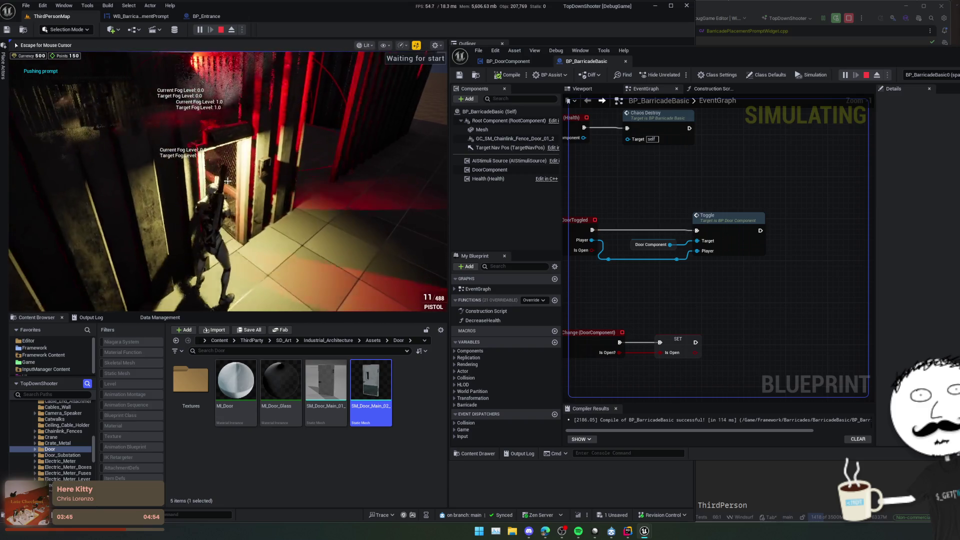
key(Escape)
drag(625, 277, 712, 280)
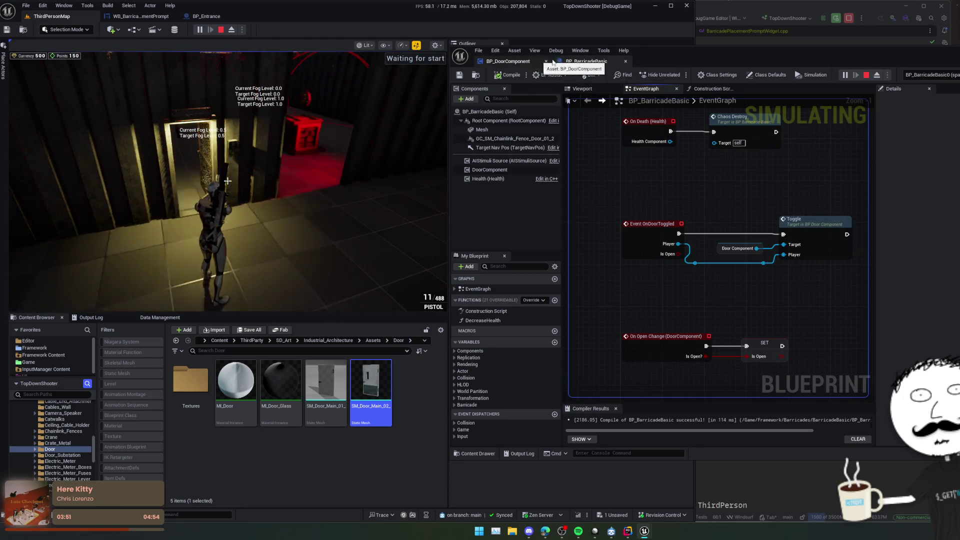
In the Blueprint Viewport, inspect the chain-link door and select the Mesh component.
click(591, 92)
mouse_move(650, 138)
mouse_down()
mouse_move(715, 282)
mouse_move(645, 299)
mouse_move(578, 253)
mouse_up()
click(696, 301)
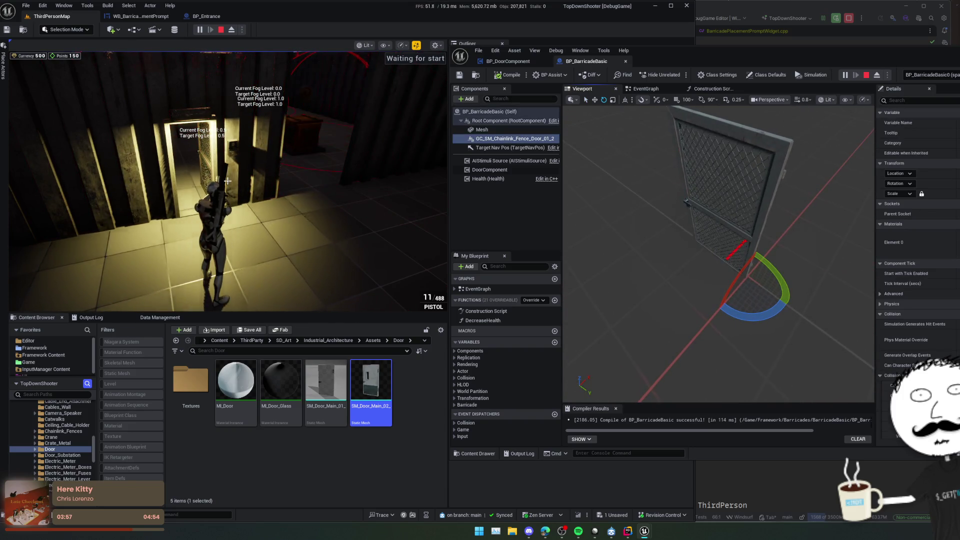
click(505, 139)
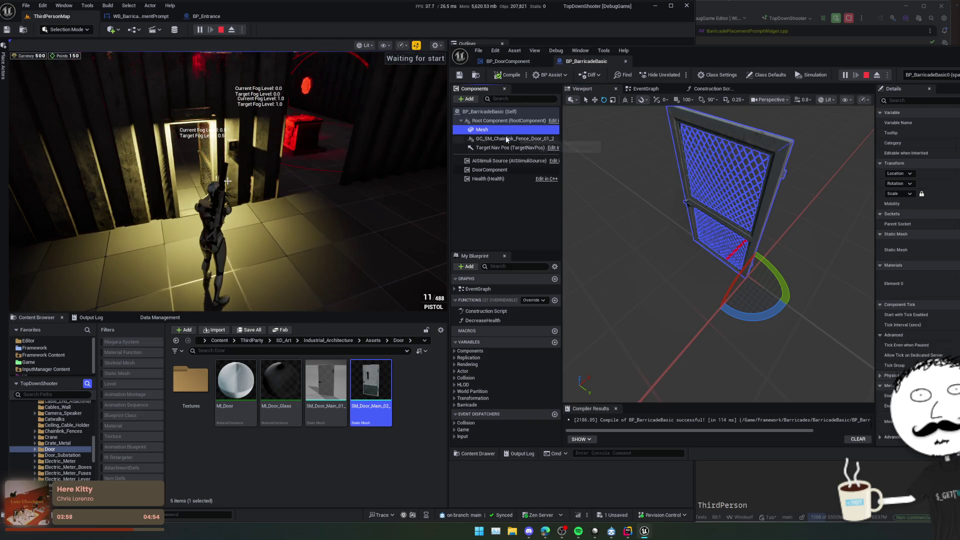
click(506, 131)
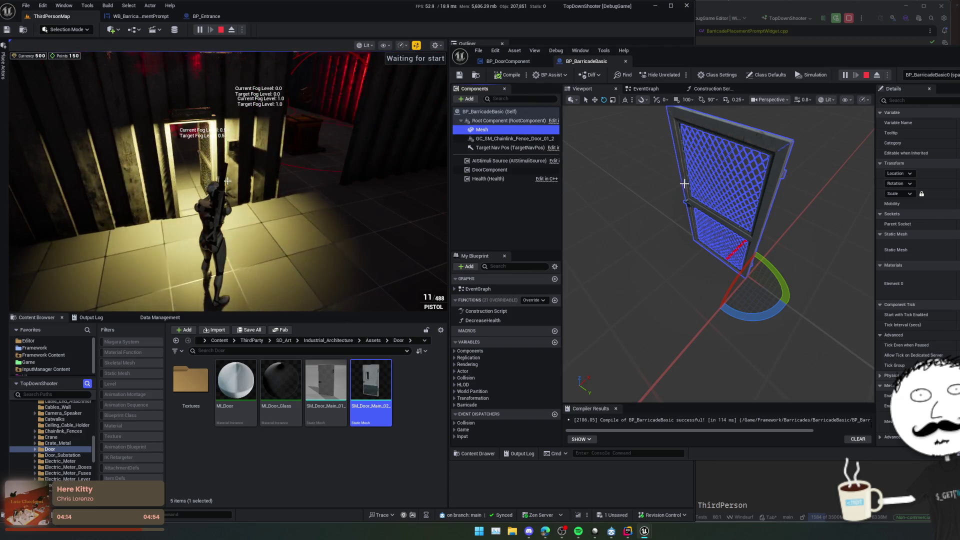
drag(665, 185, 697, 200)
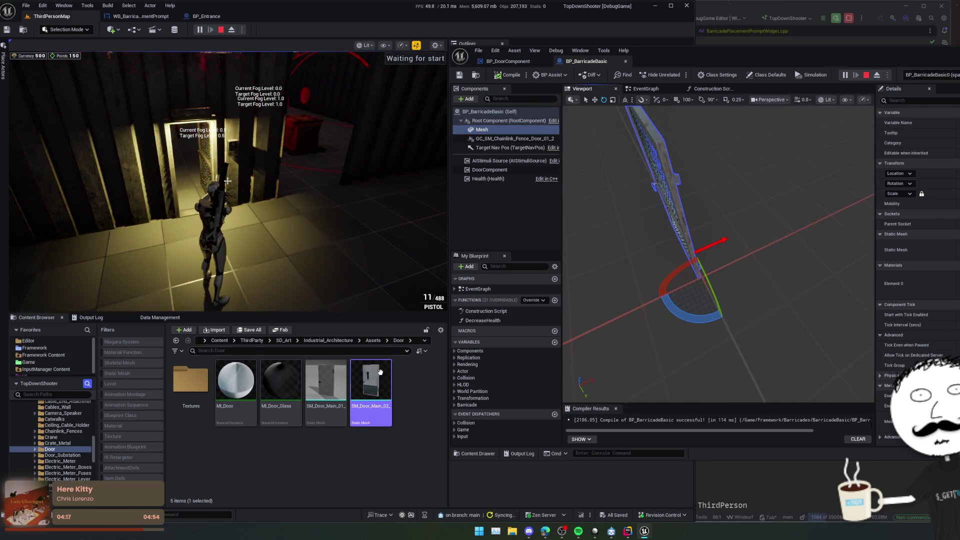
Add SM_Door_Main_02 as a new component under Mesh and stop the play test.
mouse_move(371, 385)
mouse_down()
mouse_move(509, 290)
mouse_move(492, 228)
mouse_move(381, 338)
mouse_move(514, 216)
mouse_move(483, 163)
mouse_move(495, 128)
mouse_up()
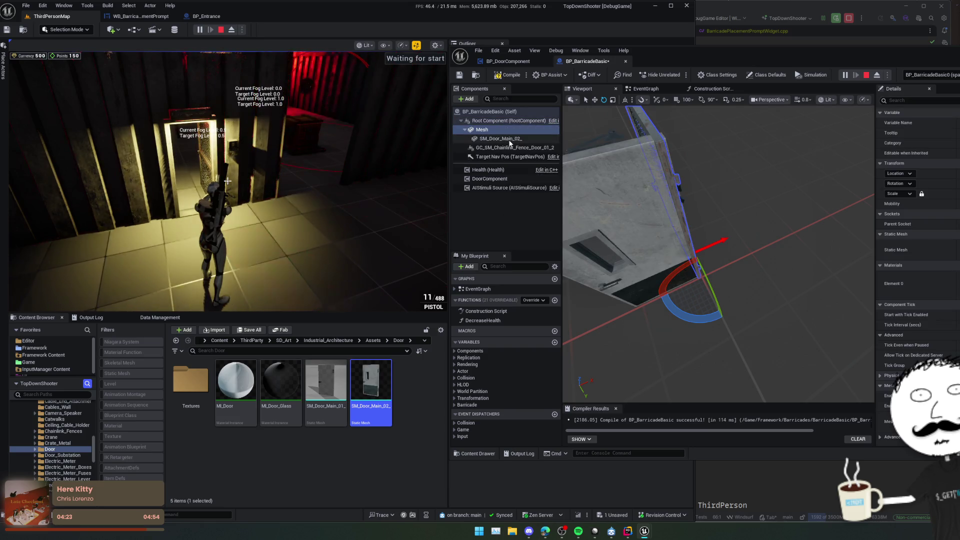
click(487, 138)
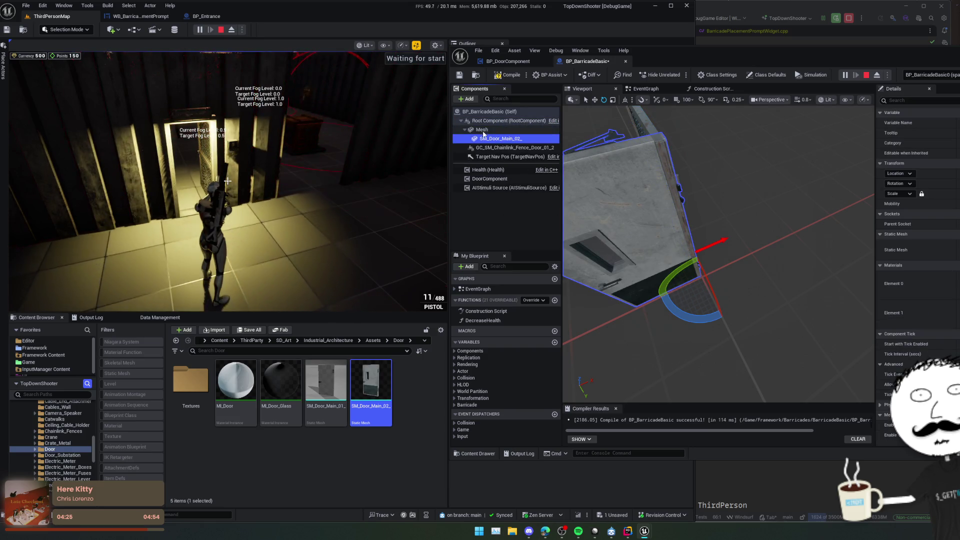
click(864, 75)
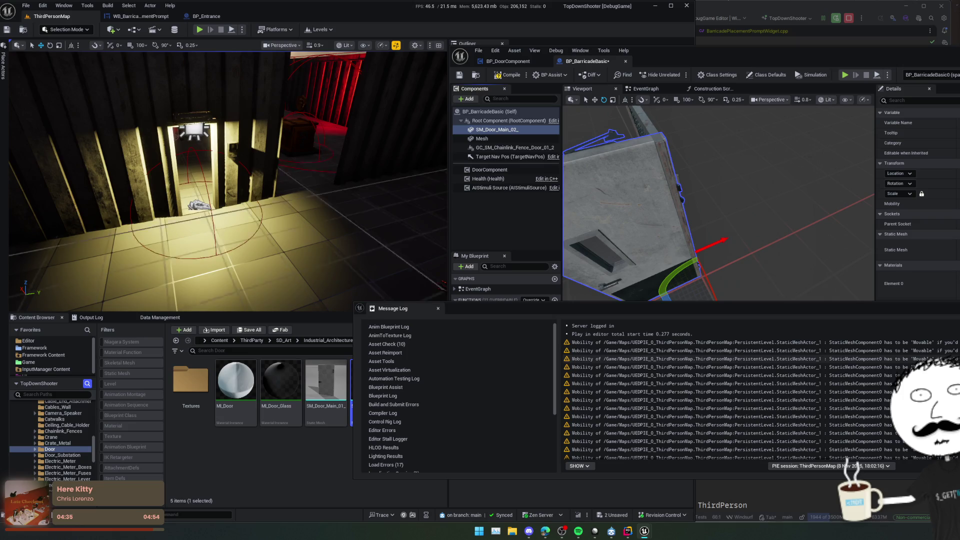
Frame the new SM_Door_Main_02_ door, rotate it to stand upright, and save BP_BarricadeBasic.
scroll(760, 390, down, 1)
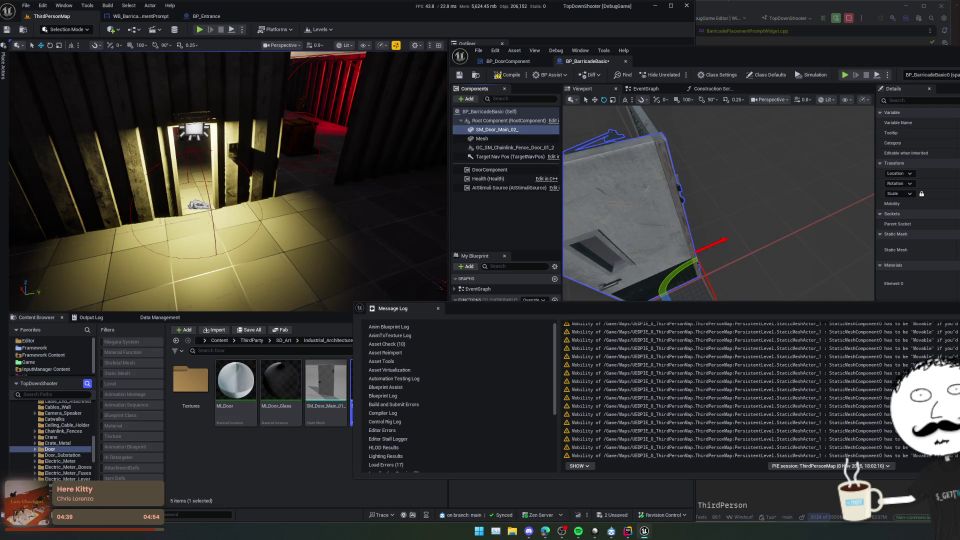
click(561, 189)
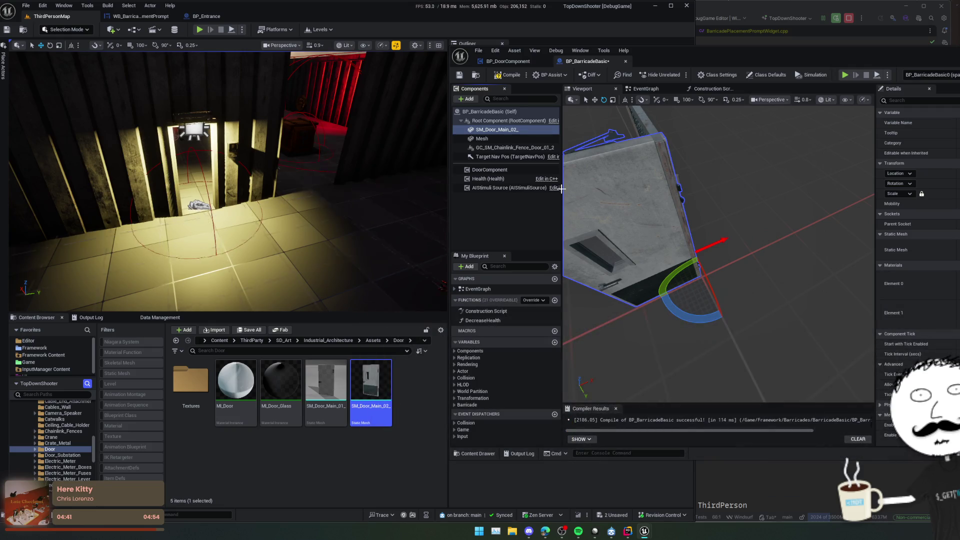
double_click(498, 138)
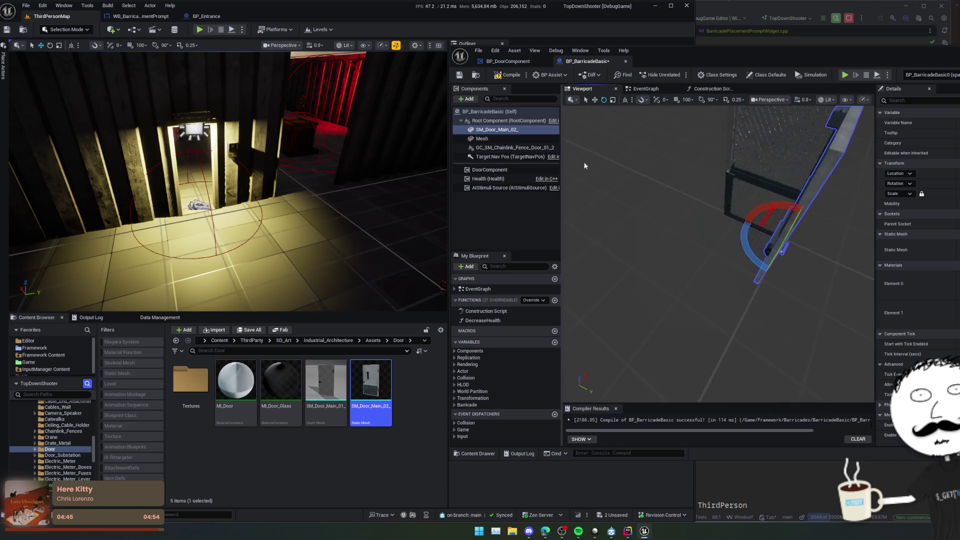
double_click(503, 131)
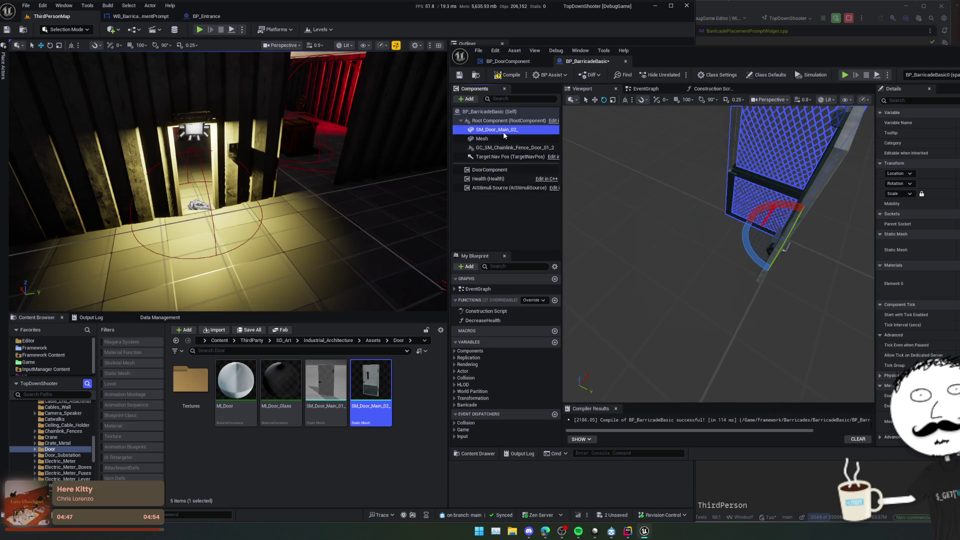
mouse_move(715, 249)
mouse_down()
mouse_move(687, 245)
mouse_move(854, 225)
mouse_move(857, 260)
mouse_move(830, 240)
mouse_up()
drag(847, 146, 846, 146)
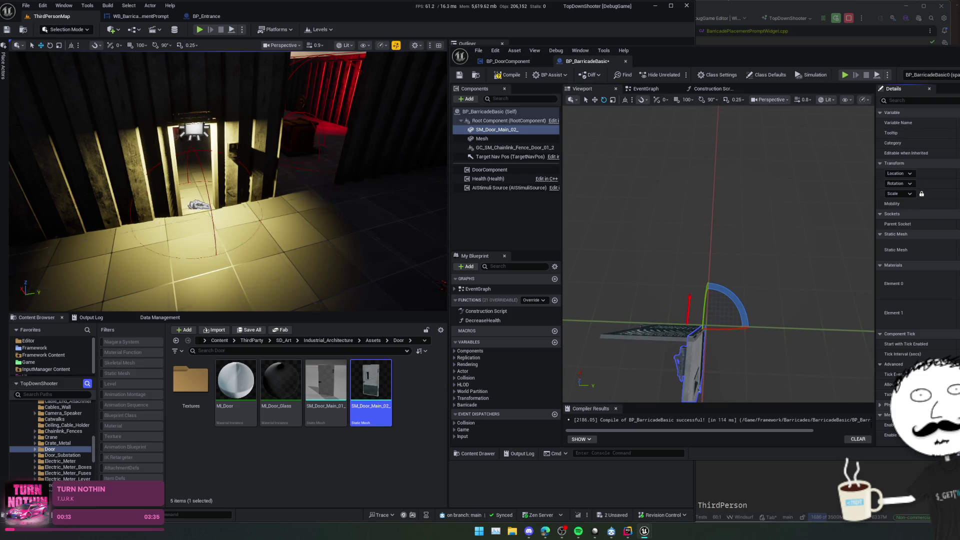
drag(740, 300, 742, 322)
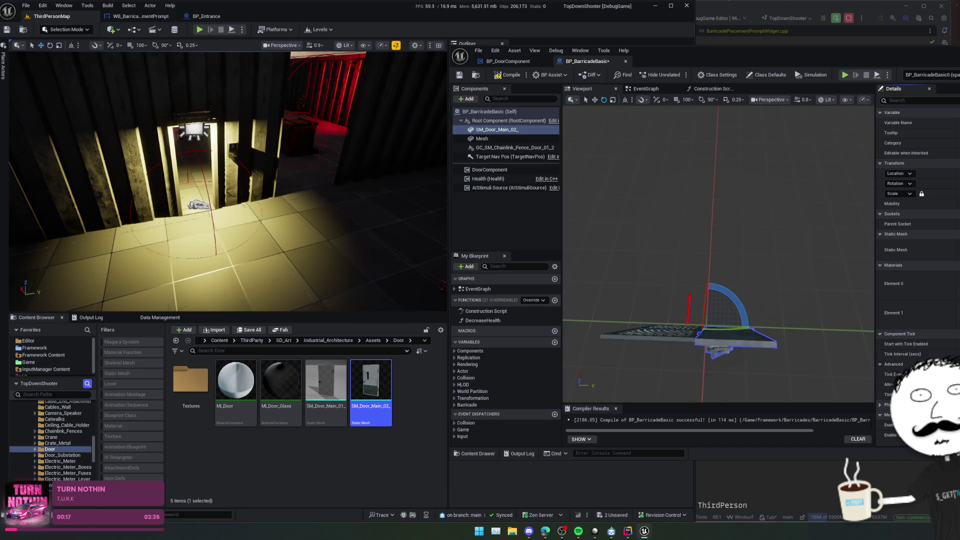
drag(745, 310, 720, 290)
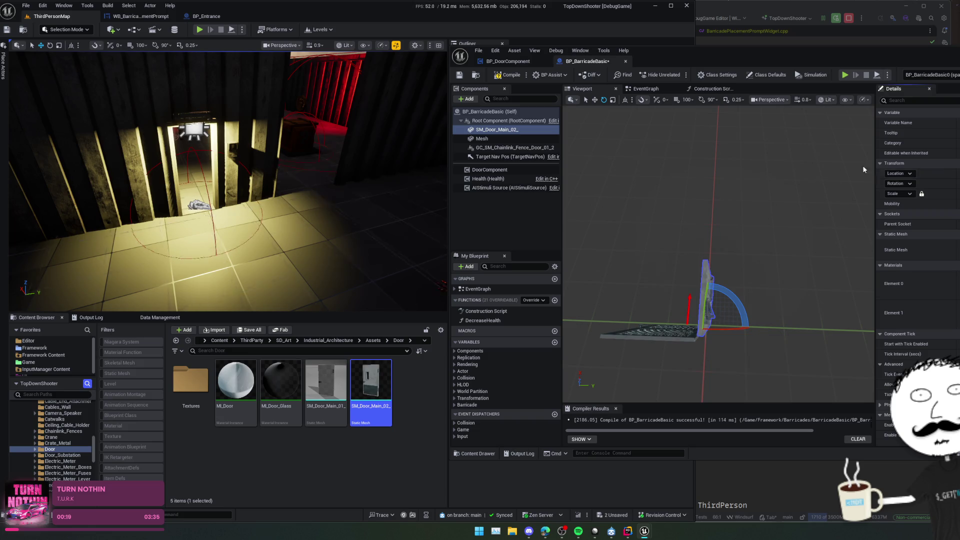
key(ctrl+s)
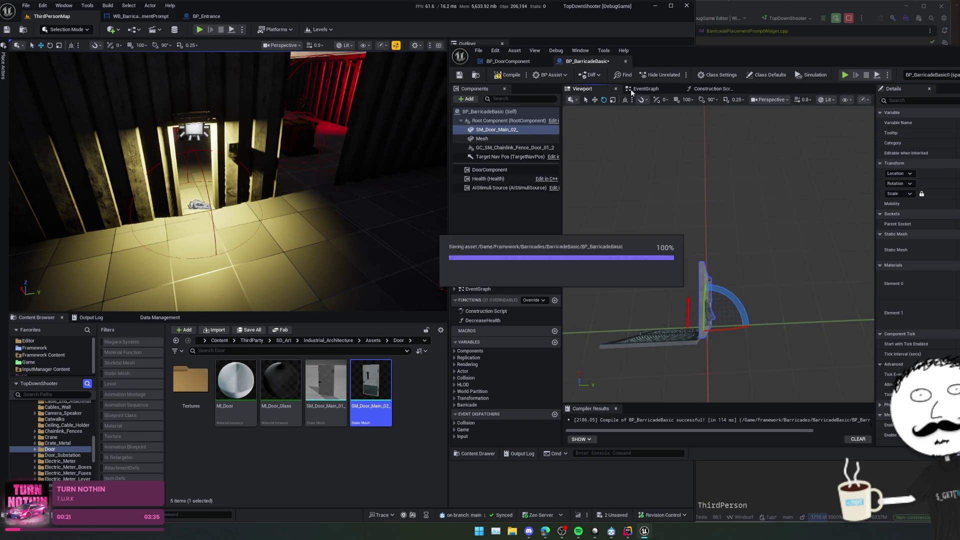
Compile, wire SM Door Main 02 into the Construction Script's SET node, and start a play test.
click(517, 76)
click(710, 88)
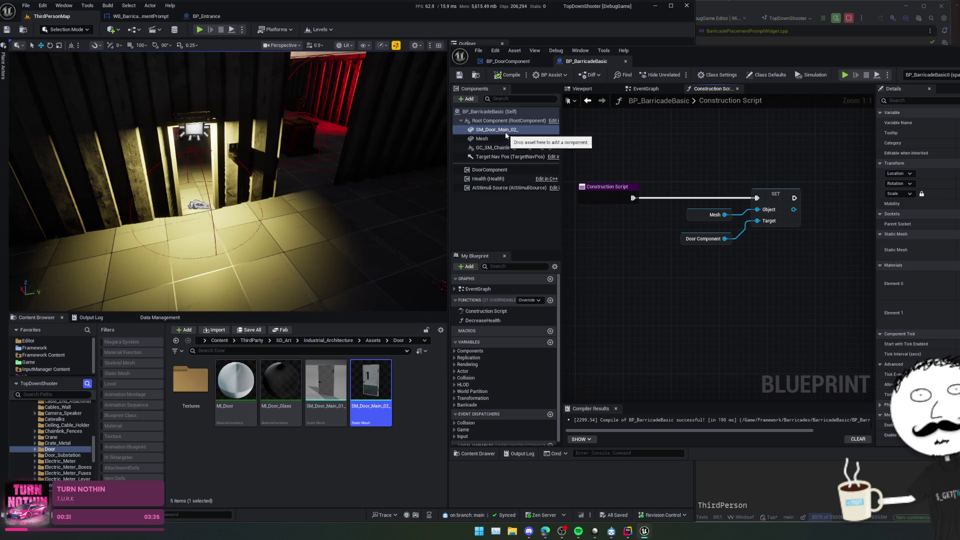
mouse_move(505, 131)
mouse_down()
mouse_move(791, 243)
mouse_move(770, 258)
mouse_move(770, 213)
mouse_move(757, 221)
mouse_up()
click(508, 75)
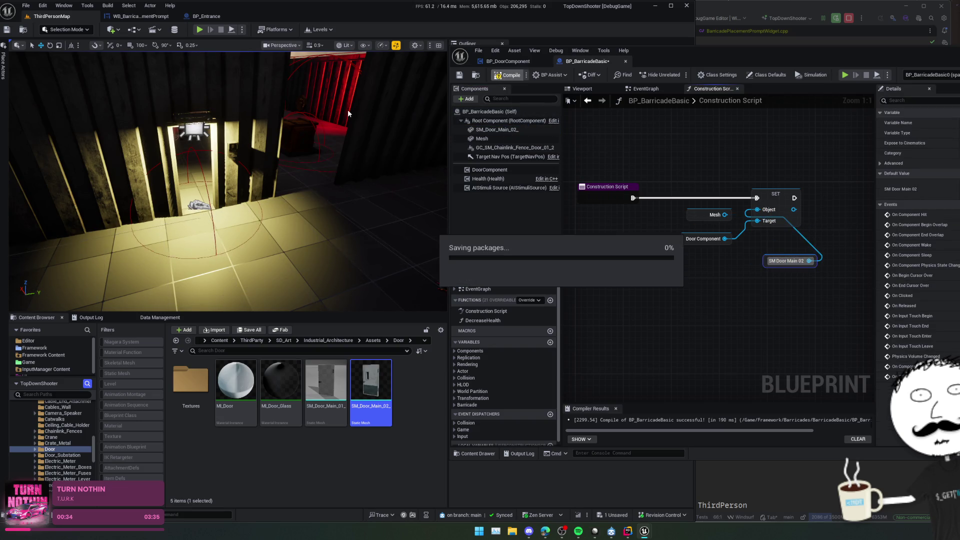
click(199, 29)
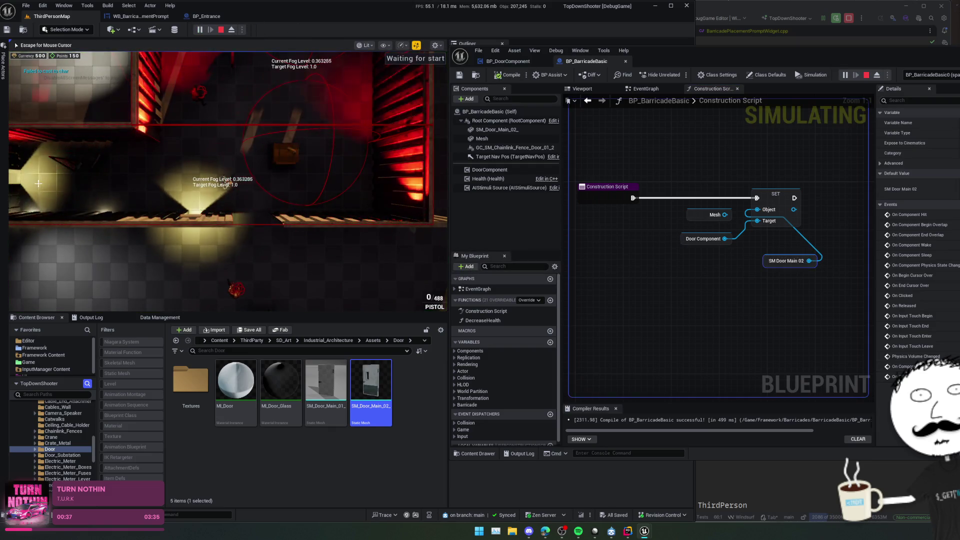
In third-person view, walk to the barricade and press E five times to open and close the new door.
key(v)
key(w)
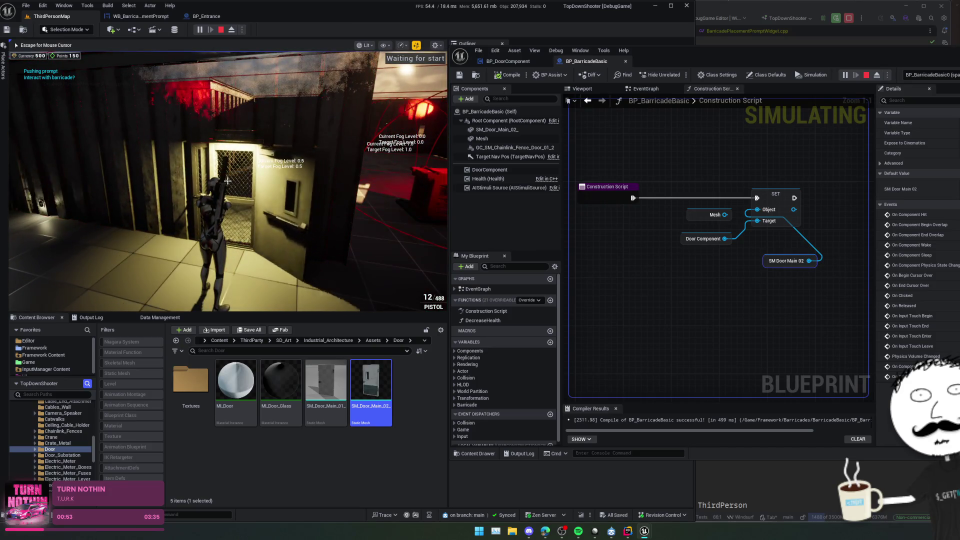
key(e)
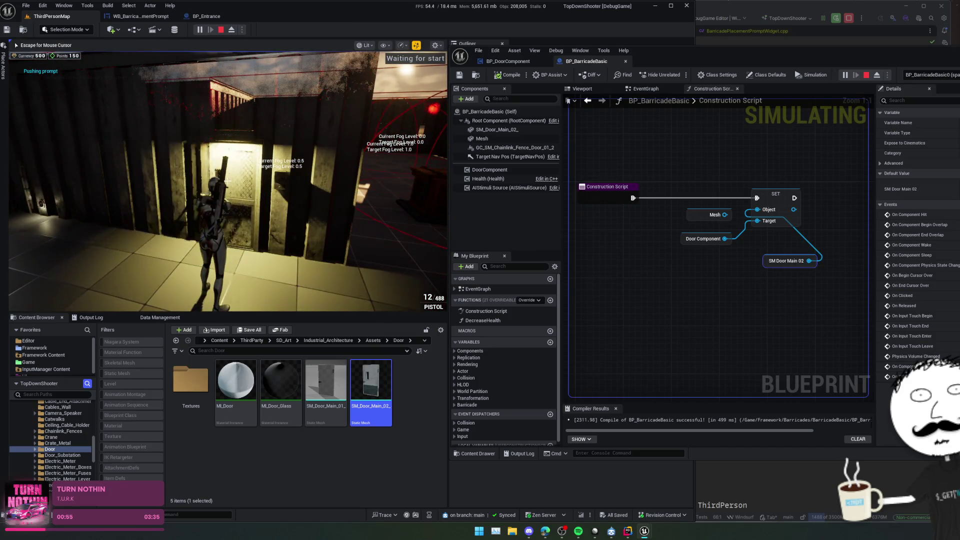
key(e)
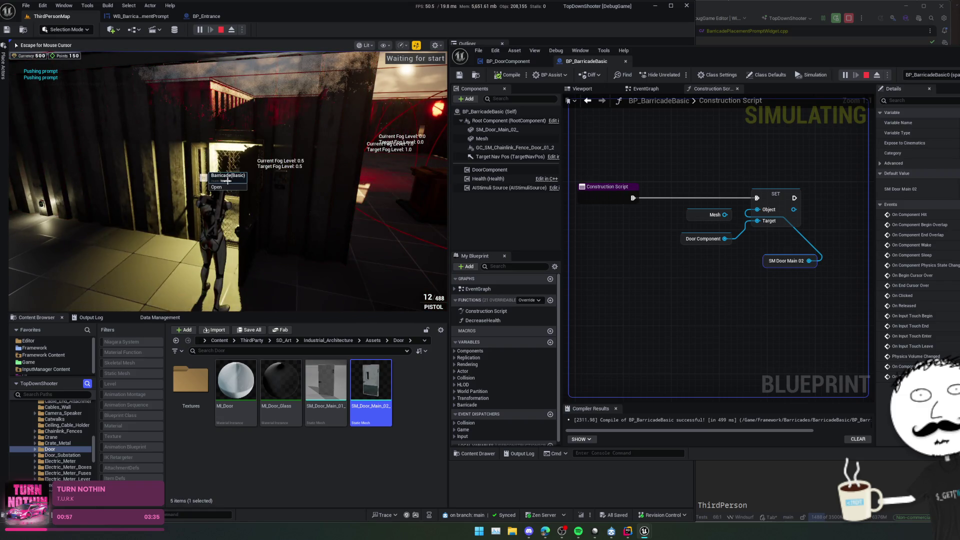
key(e)
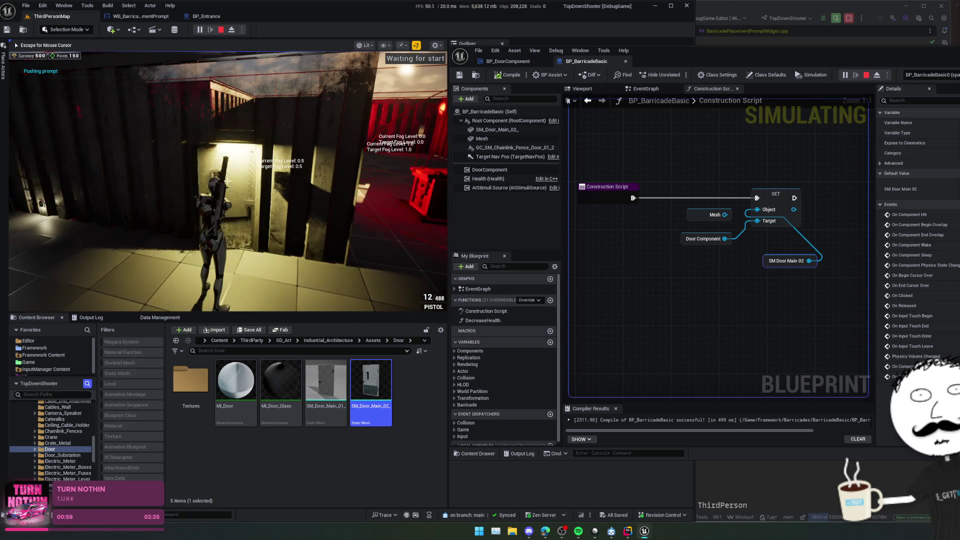
key(e)
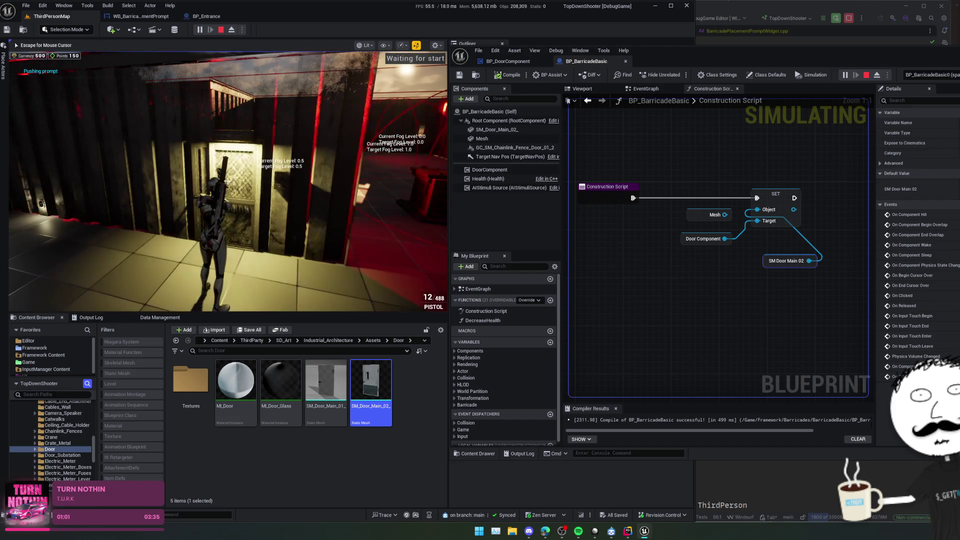
key(e)
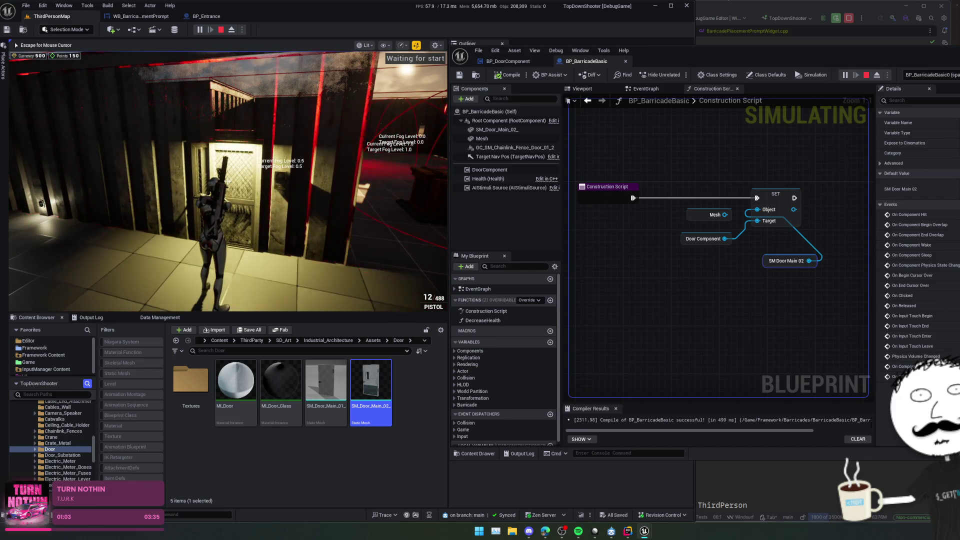
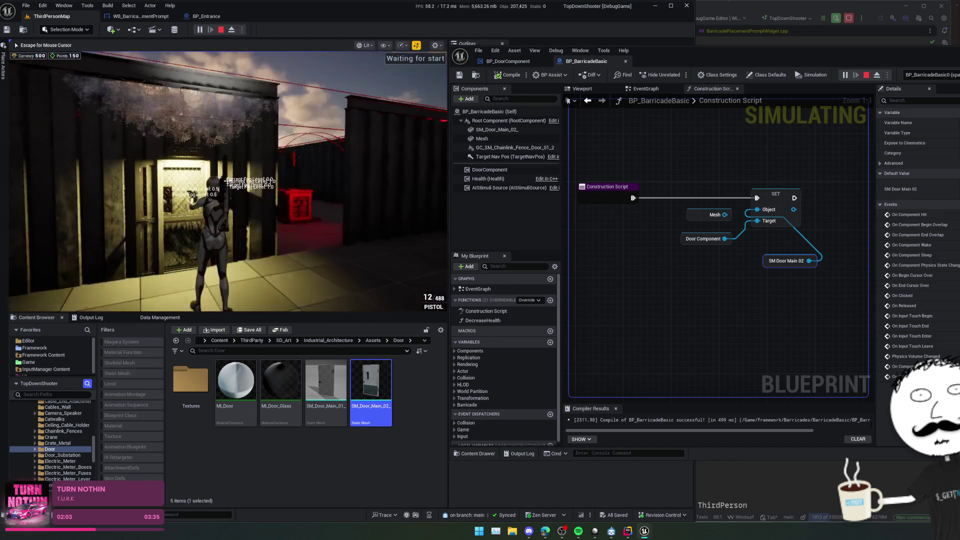
Leave the game and go from the barricade blueprint to BP_DoorComponent's graph.
key(Escape)
click(659, 89)
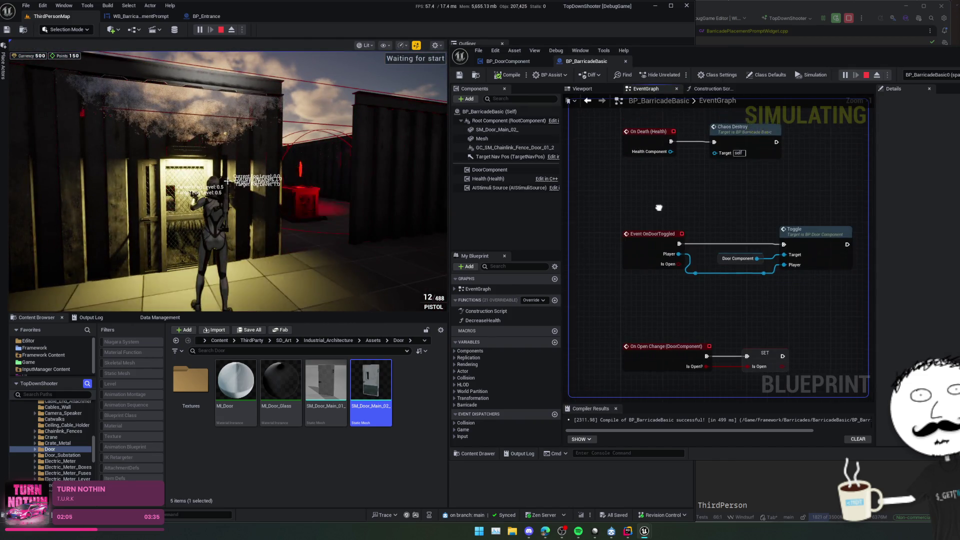
double_click(795, 220)
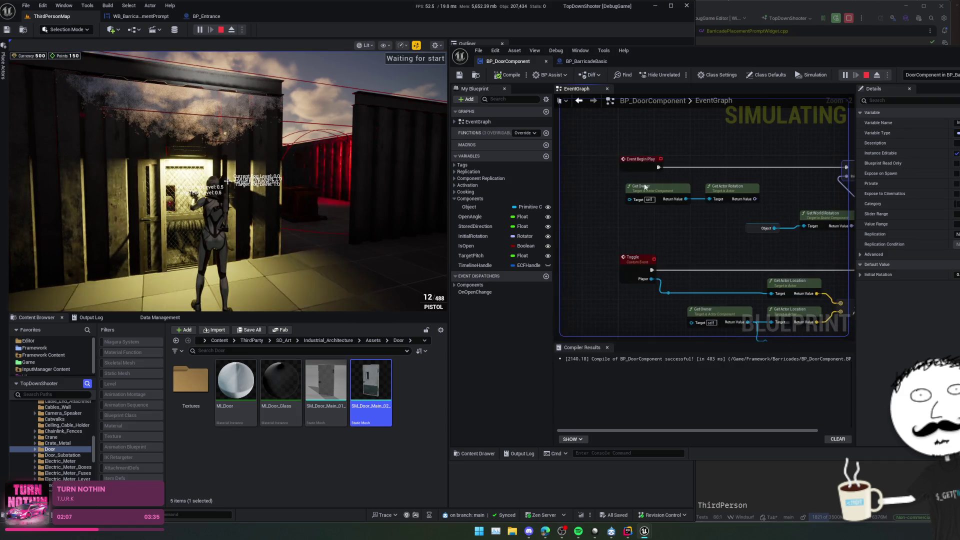
click(586, 61)
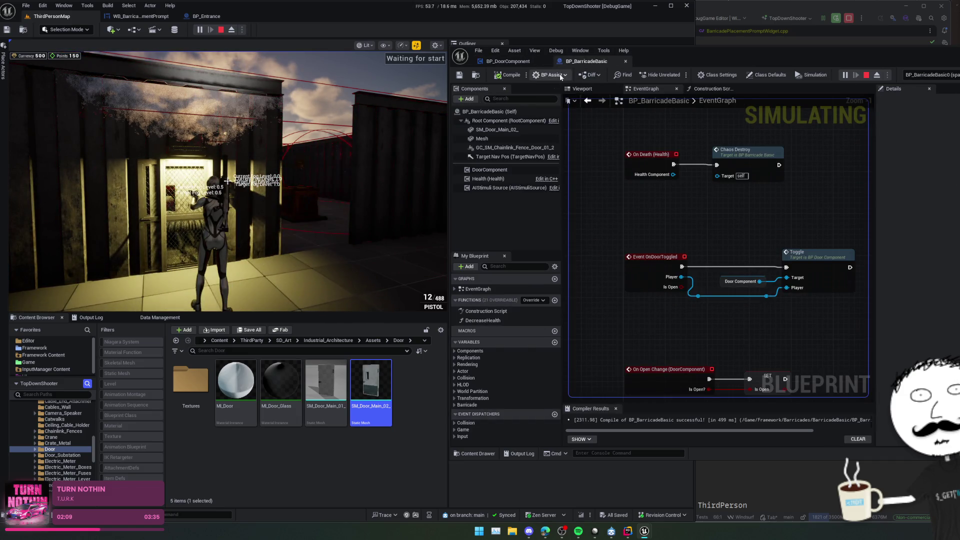
click(507, 61)
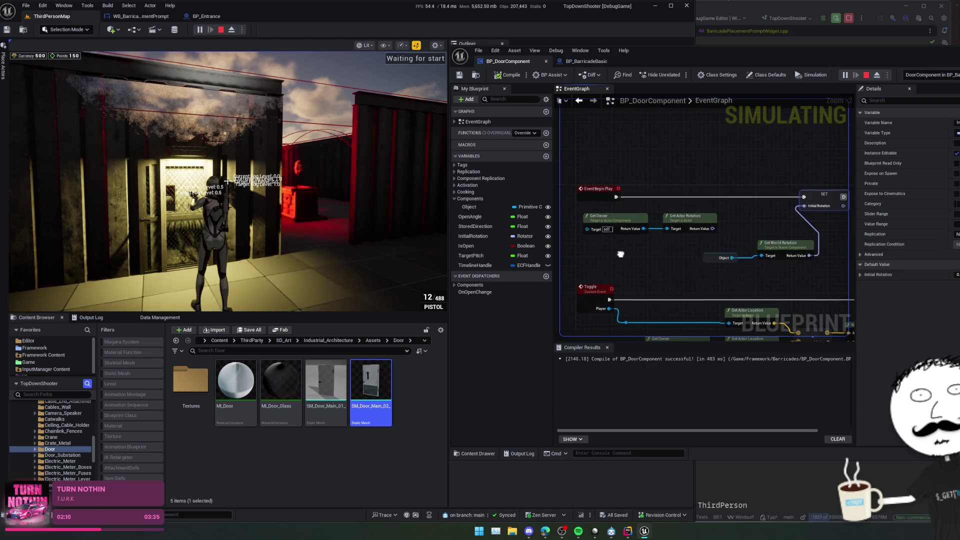
Enlarge the blueprint editor and bring the rotation-setting nodes into view.
mouse_move(350, 340)
mouse_down()
mouse_move(462, 324)
mouse_move(362, 314)
mouse_up()
mouse_move(535, 262)
mouse_down()
mouse_move(549, 287)
mouse_move(563, 250)
mouse_move(583, 240)
mouse_move(670, 240)
mouse_move(655, 265)
mouse_move(618, 272)
mouse_move(562, 257)
mouse_up()
scroll(563, 250, up, 1)
scroll(562, 257, down, 1)
mouse_move(628, 274)
mouse_down()
mouse_move(638, 274)
mouse_move(555, 278)
mouse_move(613, 272)
mouse_move(552, 197)
mouse_move(758, 230)
mouse_move(799, 197)
mouse_move(693, 224)
mouse_move(602, 272)
mouse_move(703, 272)
mouse_move(644, 302)
mouse_move(698, 318)
mouse_move(681, 279)
mouse_move(783, 295)
mouse_move(780, 325)
mouse_move(710, 330)
mouse_move(650, 280)
mouse_move(616, 234)
mouse_move(658, 239)
mouse_move(650, 255)
mouse_move(598, 275)
mouse_move(608, 280)
mouse_move(538, 281)
mouse_move(628, 278)
mouse_up()
scroll(616, 230, up, 1)
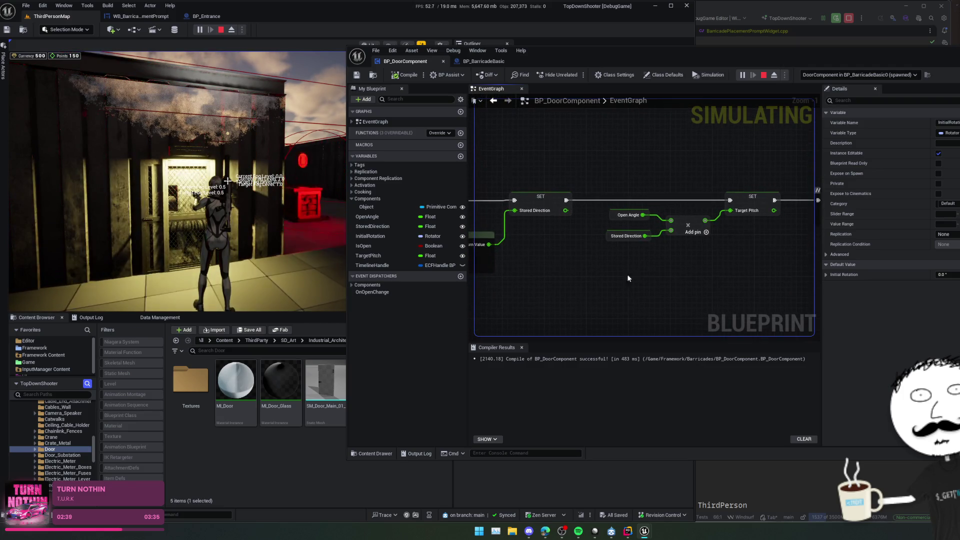
mouse_move(645, 230)
mouse_down()
mouse_move(667, 259)
mouse_move(477, 171)
mouse_move(486, 129)
mouse_up()
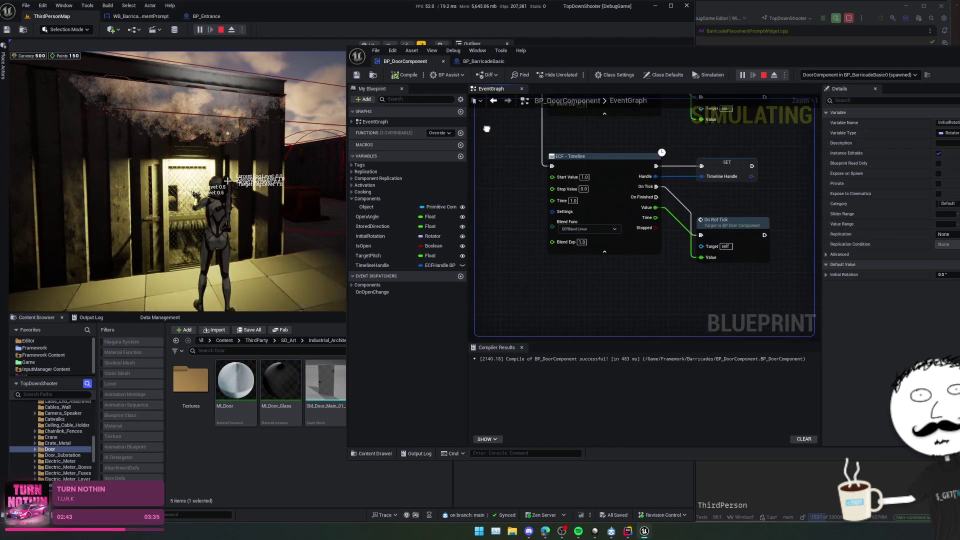
scroll(620, 256, down, 3)
mouse_move(578, 189)
mouse_down()
mouse_move(766, 214)
mouse_move(586, 251)
mouse_move(573, 282)
mouse_move(612, 292)
mouse_up()
scroll(586, 255, up, 2)
Delete Set World Rotation, wire Set Relative Rotation into OnRotTick, and save the blueprint.
click(707, 277)
drag(707, 276, 739, 264)
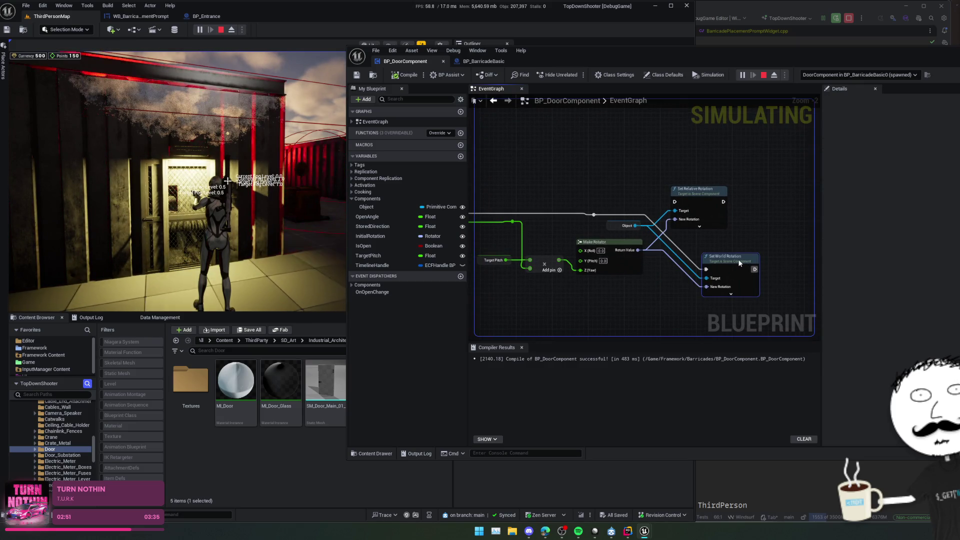
mouse_move(676, 211)
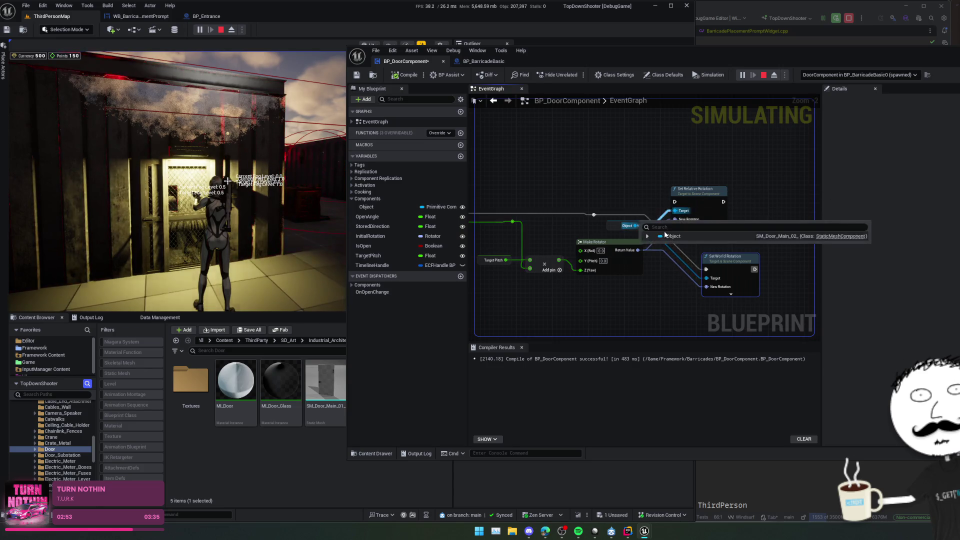
drag(674, 201, 594, 218)
key(Delete)
drag(631, 282, 648, 290)
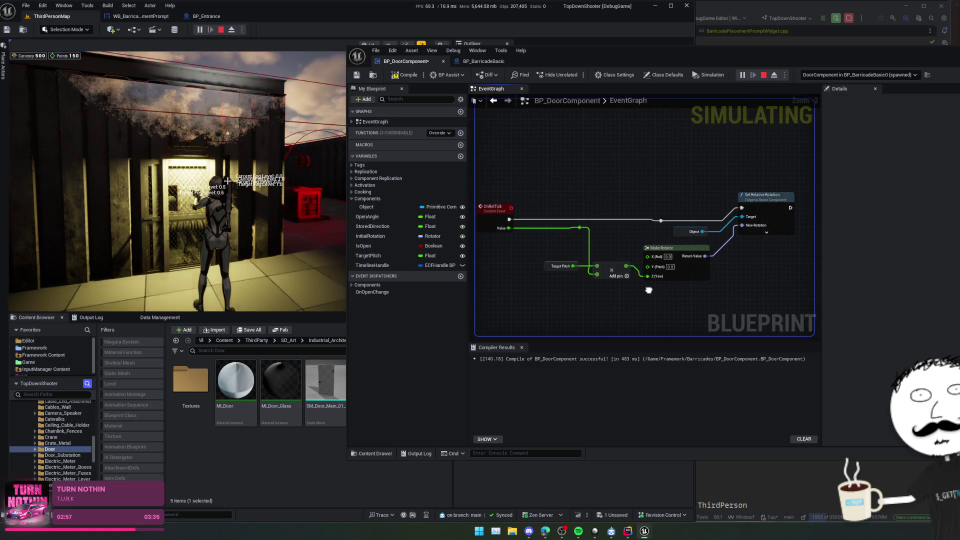
key(ctrl+s)
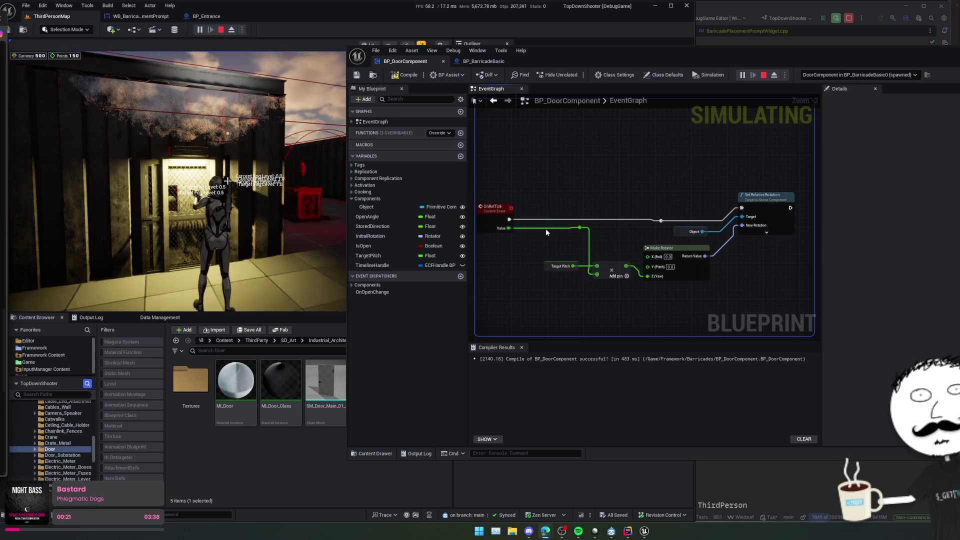
mouse_move(637, 194)
mouse_down()
mouse_move(639, 238)
mouse_move(660, 249)
mouse_move(639, 265)
mouse_move(573, 270)
mouse_move(574, 283)
mouse_up()
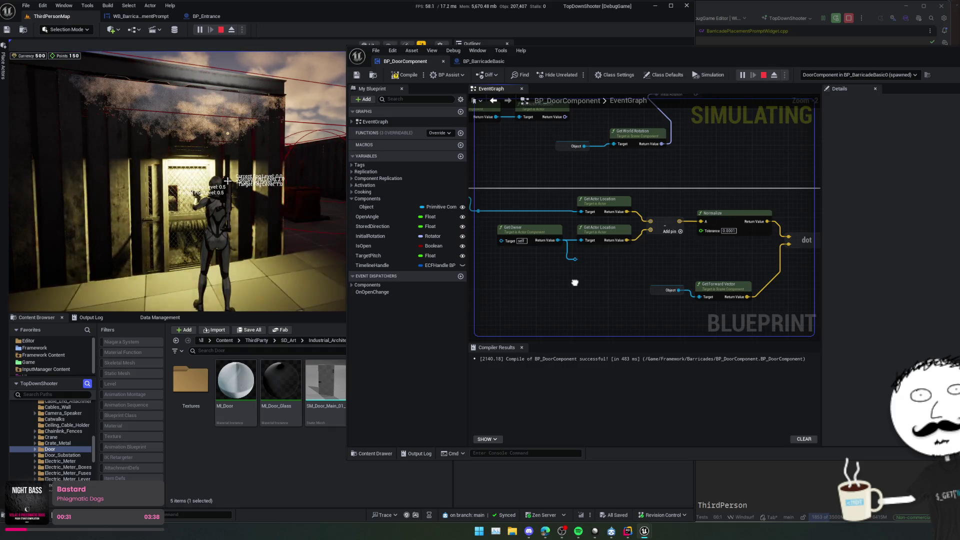
drag(574, 282, 643, 275)
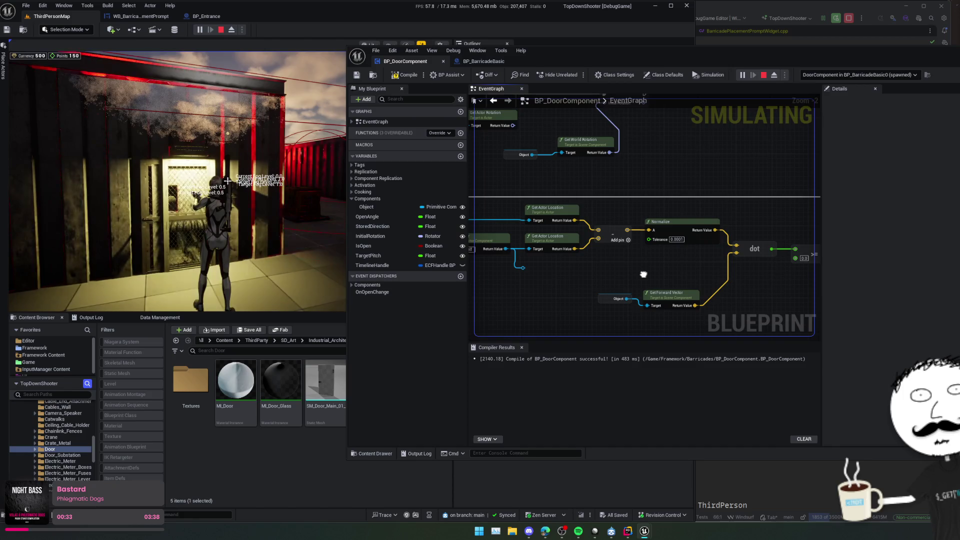
mouse_move(627, 230)
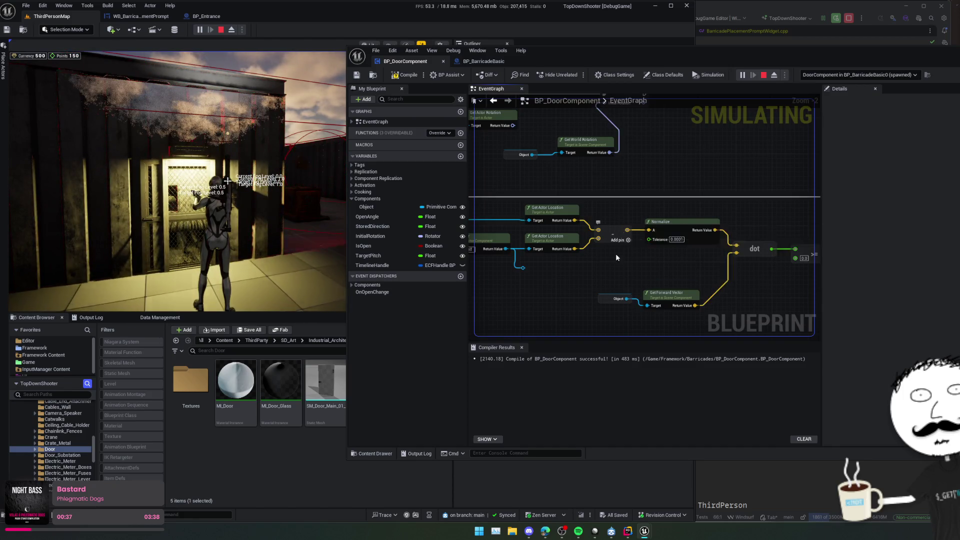
drag(616, 253, 603, 271)
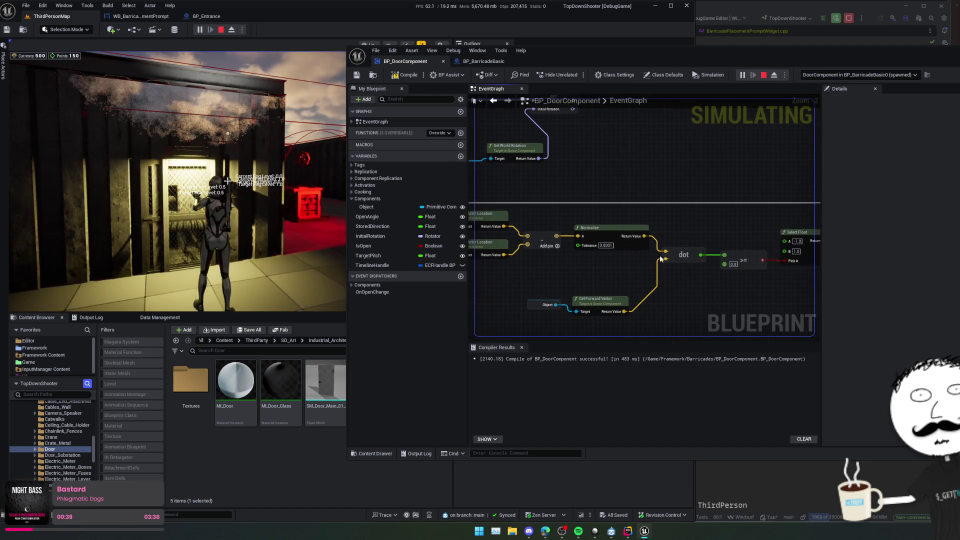
mouse_move(665, 251)
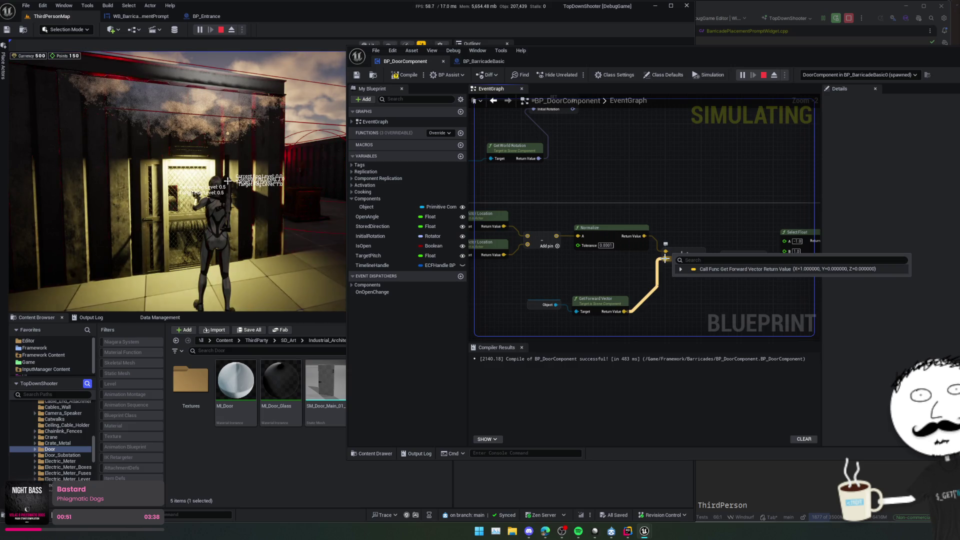
drag(717, 265, 649, 262)
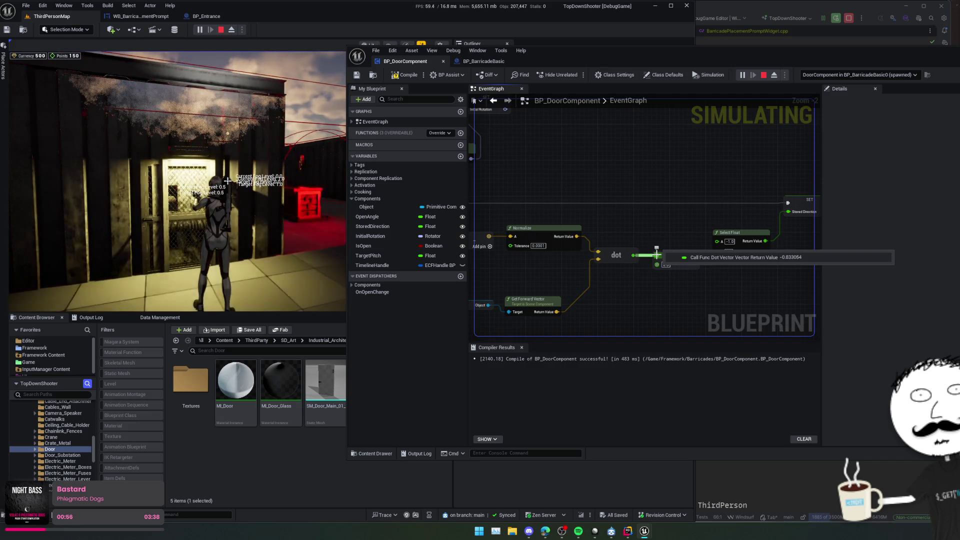
drag(646, 236, 639, 237)
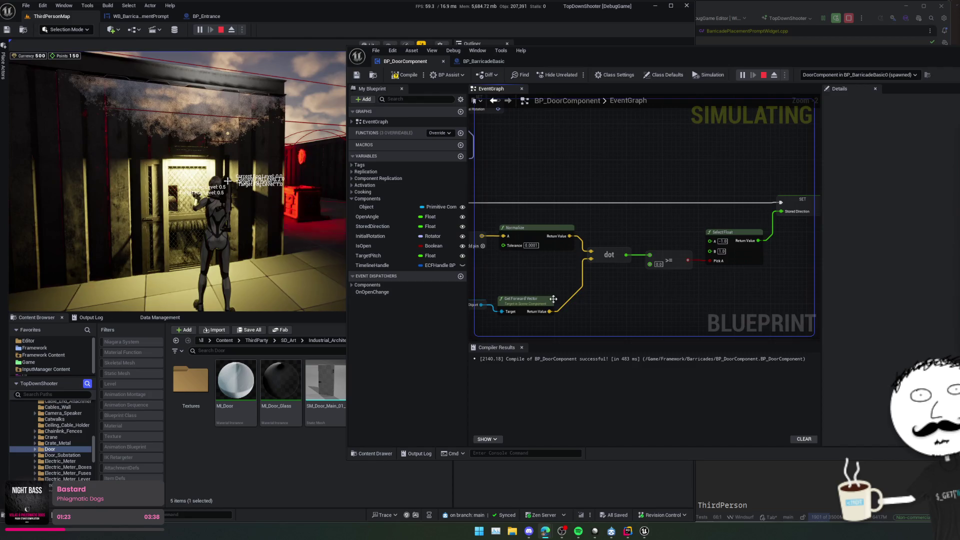
mouse_move(553, 299)
mouse_down()
mouse_move(636, 215)
mouse_move(694, 230)
mouse_move(634, 216)
mouse_move(705, 217)
mouse_move(696, 218)
mouse_up()
drag(832, 59, 749, 60)
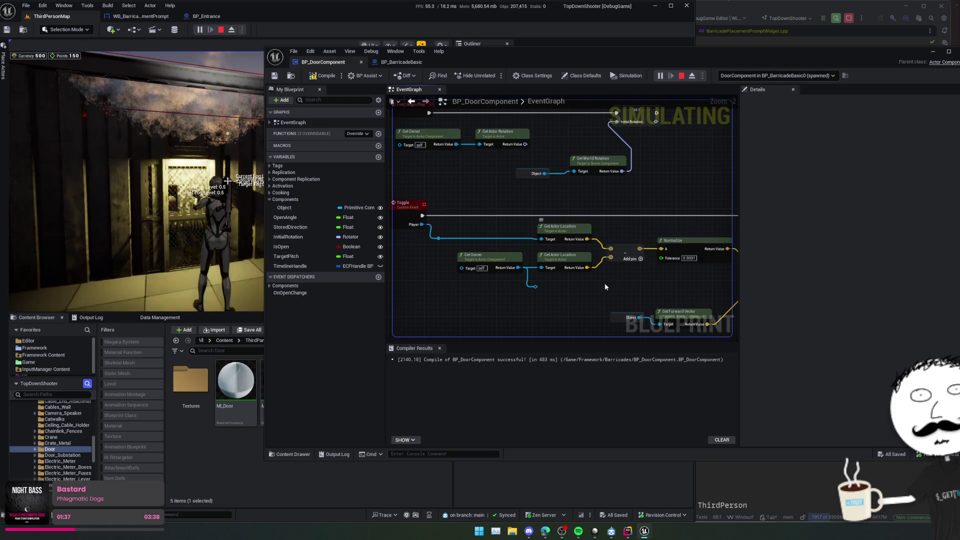
mouse_move(605, 283)
mouse_down()
mouse_move(583, 294)
mouse_move(487, 282)
mouse_move(559, 296)
mouse_up()
scroll(494, 283, up, 1)
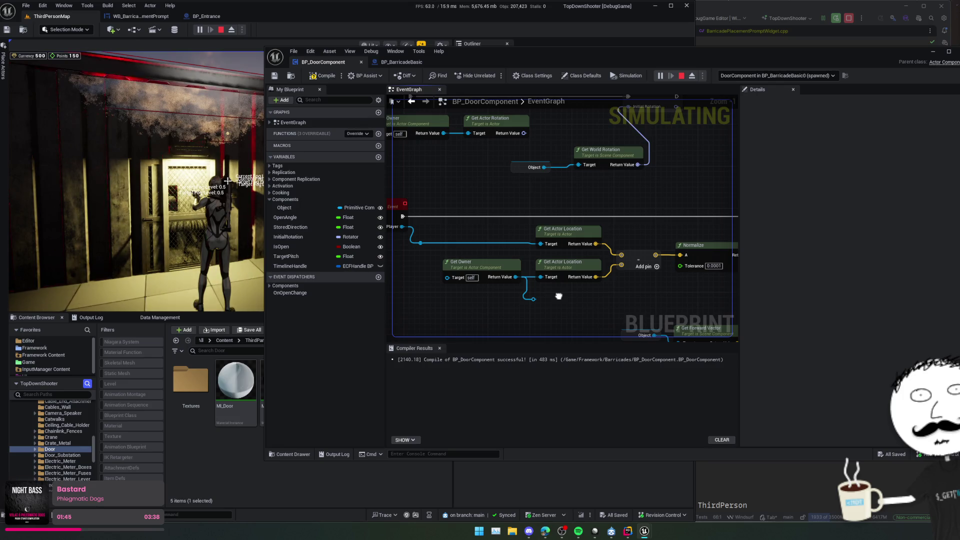
mouse_move(558, 296)
mouse_down()
mouse_move(617, 296)
mouse_move(591, 295)
mouse_up()
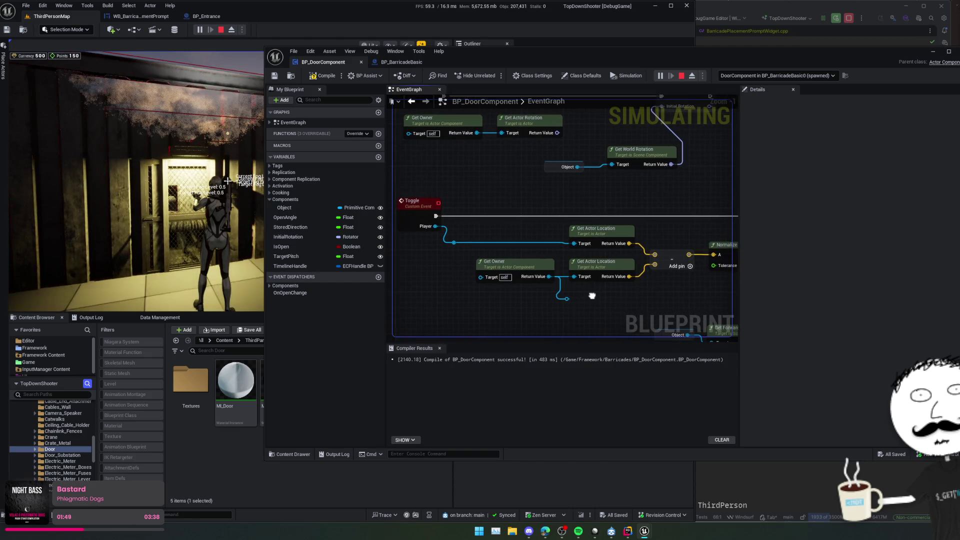
mouse_move(514, 276)
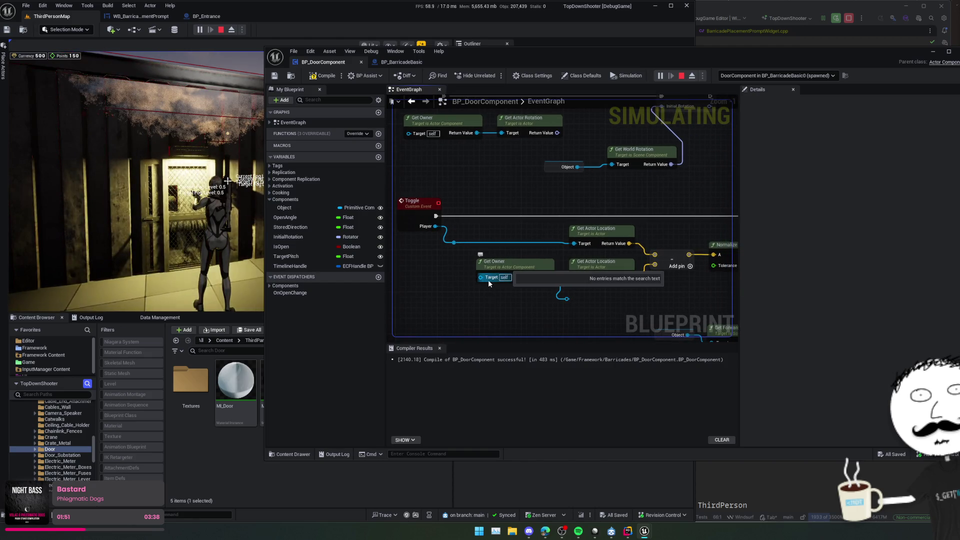
drag(493, 319, 432, 311)
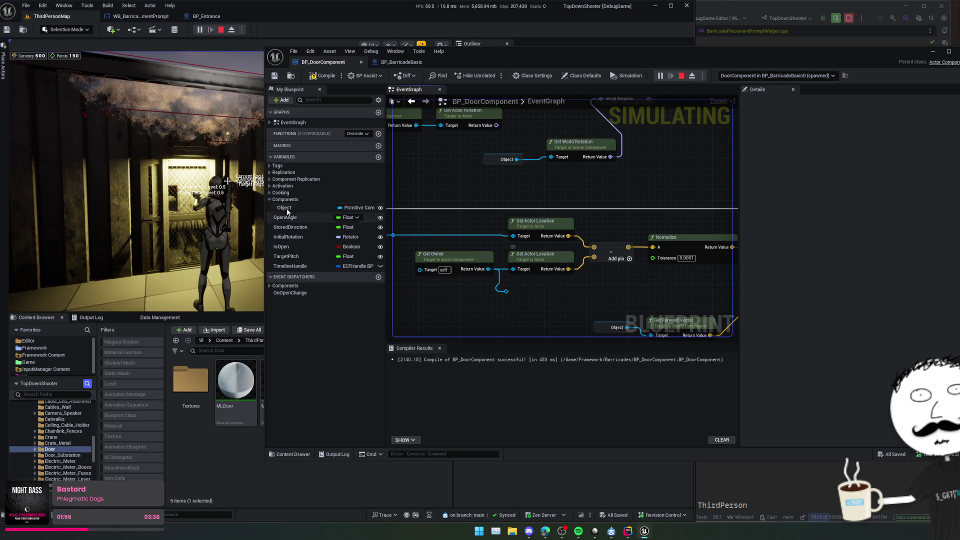
drag(589, 272, 504, 288)
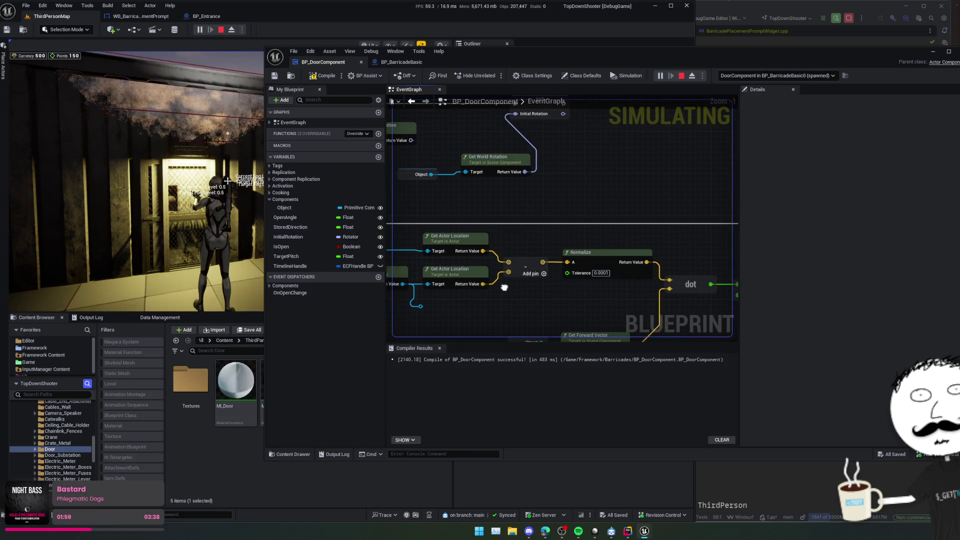
mouse_move(504, 287)
mouse_down()
mouse_move(555, 250)
mouse_move(533, 219)
mouse_move(520, 242)
mouse_up()
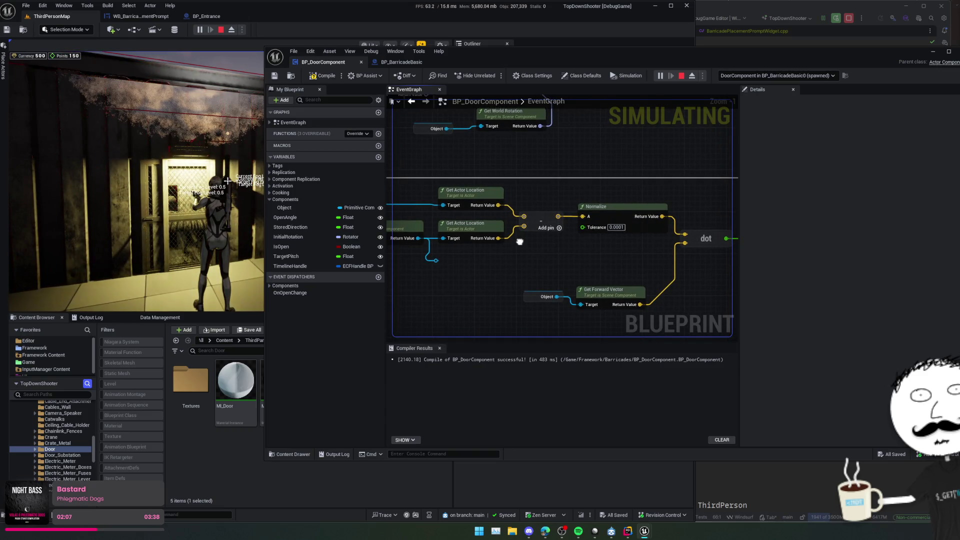
mouse_move(549, 220)
mouse_down()
mouse_move(523, 245)
mouse_move(546, 248)
mouse_move(540, 229)
mouse_up()
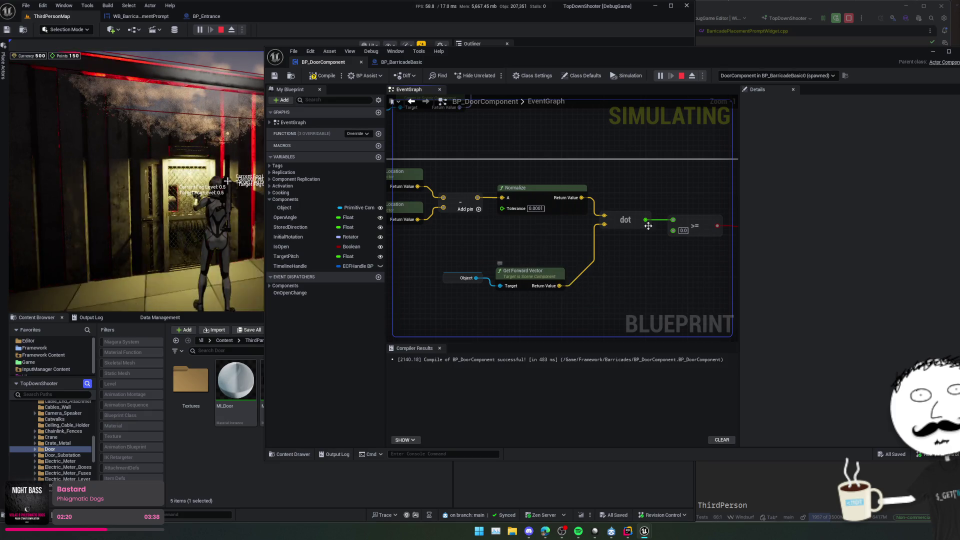
mouse_move(645, 226)
mouse_move(645, 225)
mouse_down()
mouse_move(606, 259)
mouse_move(589, 259)
mouse_move(638, 259)
mouse_move(621, 259)
mouse_up()
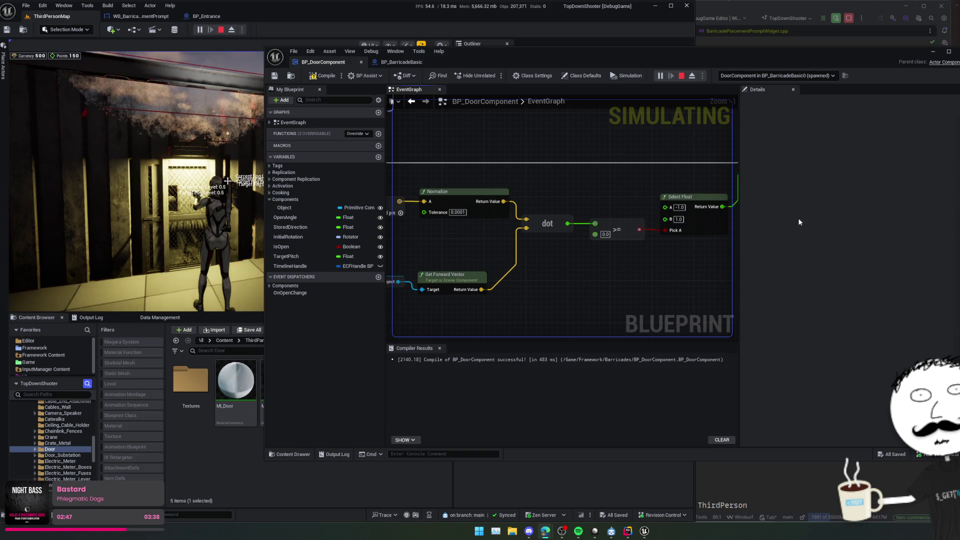
drag(641, 268, 578, 264)
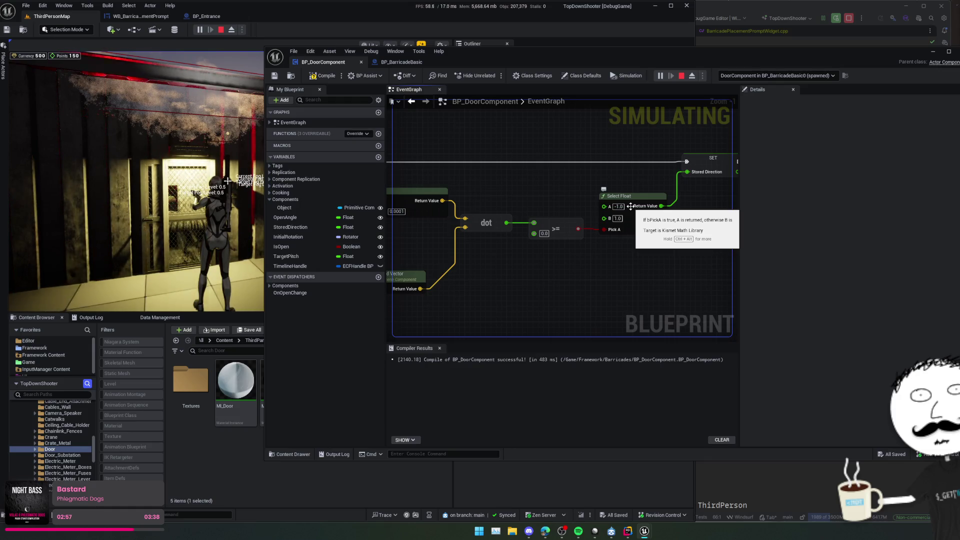
Set the Select Float node's A value to -1.
mouse_move(651, 261)
mouse_down()
mouse_move(510, 293)
mouse_move(575, 280)
mouse_up()
click(519, 240)
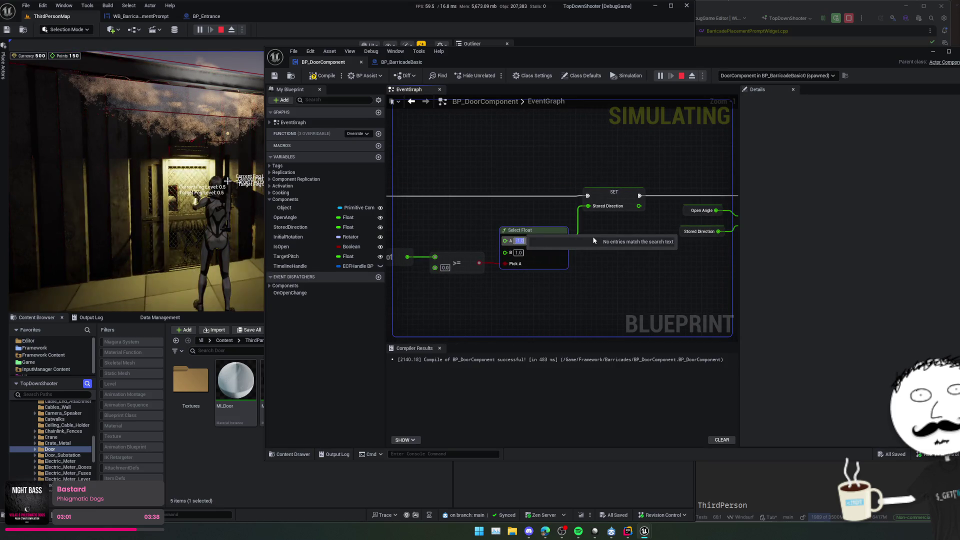
text(1)
key(Tab)
text(-1)
key(Return)
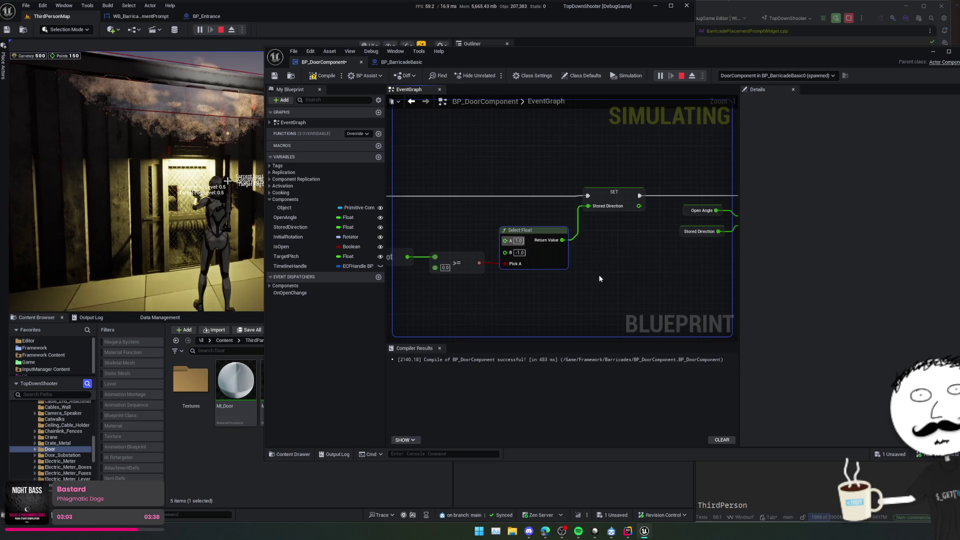
Check the Stored Direction and Open Angle pins feeding SET Target Pitch, then pan to Flip Flop.
mouse_move(598, 277)
mouse_down()
mouse_move(539, 286)
mouse_move(533, 249)
mouse_move(533, 258)
mouse_move(476, 267)
mouse_up()
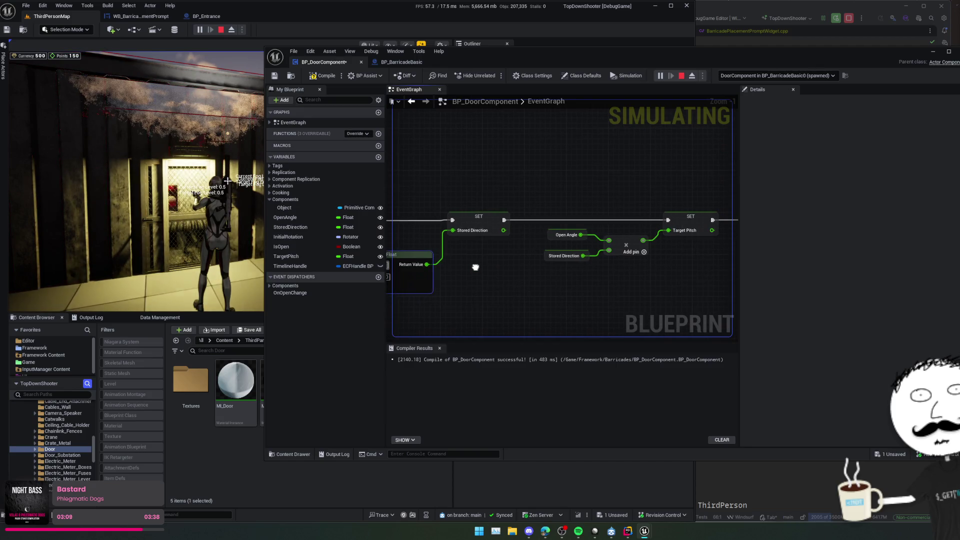
mouse_move(588, 260)
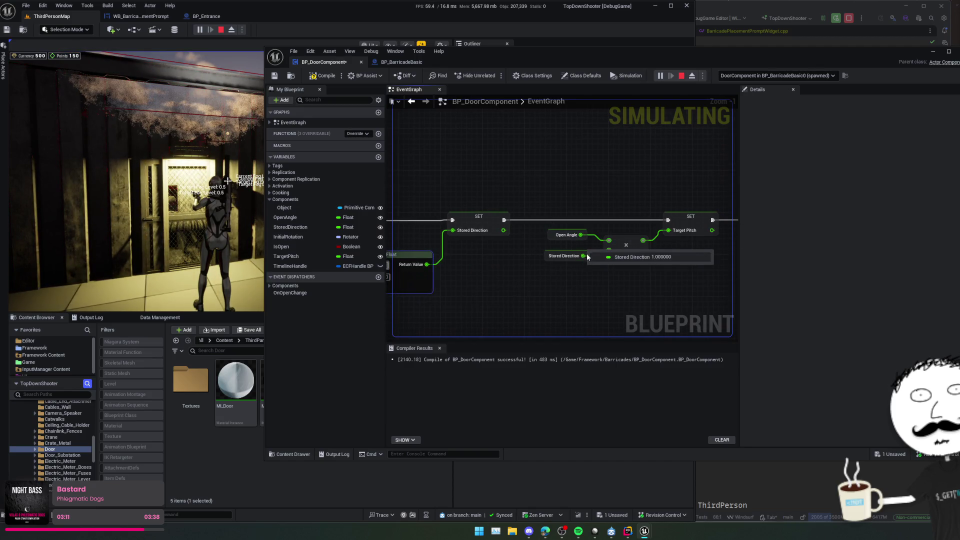
drag(512, 274, 558, 272)
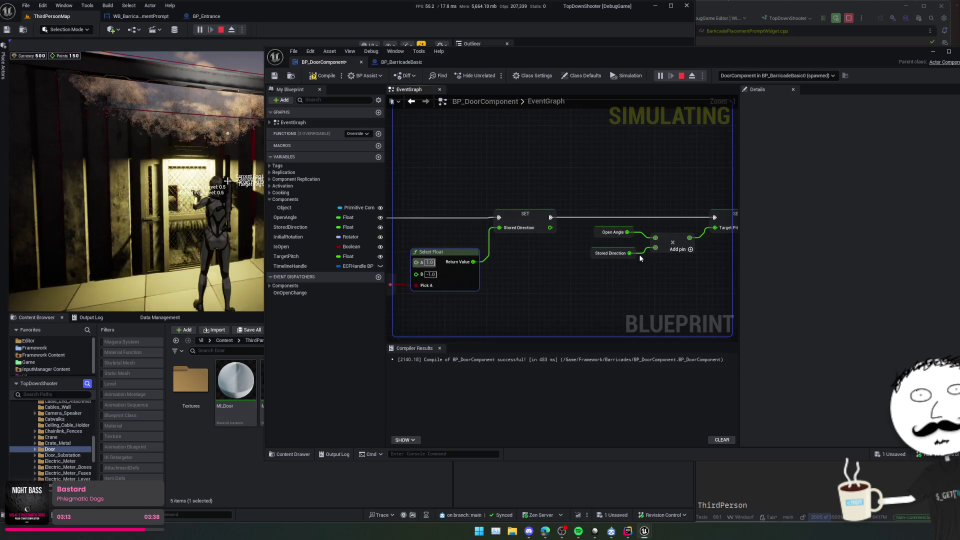
mouse_move(628, 255)
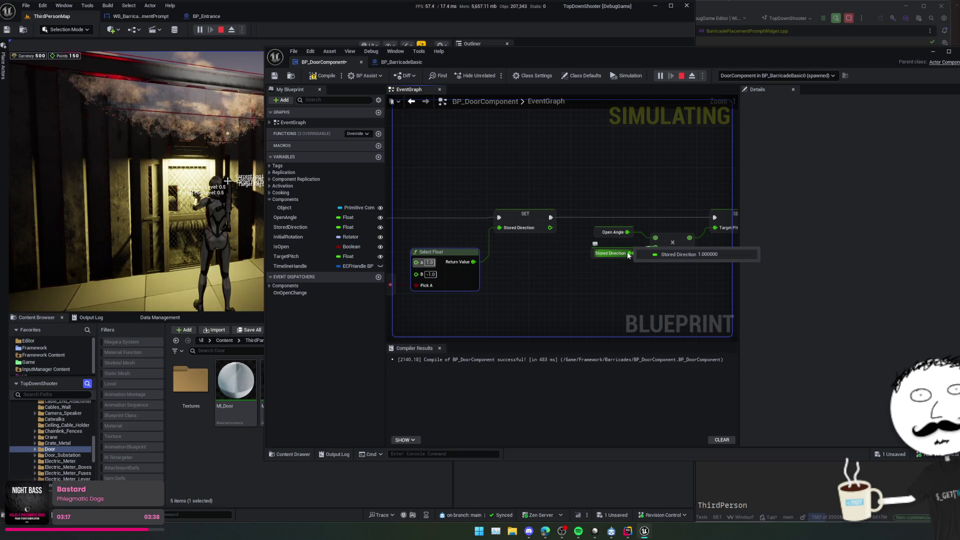
mouse_move(626, 232)
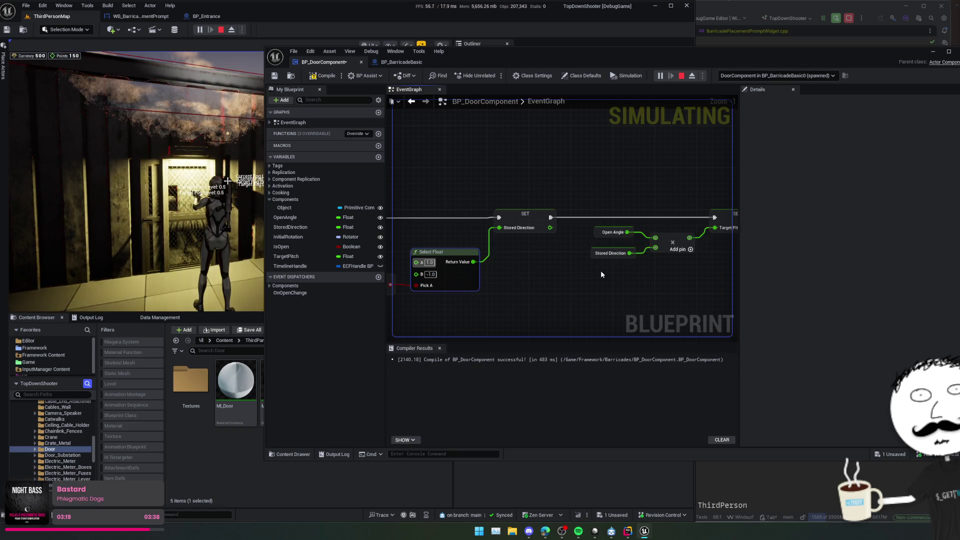
drag(601, 271, 580, 277)
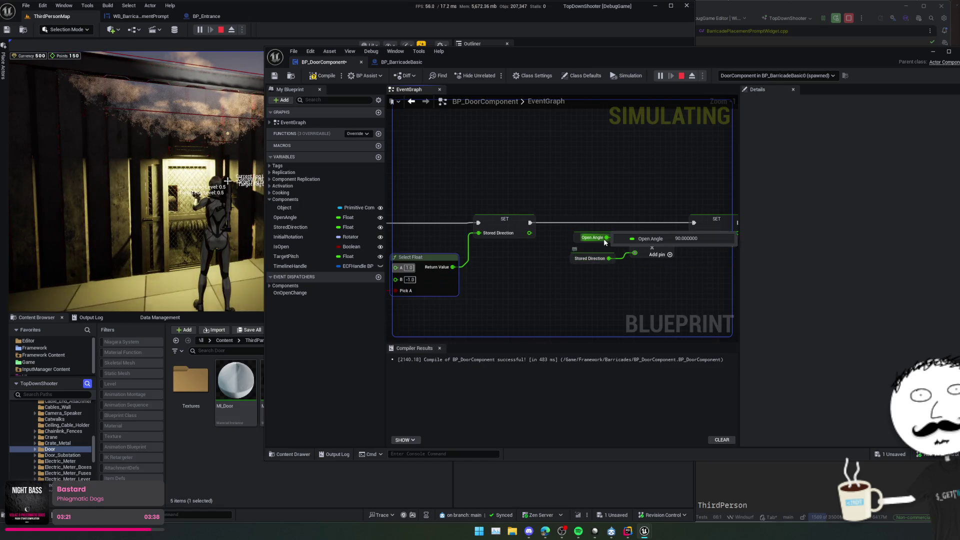
drag(593, 280, 502, 275)
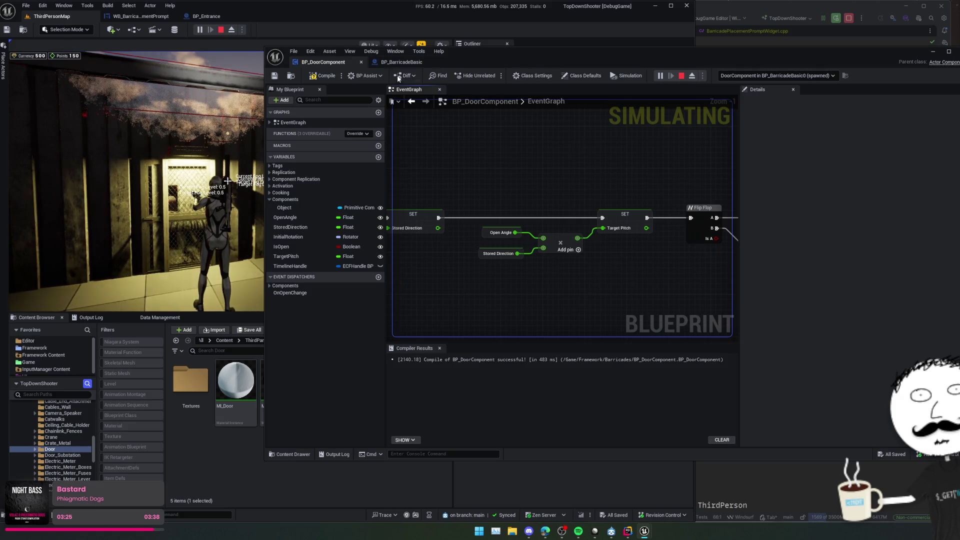
Restart the play session and give focus to the game view.
click(221, 31)
key(alt+p)
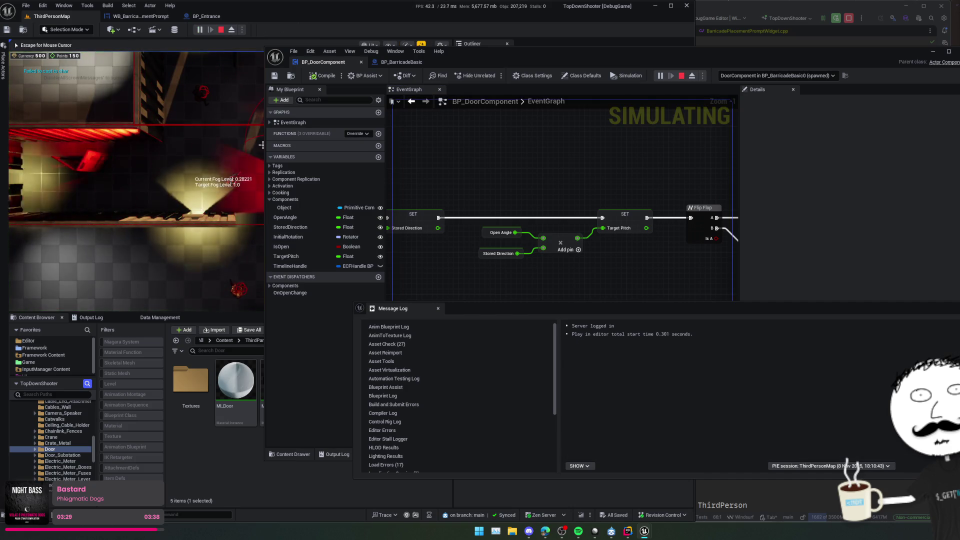
drag(264, 46, 399, 55)
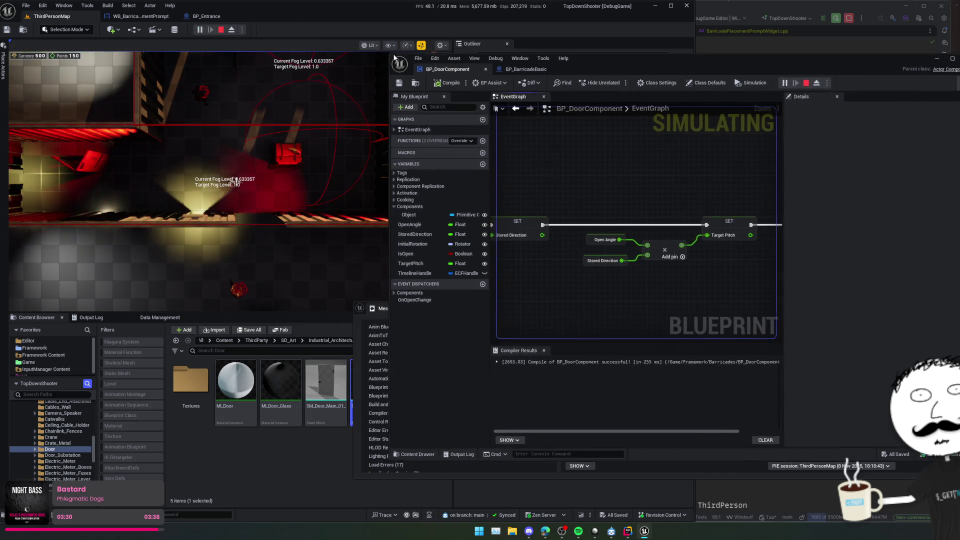
click(230, 180)
Walk to the barricade, open and close its door, then end play and return to BP_BarricadeBasic.
key(w)
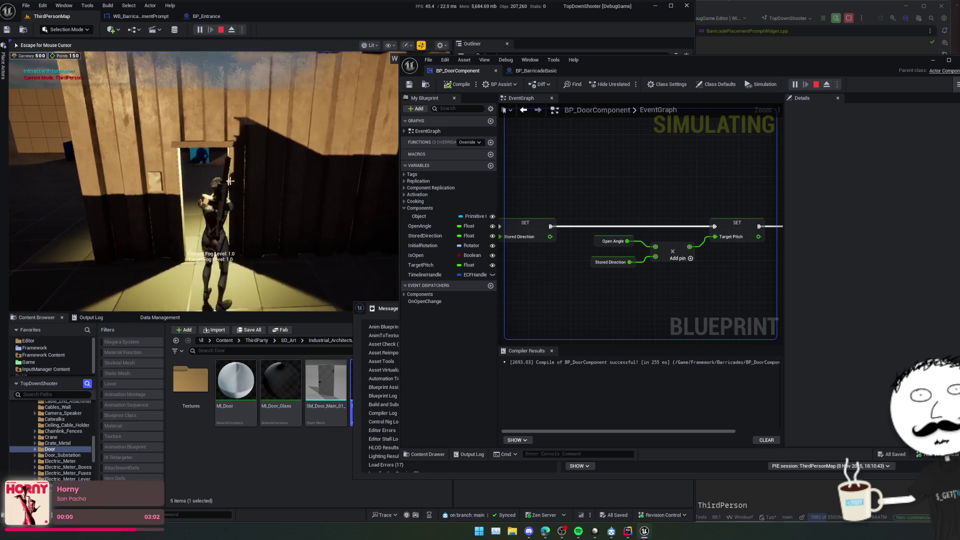
key(w)
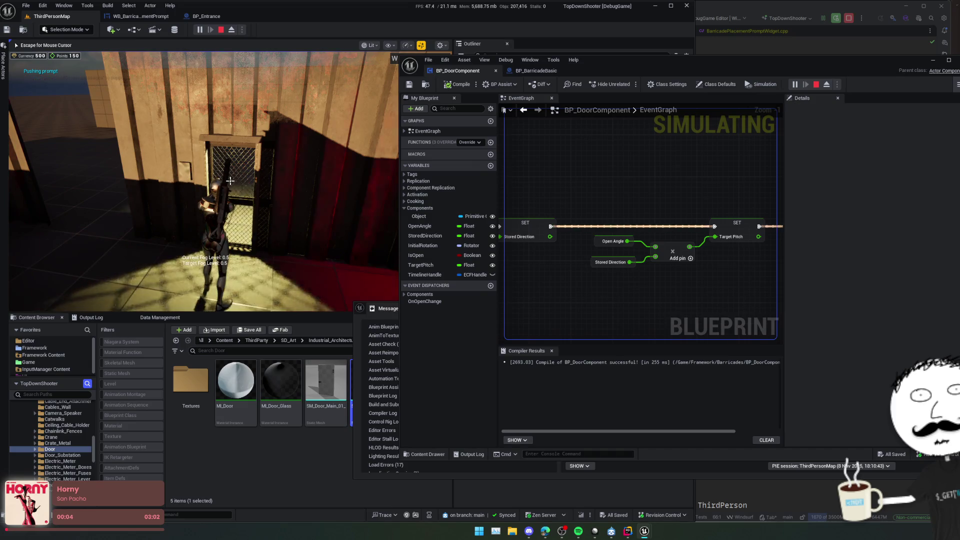
key(w)
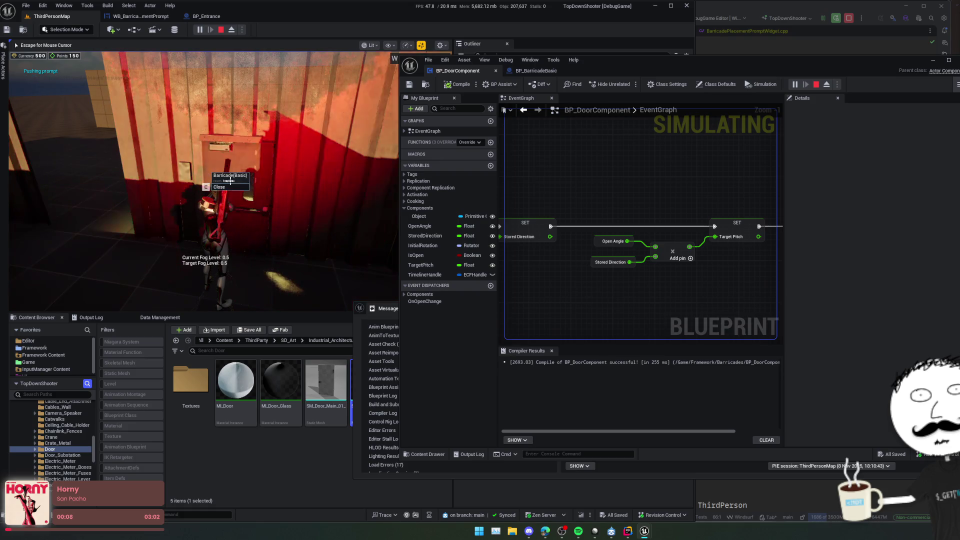
click(230, 178)
click(230, 181)
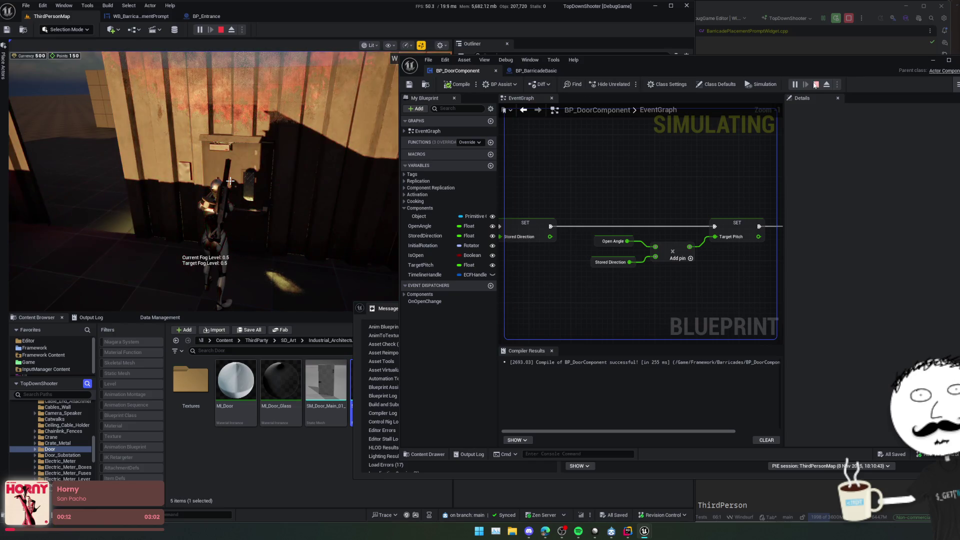
key(Escape)
click(529, 73)
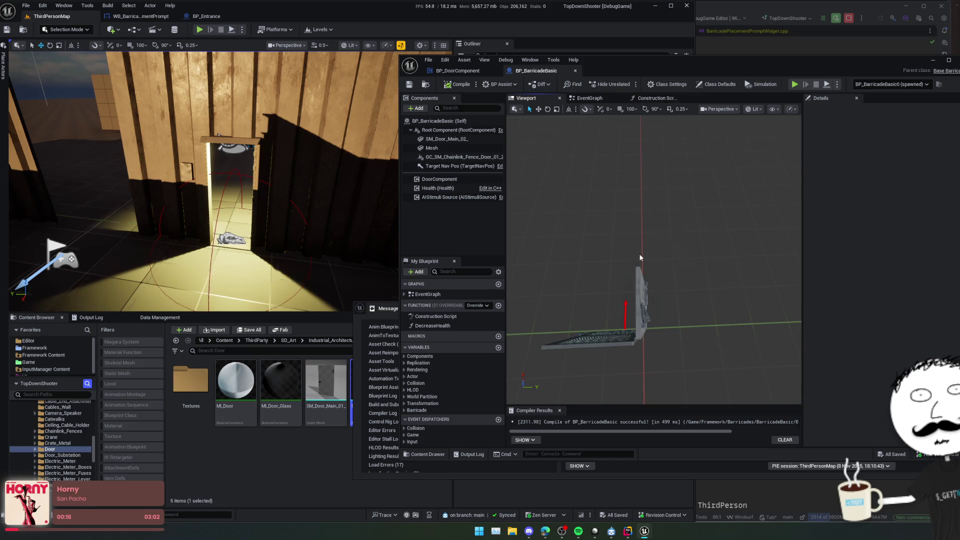
Show BP_BarricadeBasic's Construction Script, then play-test walking up and opening the barricade door.
drag(641, 257, 672, 141)
click(667, 100)
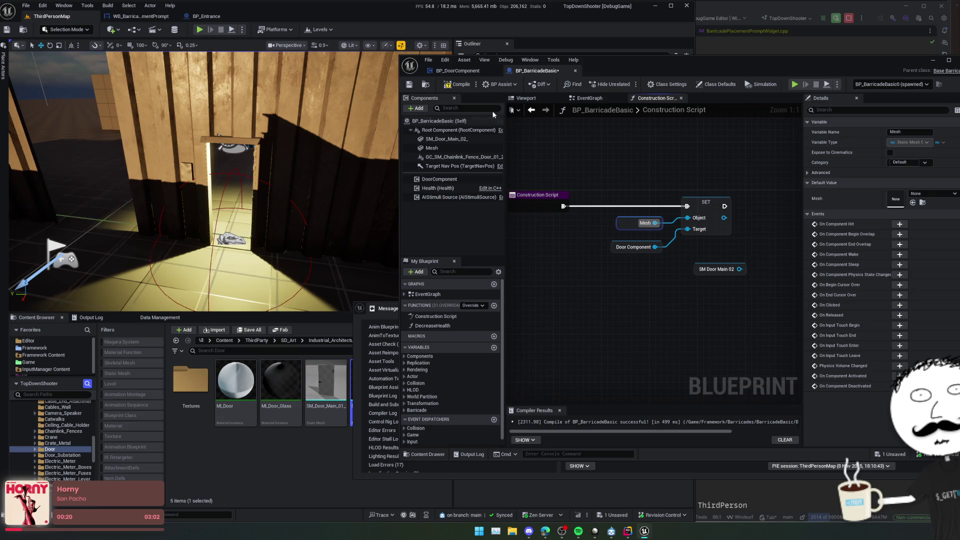
click(199, 29)
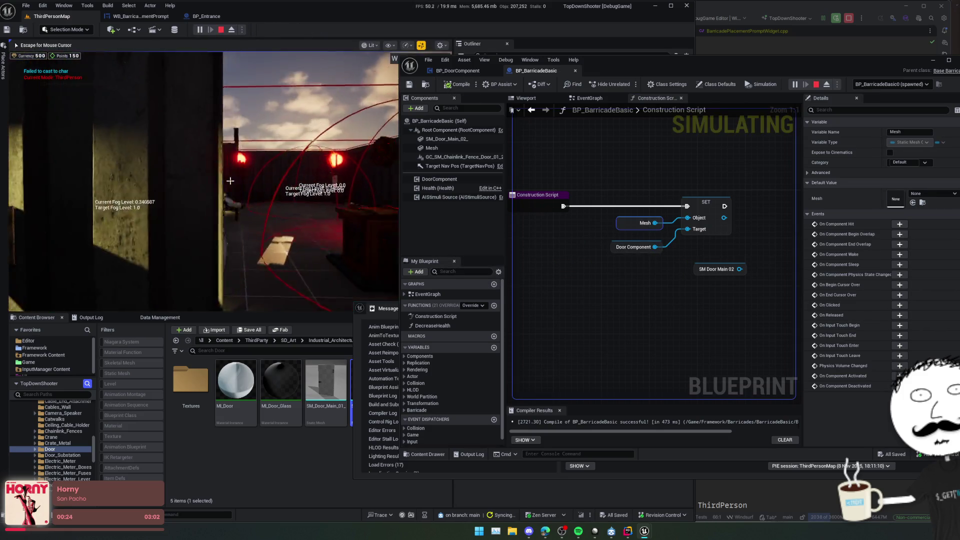
key(w)
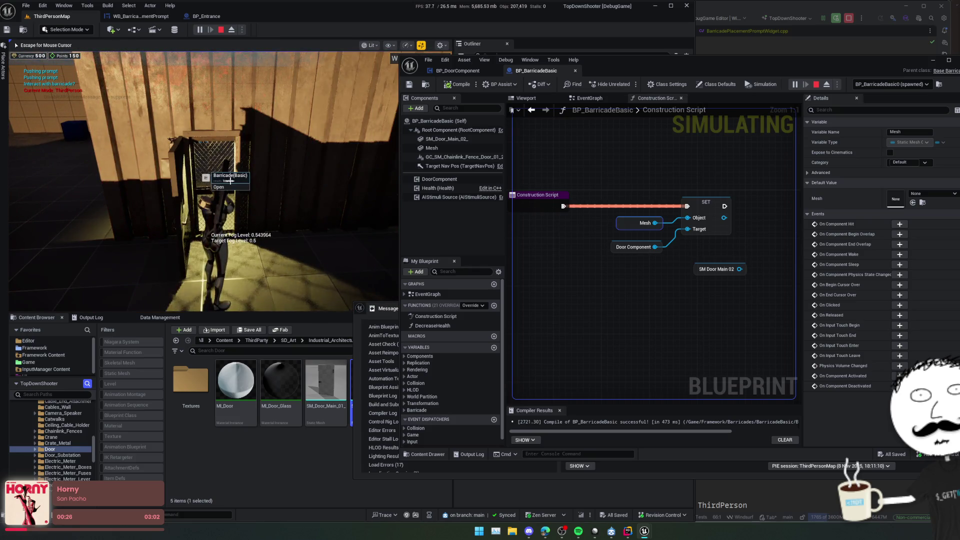
key(e)
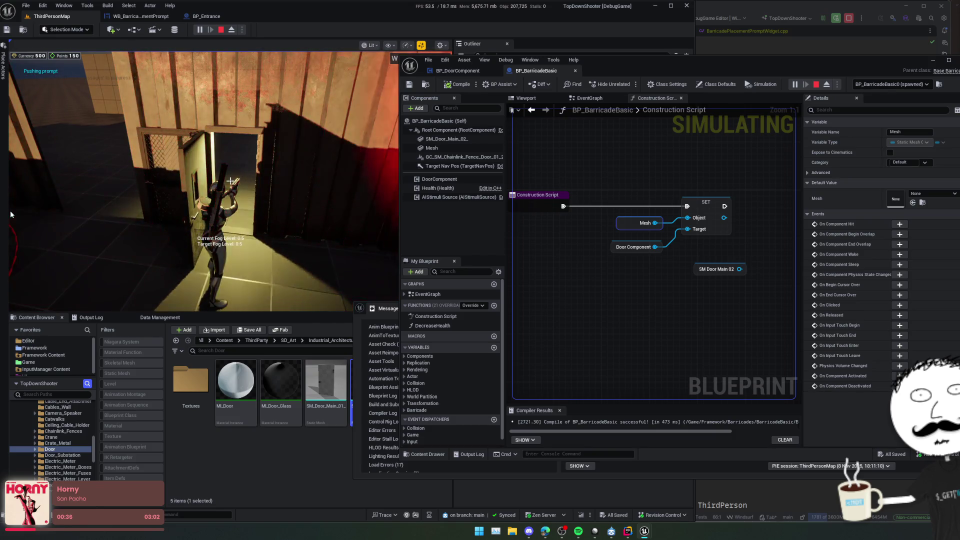
key(Escape)
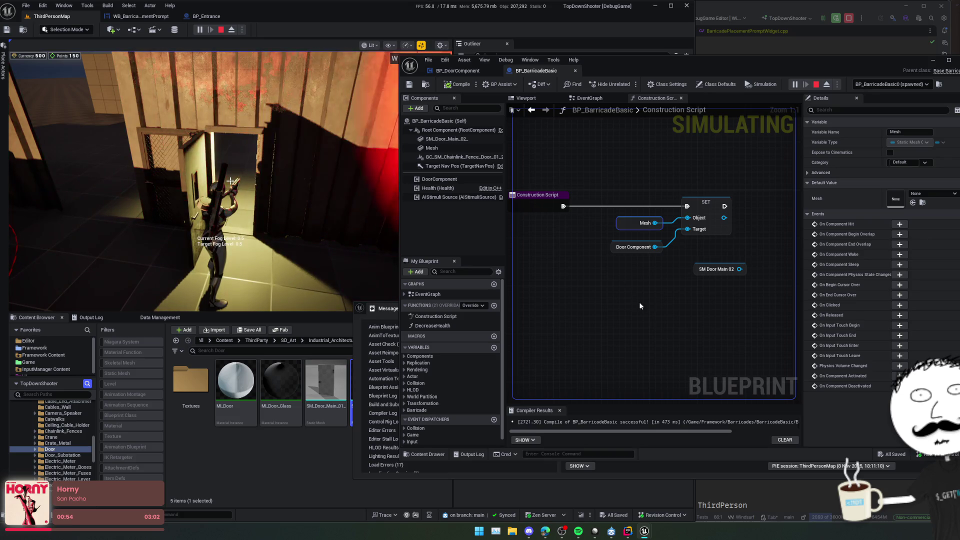
drag(639, 304, 565, 310)
Check the Mesh and SM_Door_Main_02_ rotations, stop play, and delete SM_Door_Main_02_.
click(538, 100)
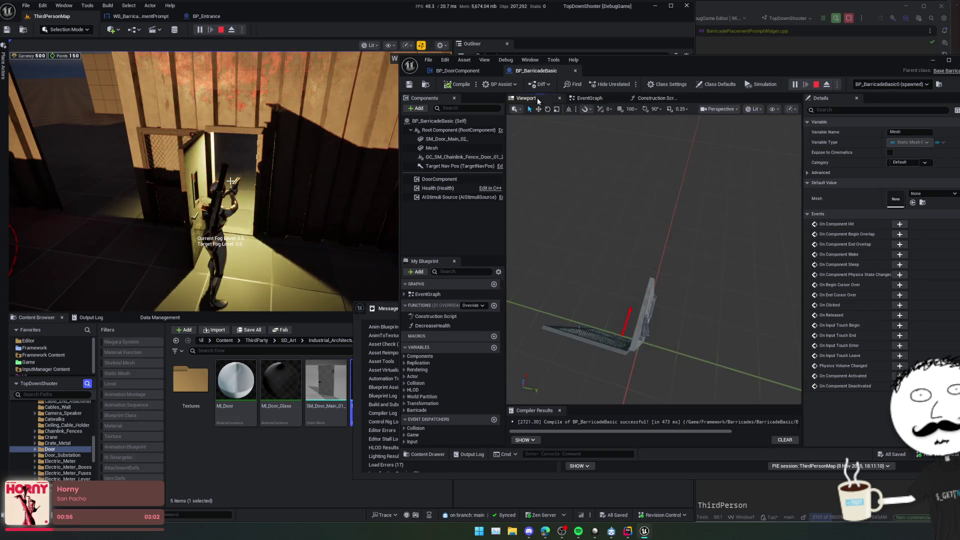
click(603, 328)
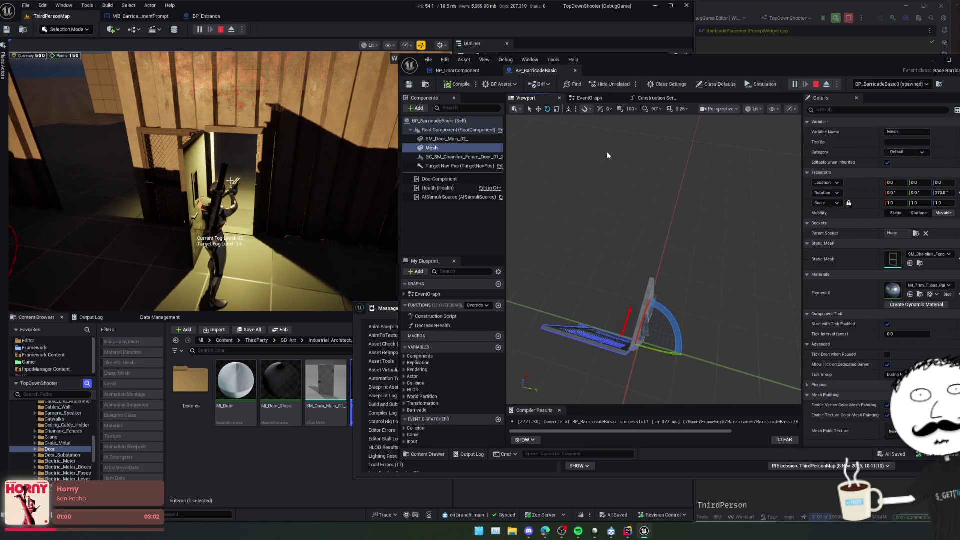
click(458, 158)
click(446, 139)
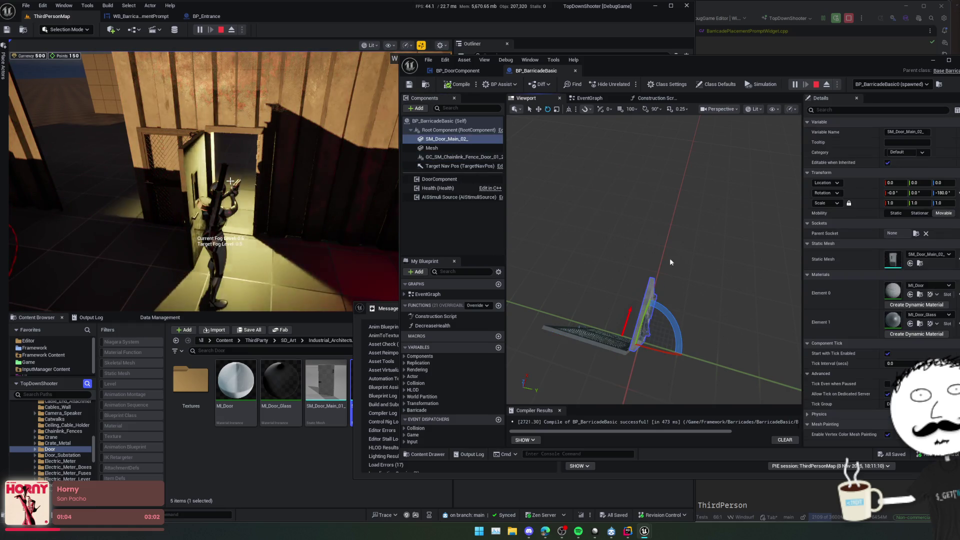
mouse_move(670, 258)
mouse_down()
mouse_move(650, 260)
mouse_move(658, 156)
mouse_up()
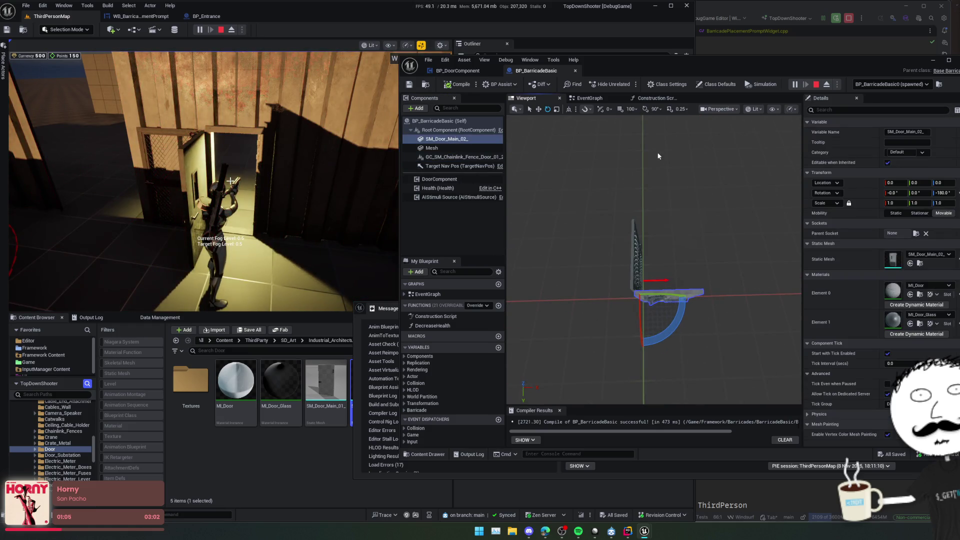
click(815, 85)
key(Delete)
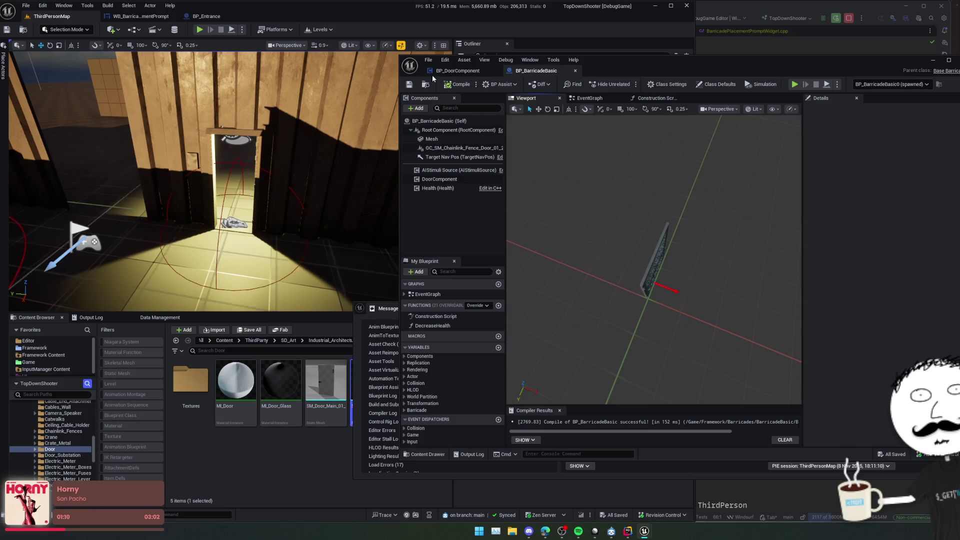
Review the barricade's Construction Script and EventGraph, then go back to BP_DoorComponent's graph.
click(474, 71)
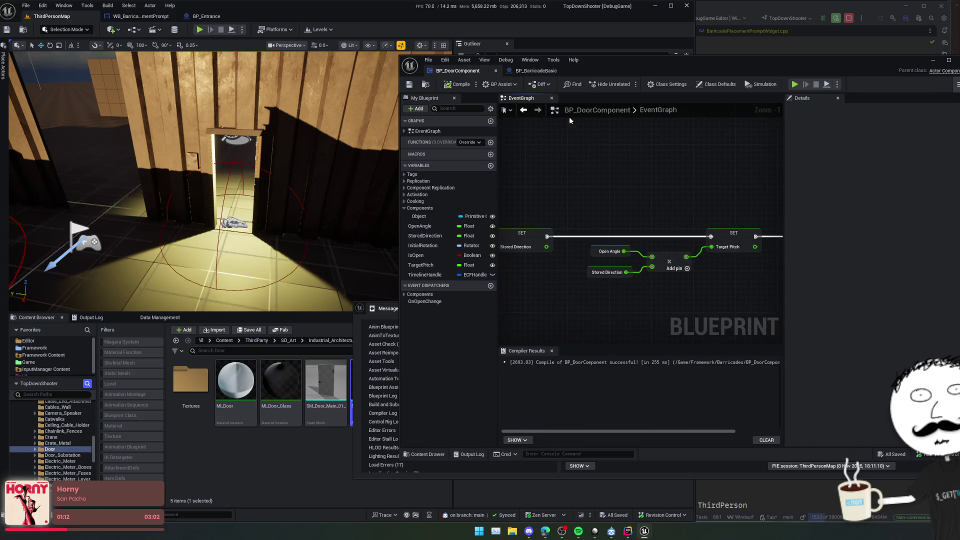
click(532, 72)
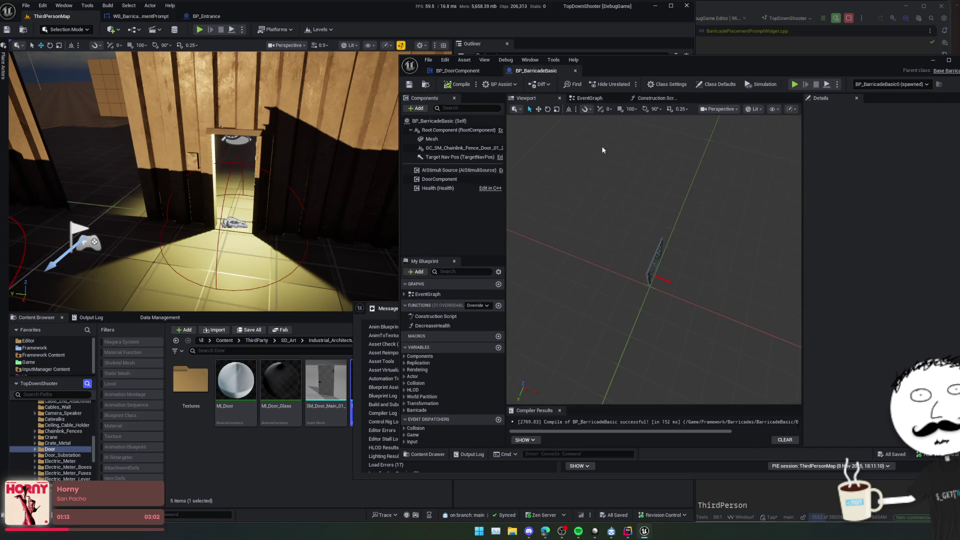
click(649, 99)
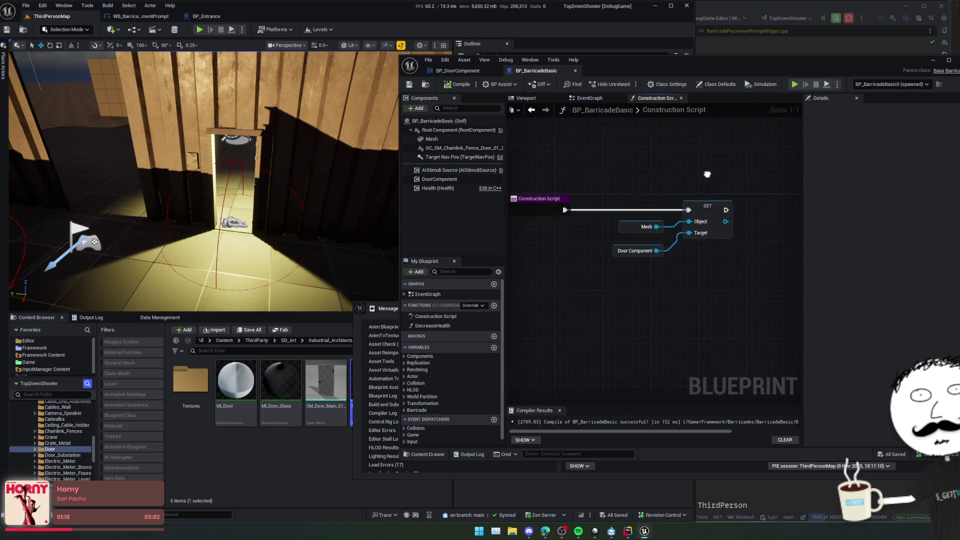
drag(631, 260, 631, 261)
click(590, 99)
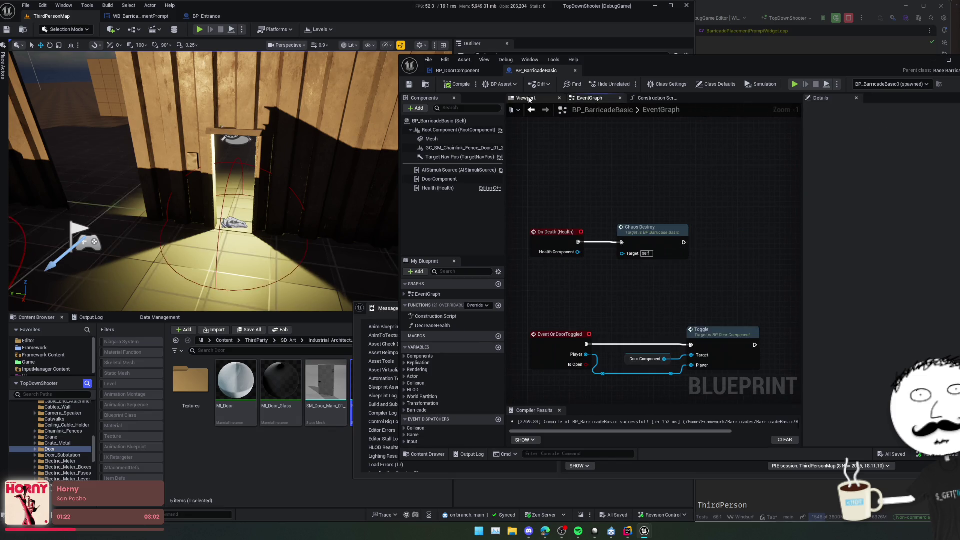
drag(714, 242, 678, 170)
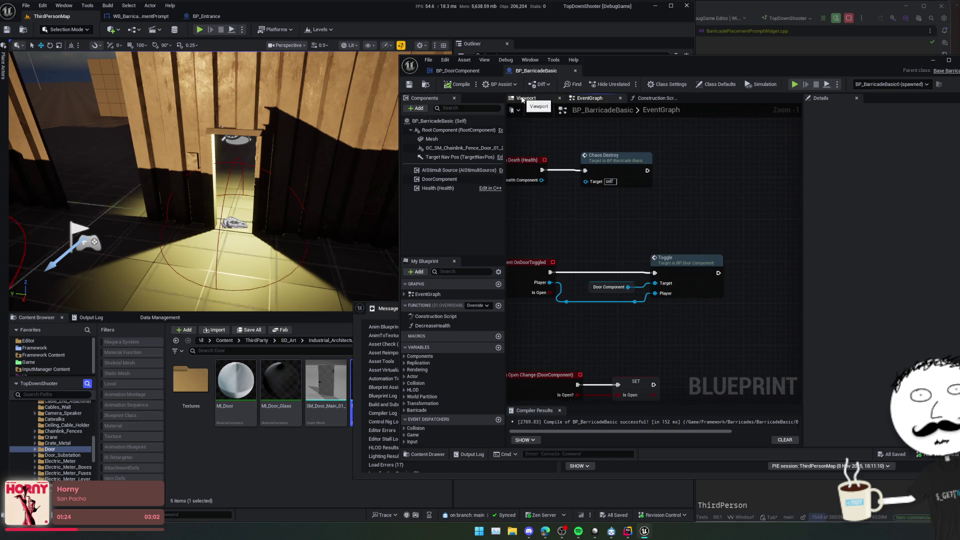
click(458, 61)
click(447, 70)
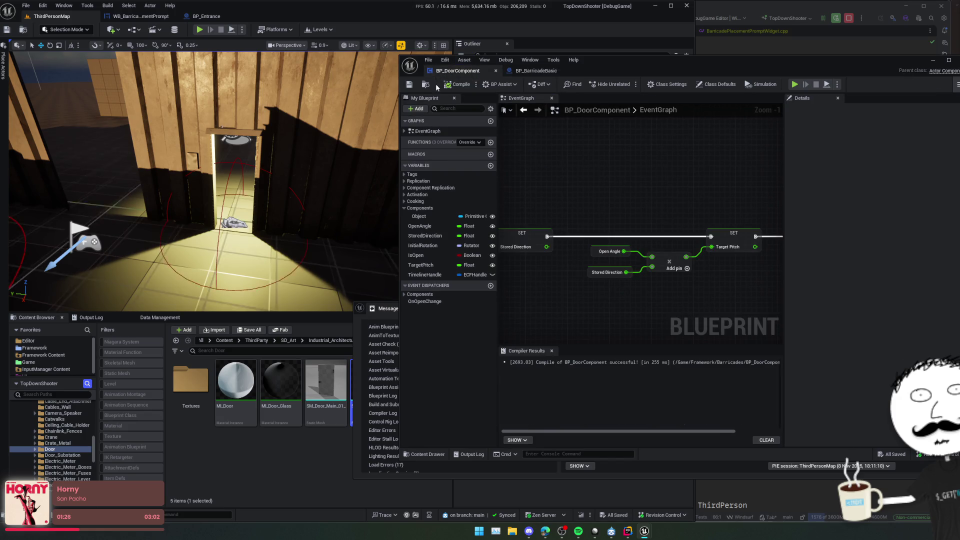
Play-test the barricade by opening and closing the door and turning the camera.
click(200, 30)
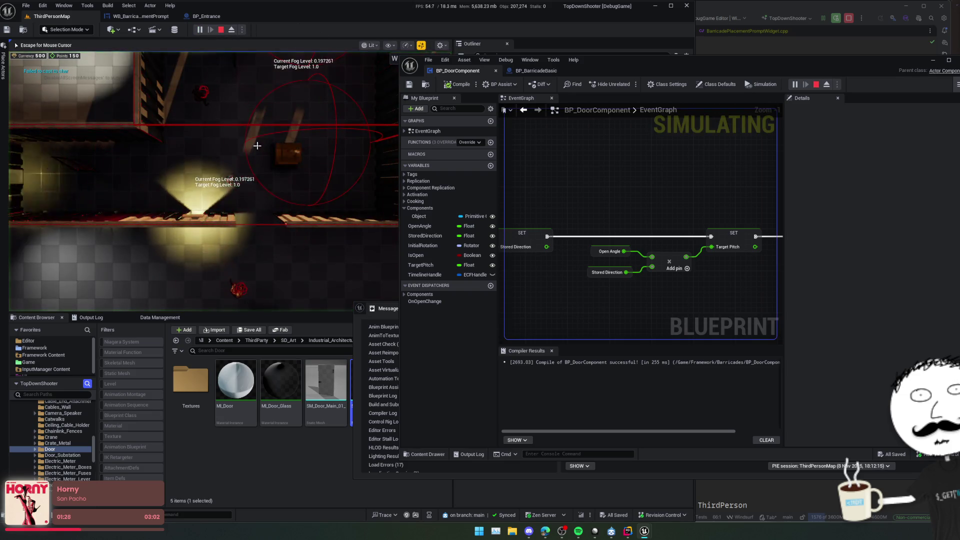
key(w)
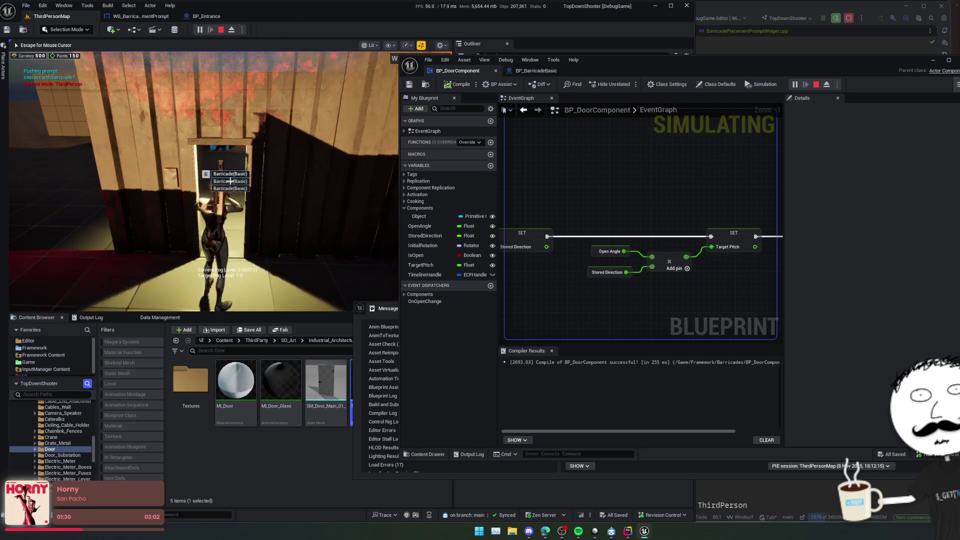
key(e)
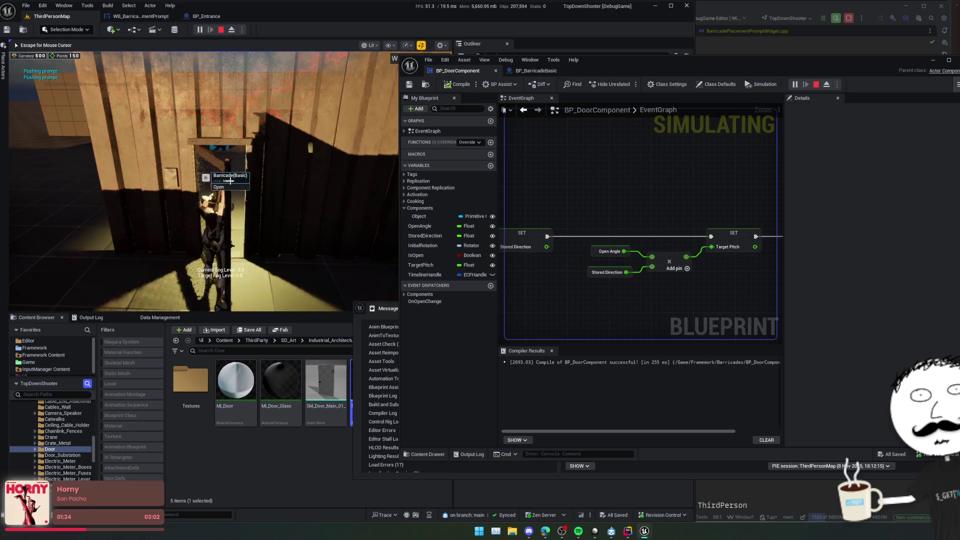
key(e)
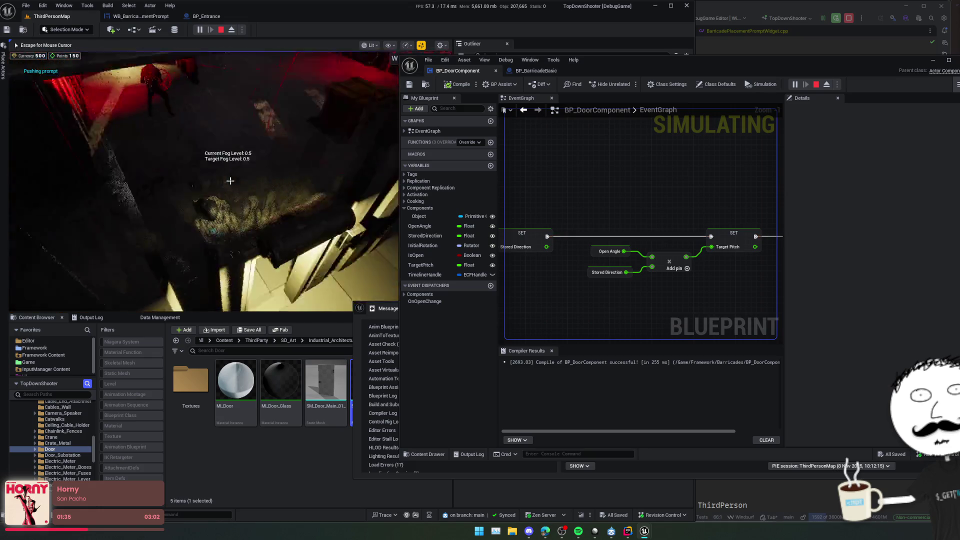
mouse_move(696, 214)
mouse_down()
mouse_move(676, 216)
mouse_move(731, 203)
mouse_move(644, 199)
mouse_move(731, 202)
mouse_move(655, 199)
mouse_move(743, 193)
mouse_move(684, 245)
mouse_move(651, 303)
mouse_move(582, 290)
mouse_up()
Connect Stored Direction into the Target Pitch multiply node's second input.
mouse_move(654, 201)
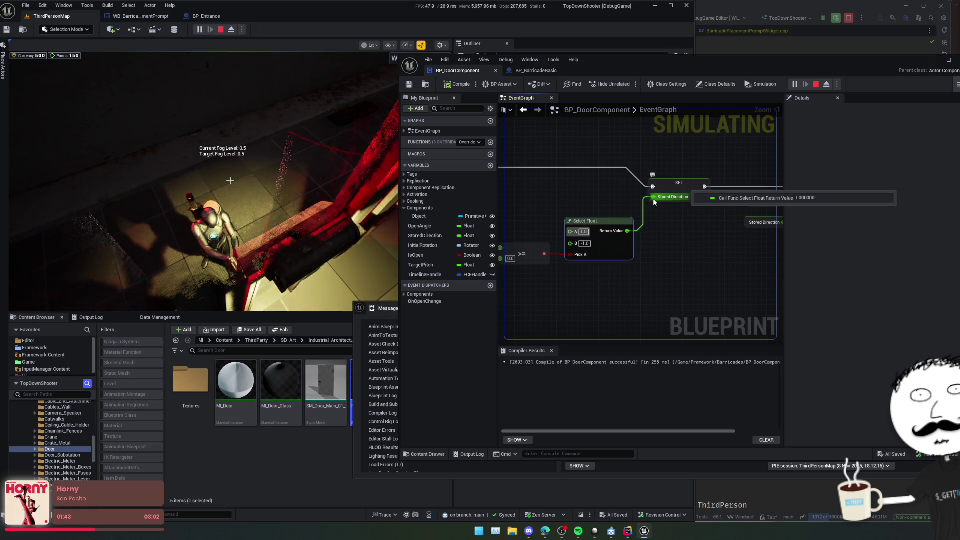
drag(654, 202, 520, 229)
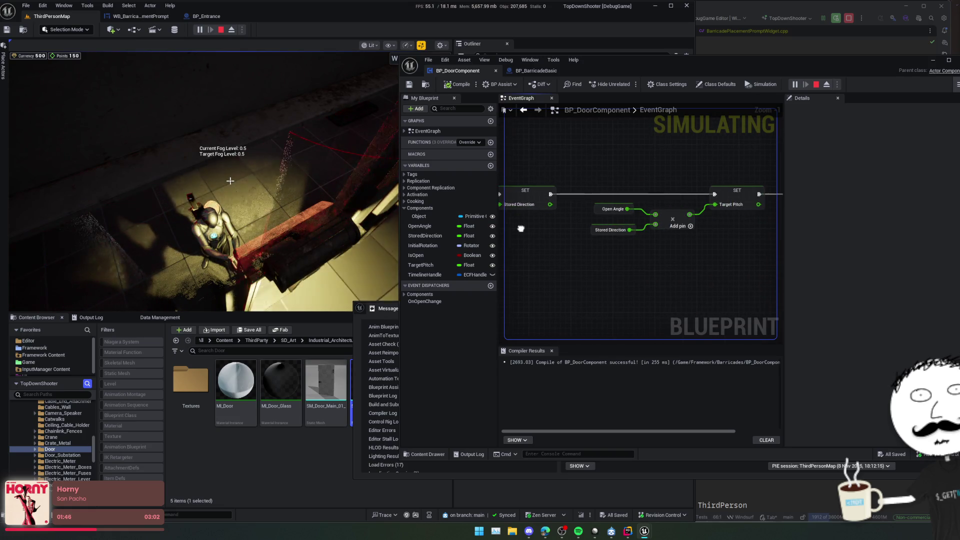
drag(703, 238, 733, 245)
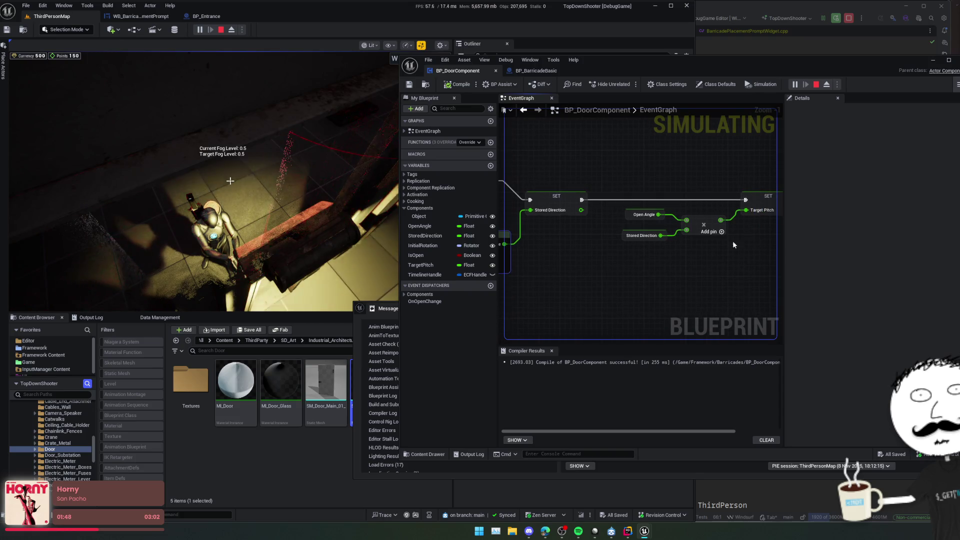
drag(661, 235, 687, 230)
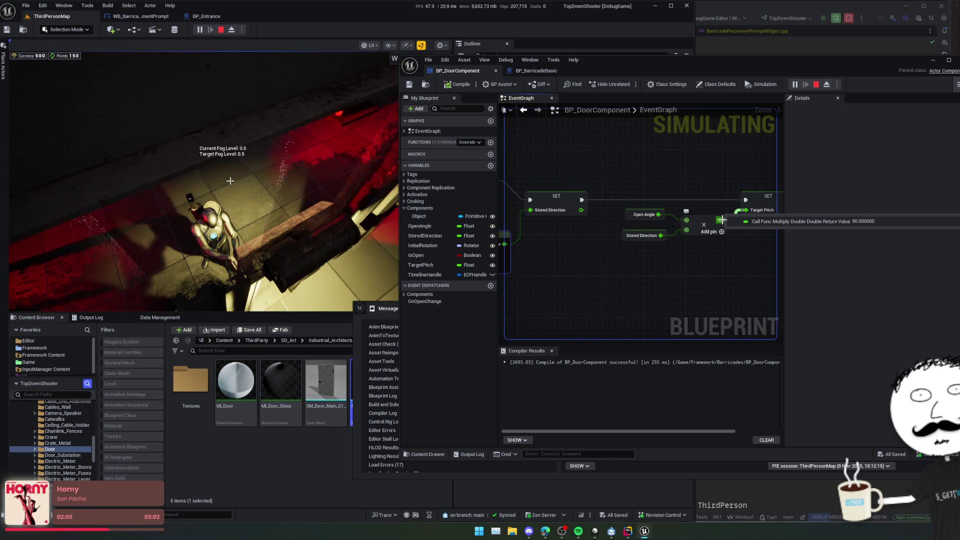
mouse_move(554, 212)
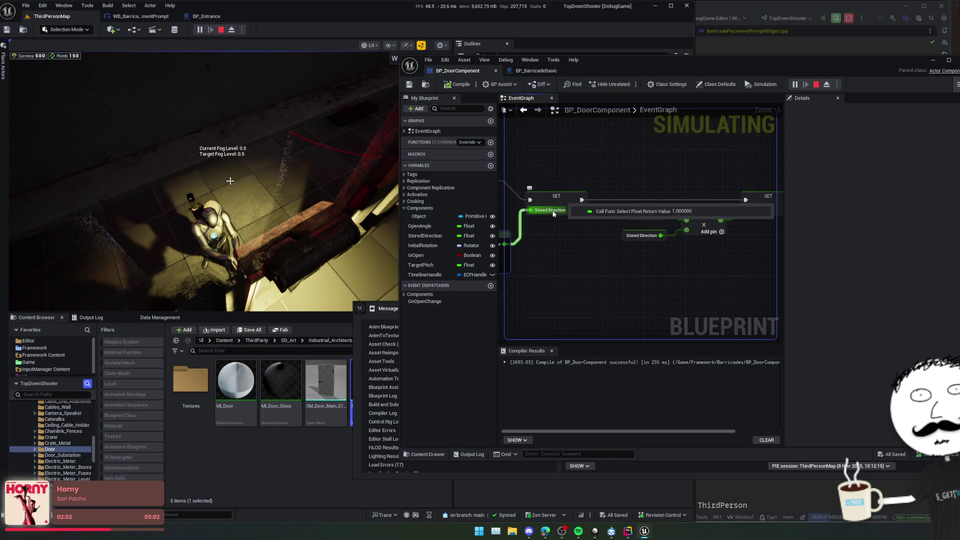
mouse_move(553, 213)
mouse_down()
mouse_move(679, 256)
mouse_move(584, 274)
mouse_up()
Walk the character up to the chain-link door and shoot at it.
mouse_move(600, 242)
click(230, 181)
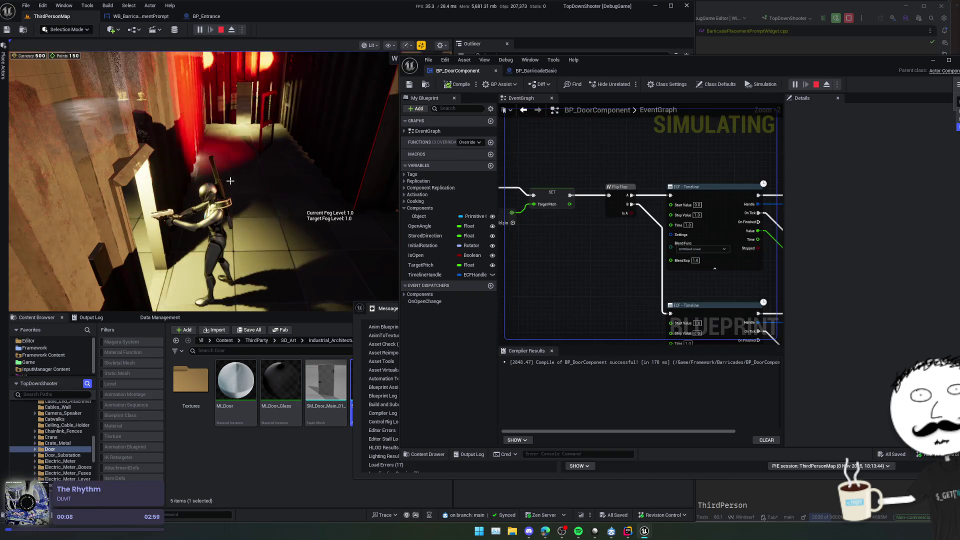
key(w)
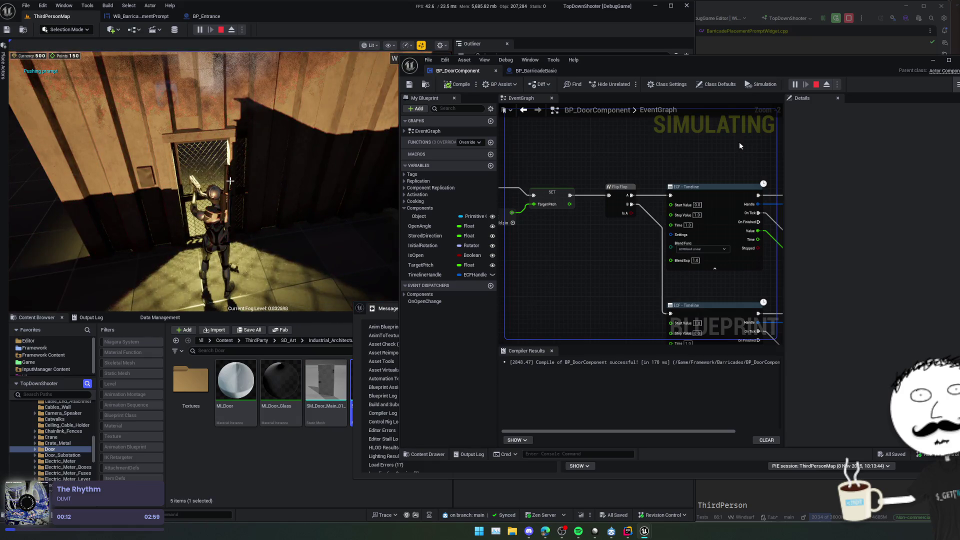
click(230, 181)
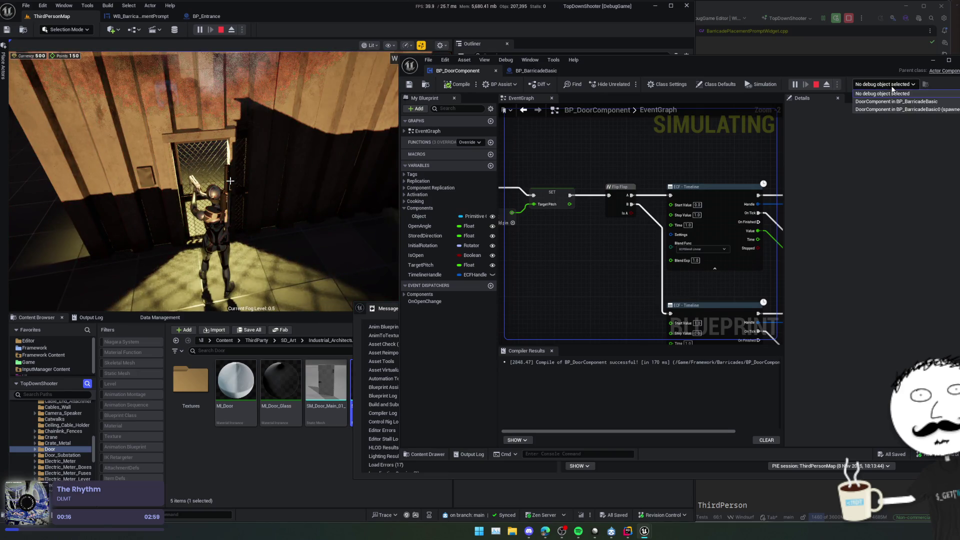
Debug the graph against BarricadeBasic0, open the door in game, and eject from play.
click(909, 112)
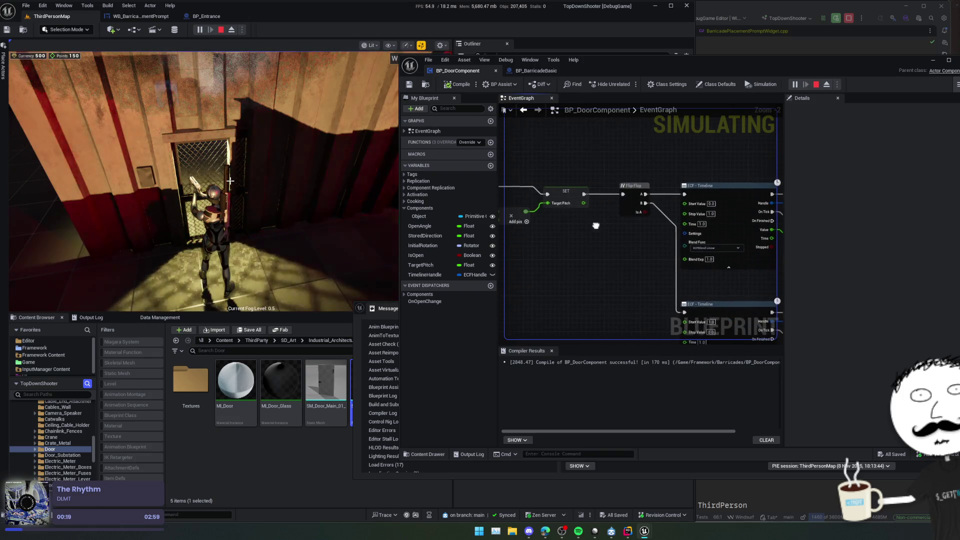
click(230, 181)
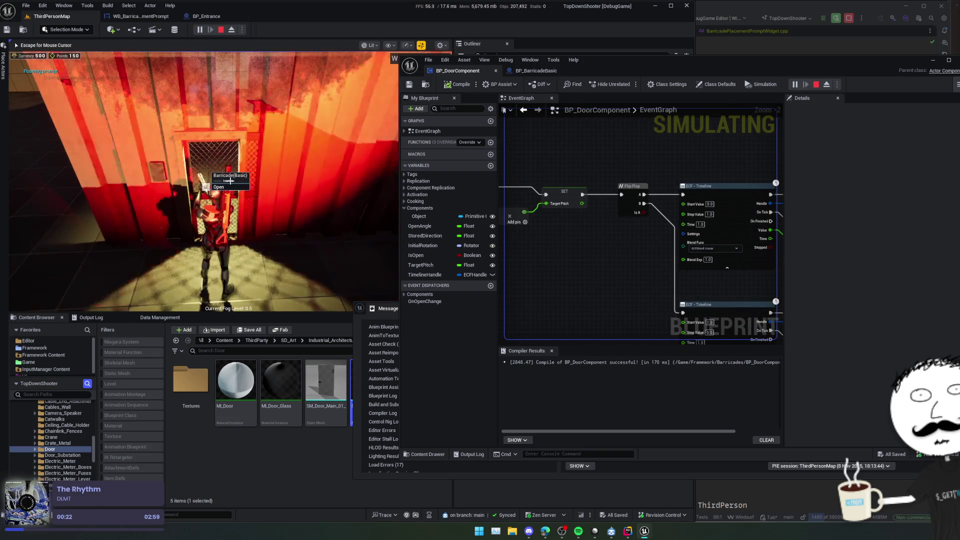
key(e)
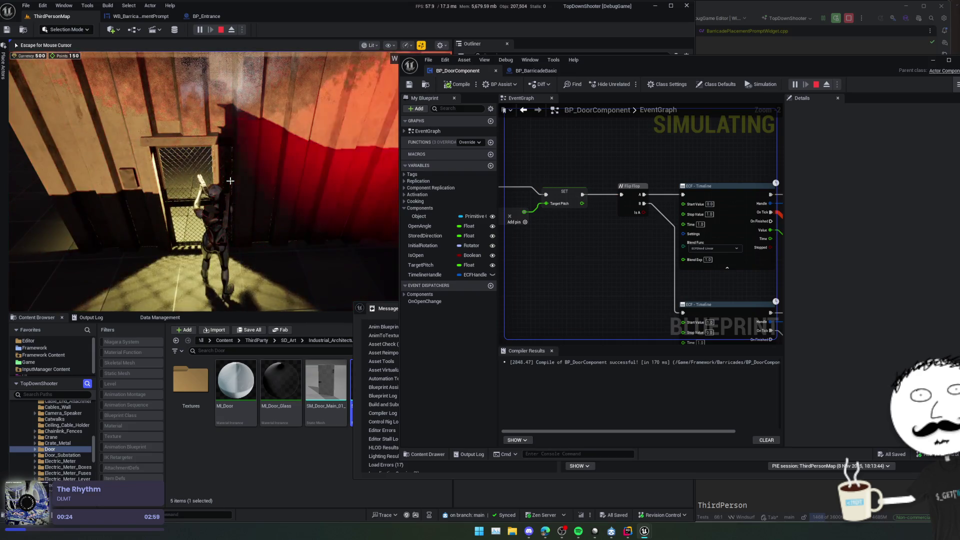
mouse_move(569, 223)
mouse_down()
mouse_move(545, 255)
mouse_move(613, 267)
mouse_up()
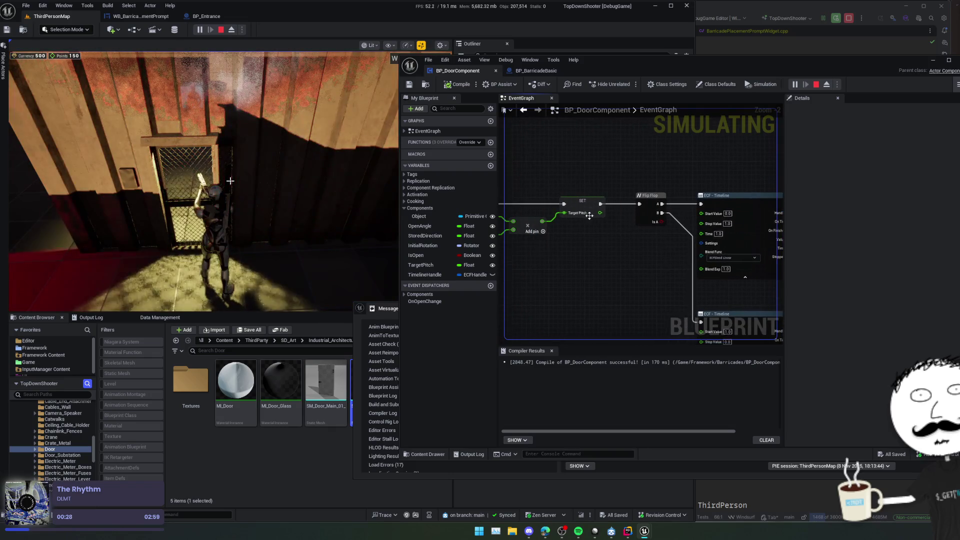
mouse_move(585, 216)
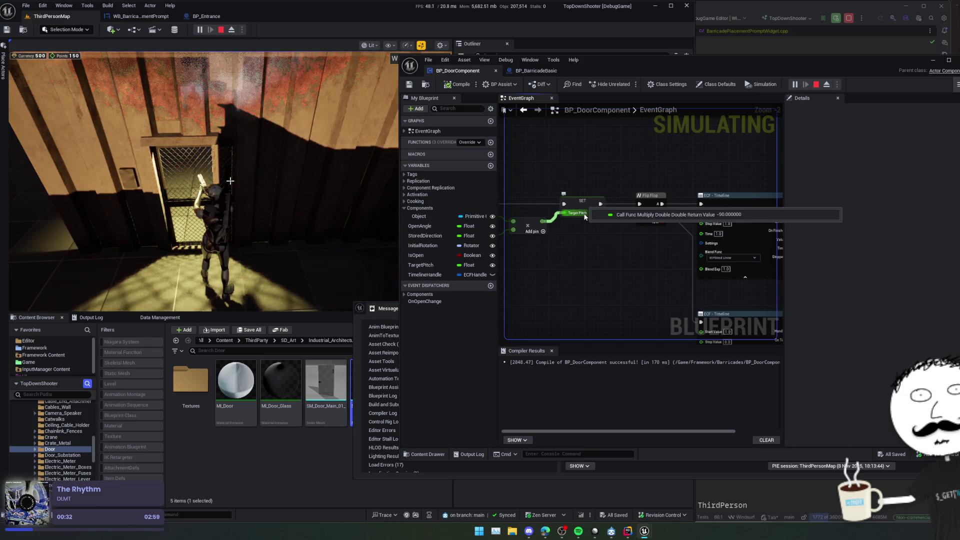
click(233, 30)
Select the BarricadeBasic0 door in the viewport and show its Mesh component's Z rotation -90.
drag(656, 67, 873, 84)
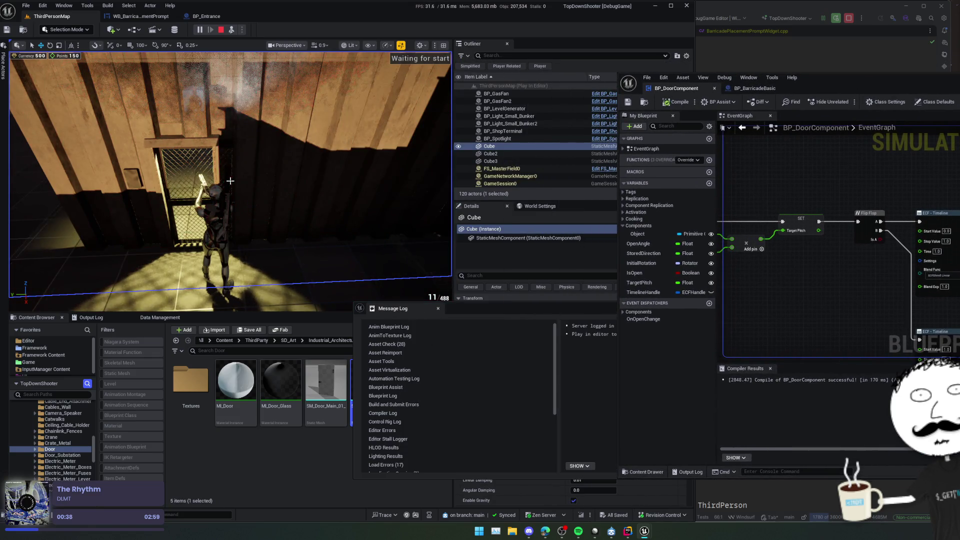
click(192, 155)
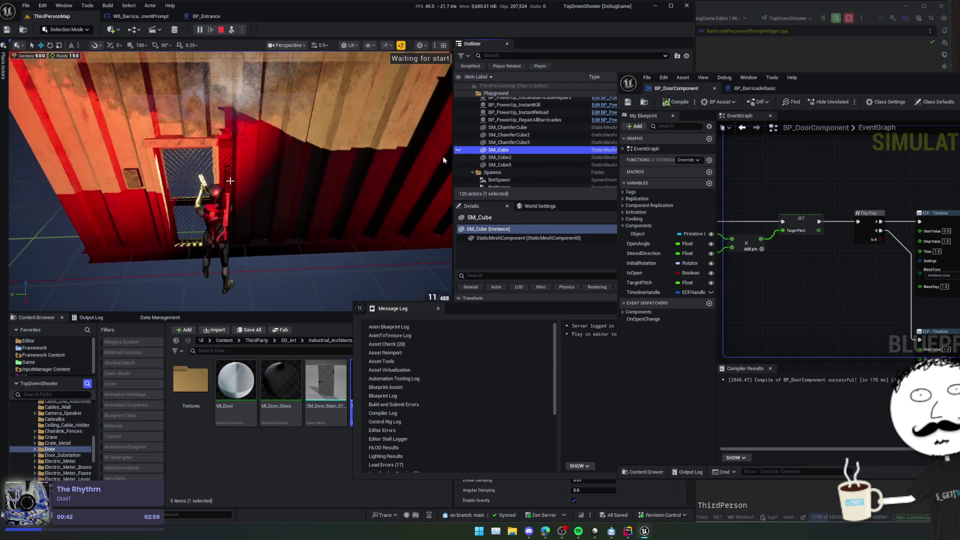
click(440, 155)
key(w)
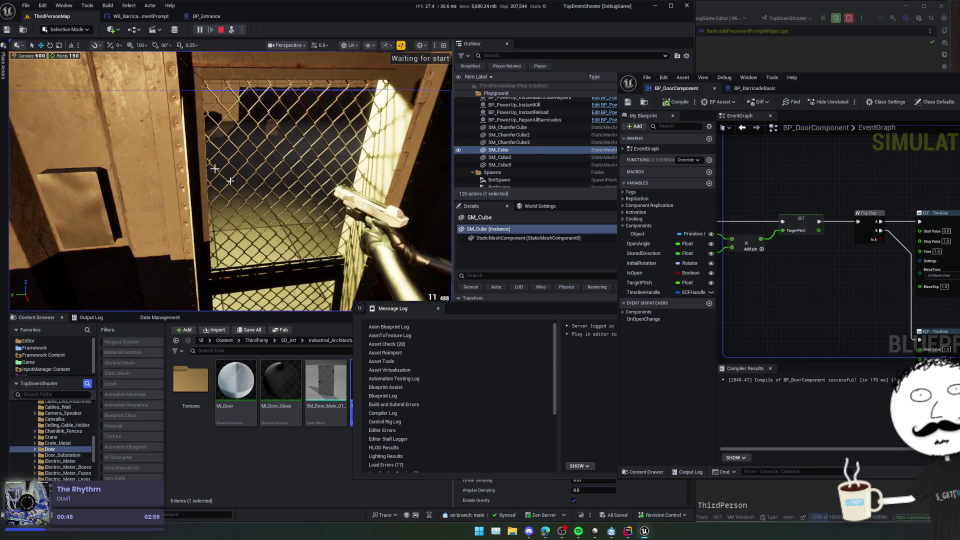
click(304, 180)
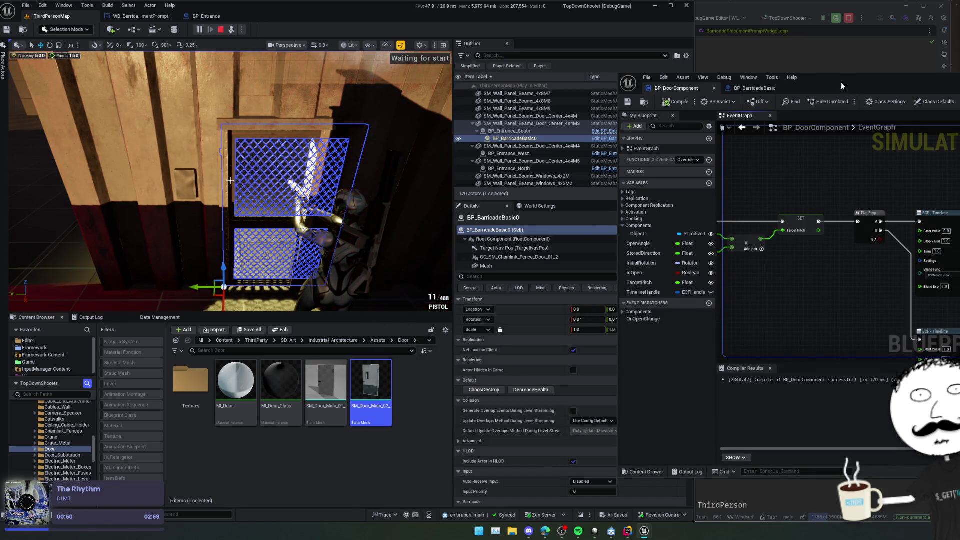
drag(841, 82, 905, 73)
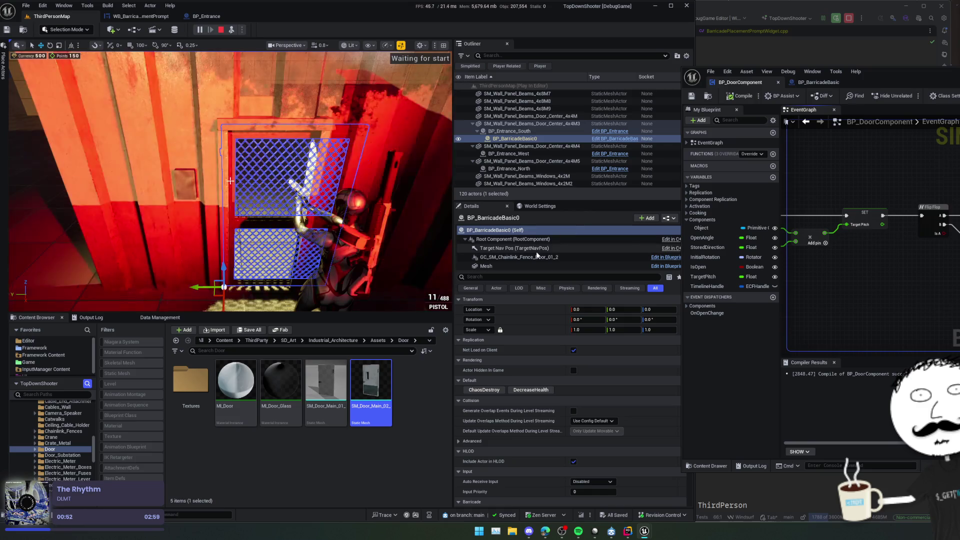
click(544, 266)
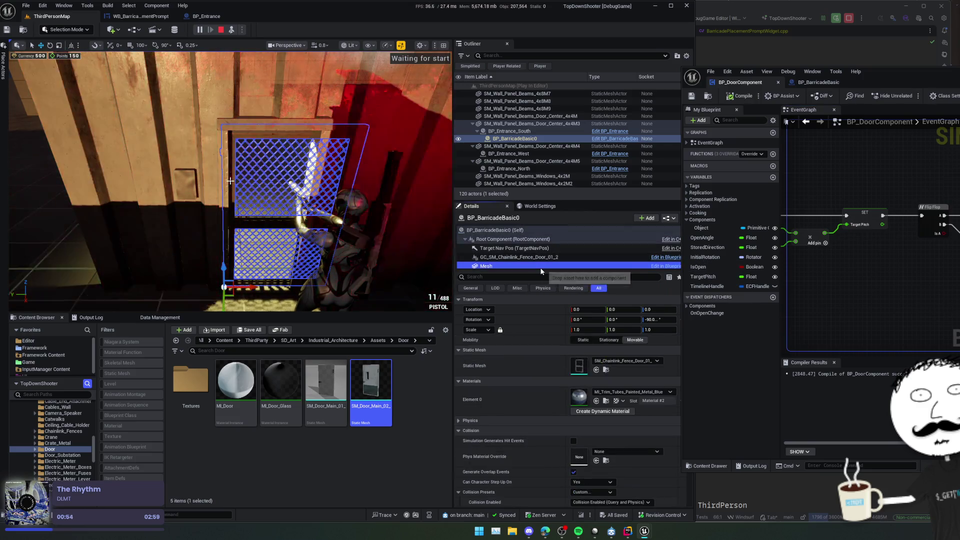
Pan the door graph past the timeline nodes to the Stored Direction setter.
mouse_move(658, 321)
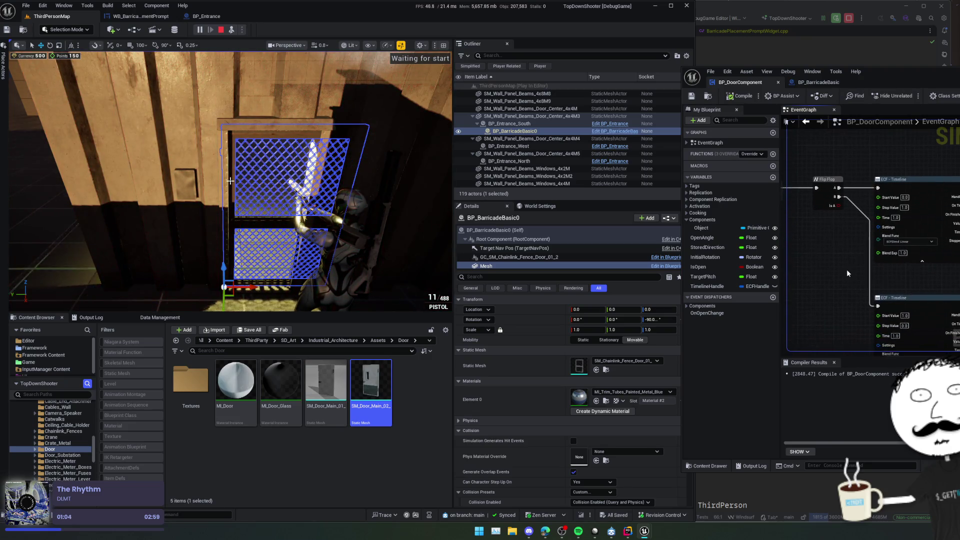
mouse_move(847, 273)
mouse_down()
mouse_move(810, 197)
mouse_move(893, 262)
mouse_move(948, 283)
mouse_move(920, 255)
mouse_move(887, 245)
mouse_move(785, 241)
mouse_up()
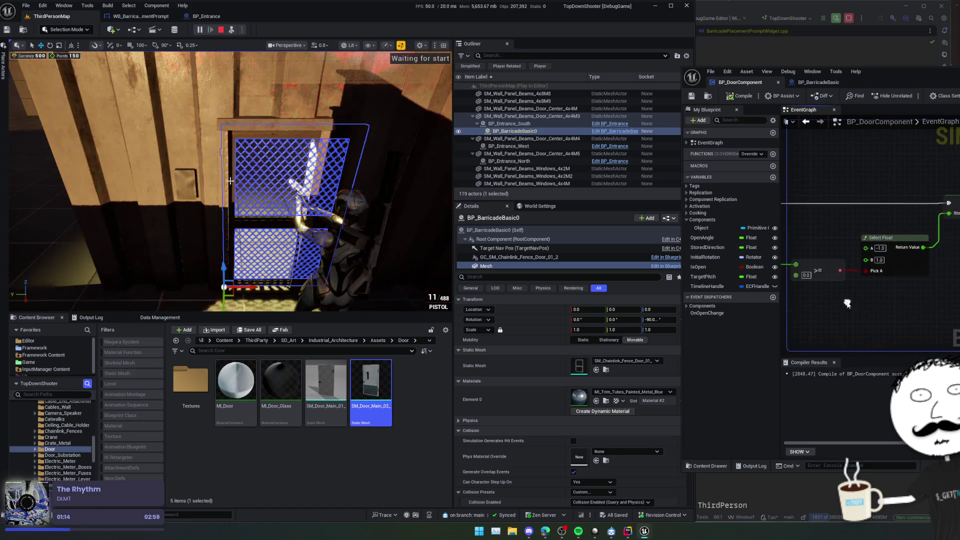
drag(848, 303, 852, 285)
scroll(851, 290, down, 6)
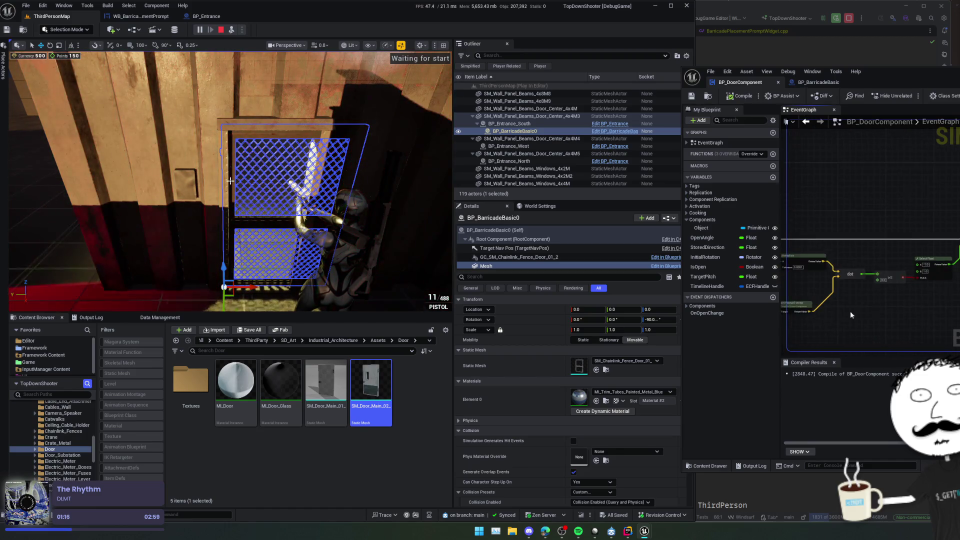
Move the multiply node off Target Pitch and bring Set Relative Rotation into view.
drag(901, 78, 799, 96)
scroll(775, 271, up, 5)
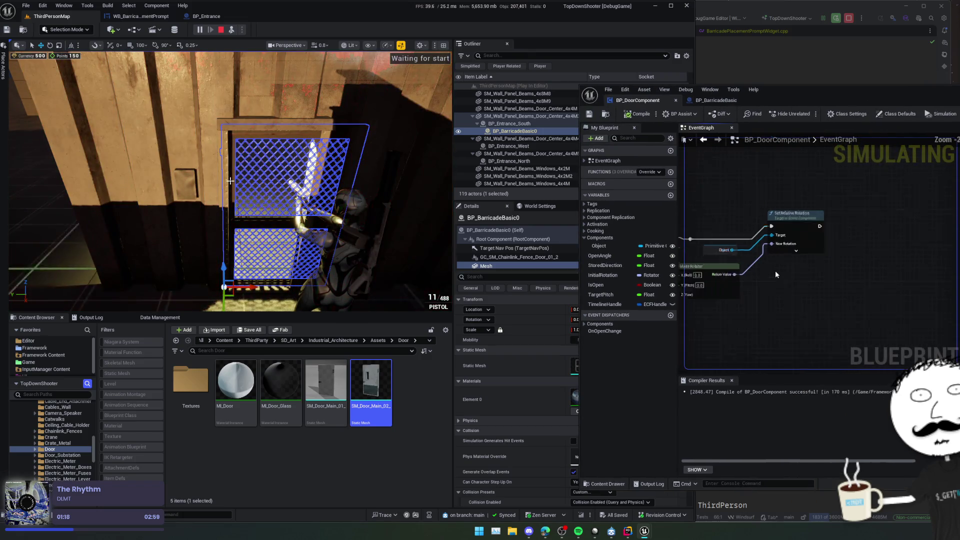
mouse_move(778, 220)
mouse_down()
mouse_move(788, 240)
mouse_move(832, 244)
mouse_up()
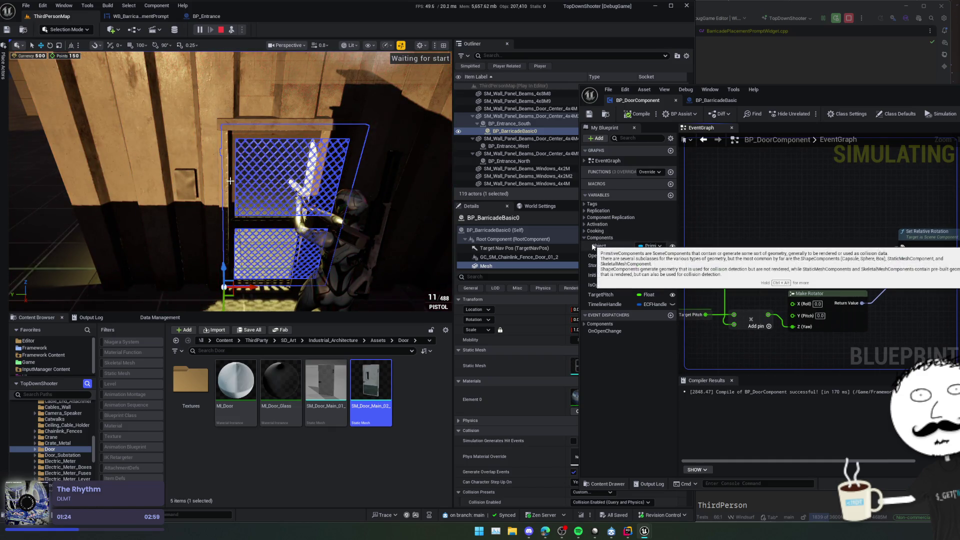
mouse_move(825, 229)
mouse_down()
mouse_move(863, 225)
mouse_move(855, 212)
mouse_move(864, 205)
mouse_move(841, 196)
mouse_move(907, 202)
mouse_up()
mouse_move(772, 289)
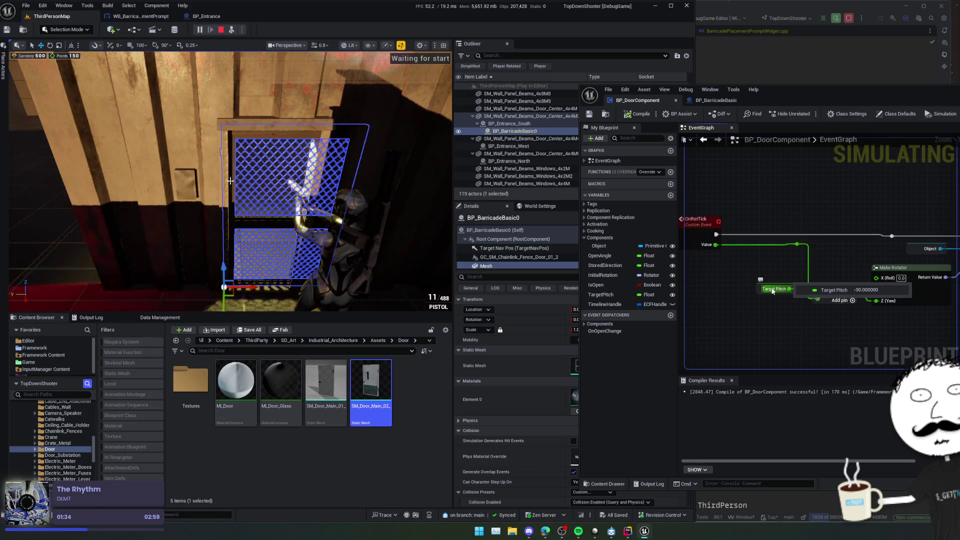
drag(773, 293, 818, 299)
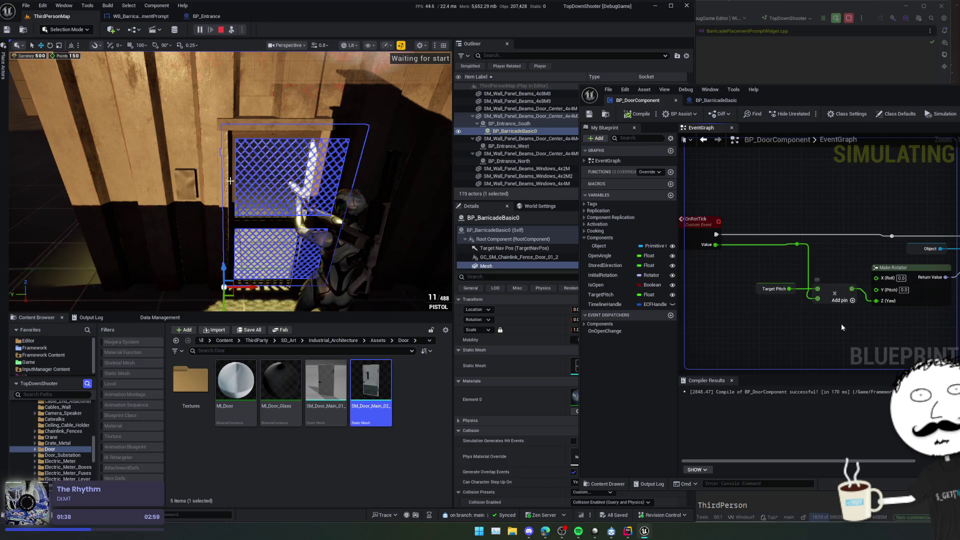
drag(841, 323, 771, 313)
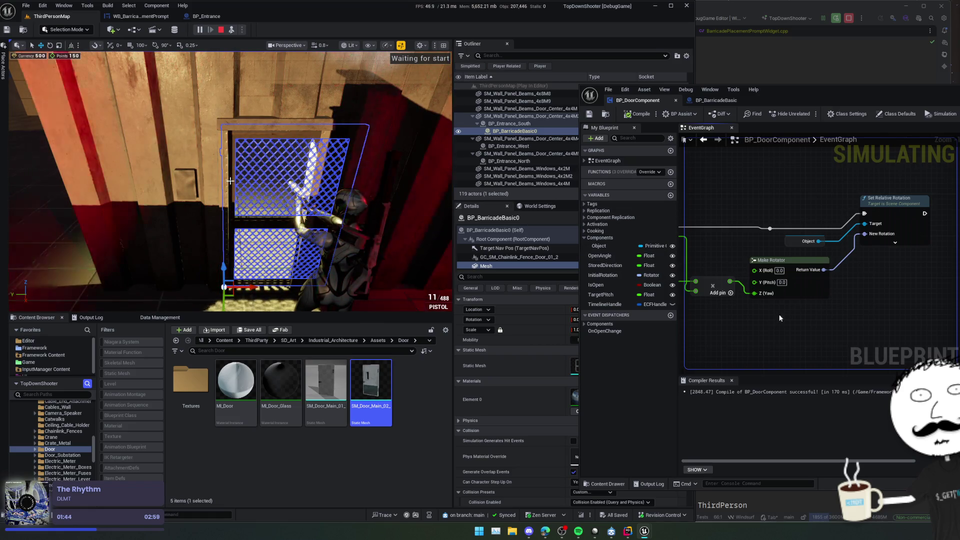
drag(779, 318, 789, 323)
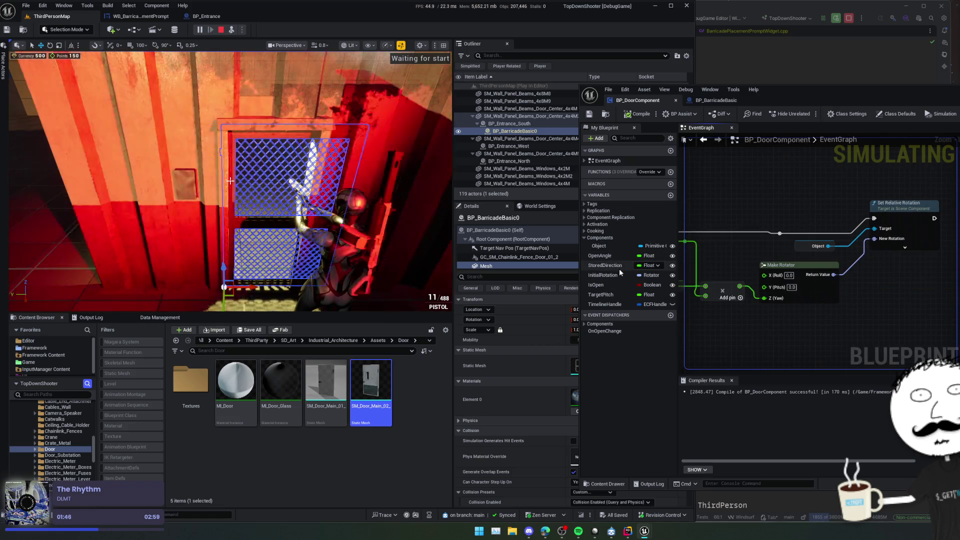
Place a Get InitialRotation node below the Make Rotator node.
click(613, 278)
click(769, 347)
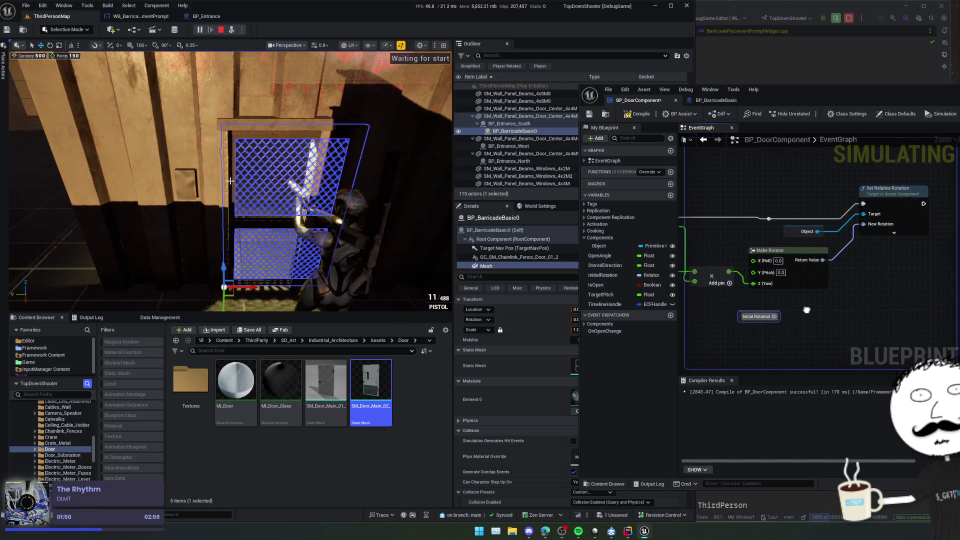
mouse_move(795, 313)
mouse_down()
mouse_move(806, 314)
mouse_move(787, 220)
mouse_move(832, 263)
mouse_move(822, 337)
mouse_move(805, 145)
mouse_up()
mouse_move(801, 348)
mouse_down()
mouse_move(748, 319)
mouse_move(875, 298)
mouse_up()
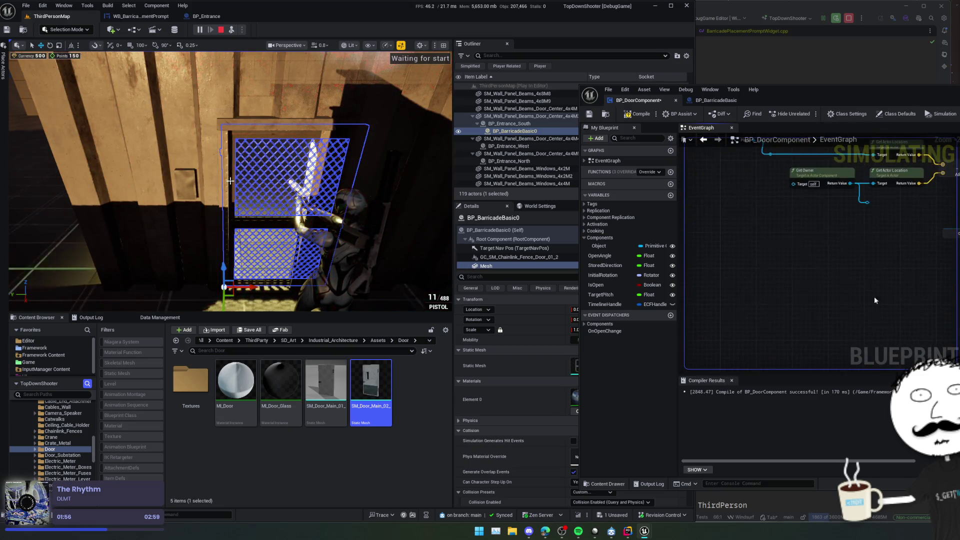
drag(814, 292, 769, 288)
Split the Initial Rotation pin and move the getter lower to make room.
scroll(792, 284, up, 2)
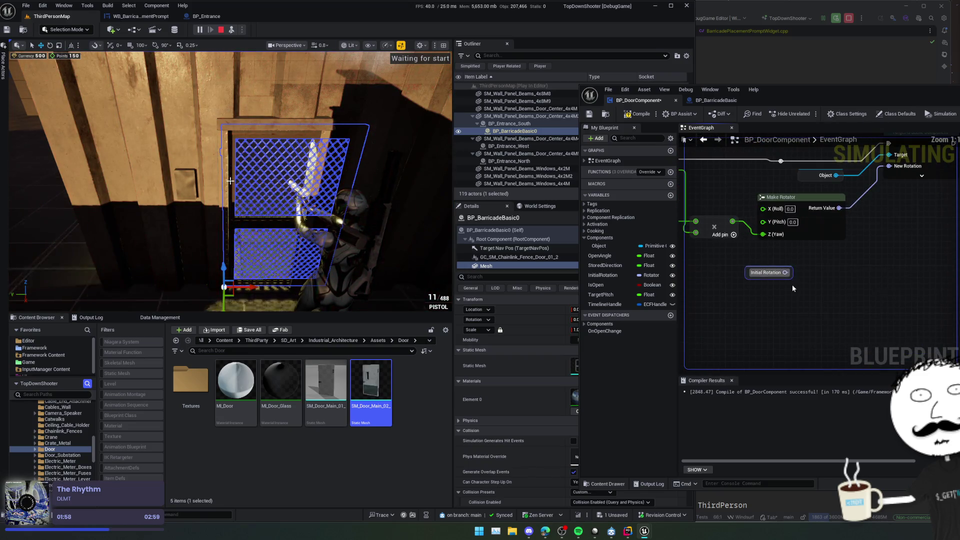
right_click(788, 276)
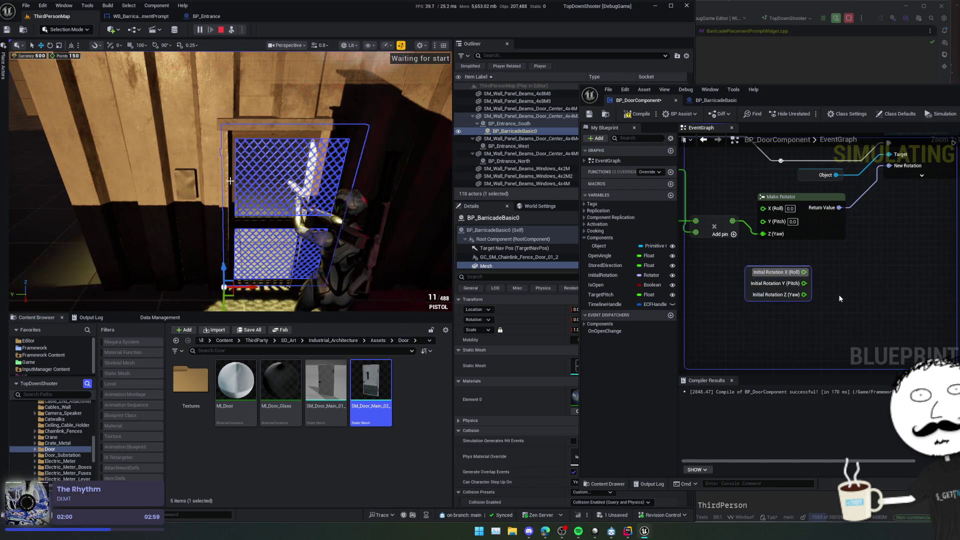
drag(746, 309, 748, 330)
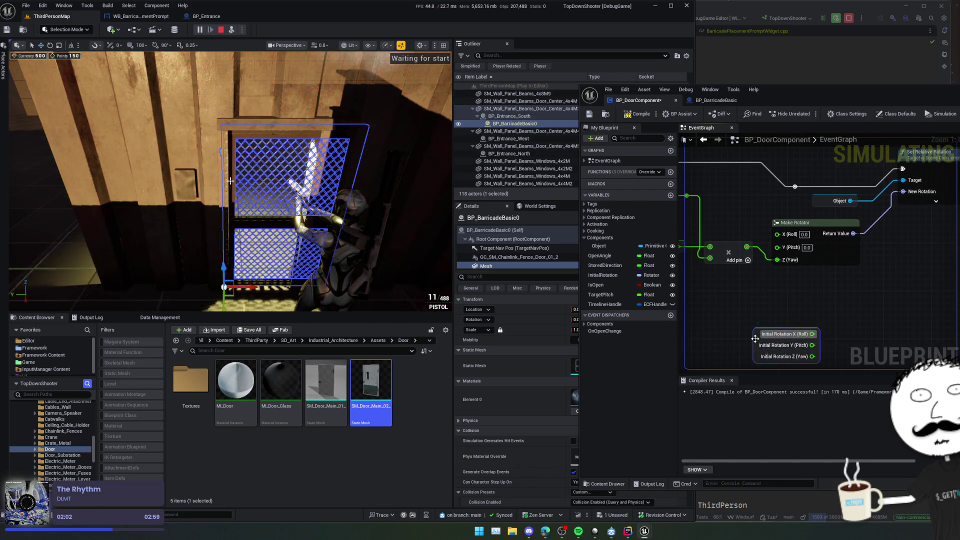
mouse_move(838, 293)
mouse_down()
mouse_move(802, 315)
mouse_move(791, 311)
mouse_move(832, 311)
mouse_move(826, 302)
mouse_move(804, 307)
mouse_move(800, 277)
mouse_move(757, 316)
mouse_up()
scroll(802, 314, down, 1)
Add the multiply result to Initial Rotation Z (Yaw), feed it into Make Rotator's yaw, and compile.
text(+)
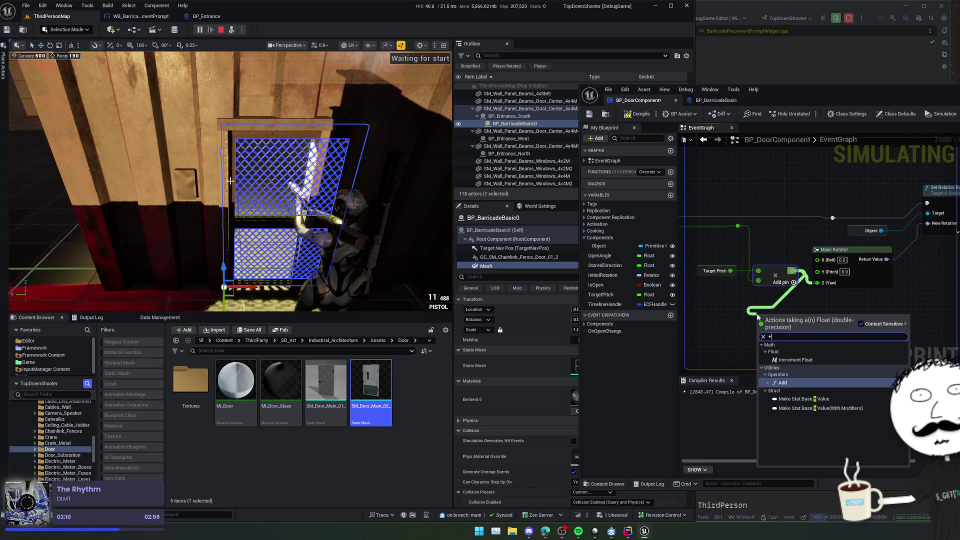
key(Return)
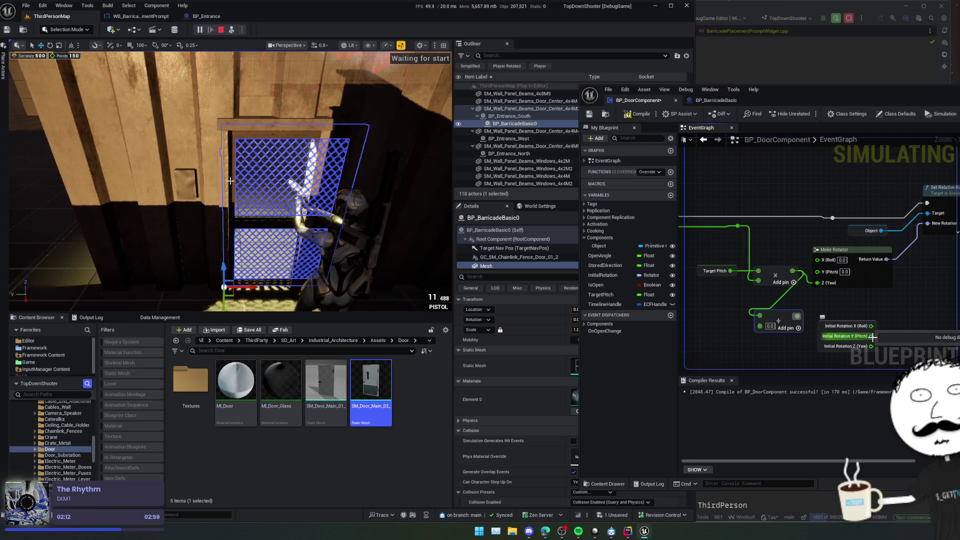
drag(871, 346, 750, 331)
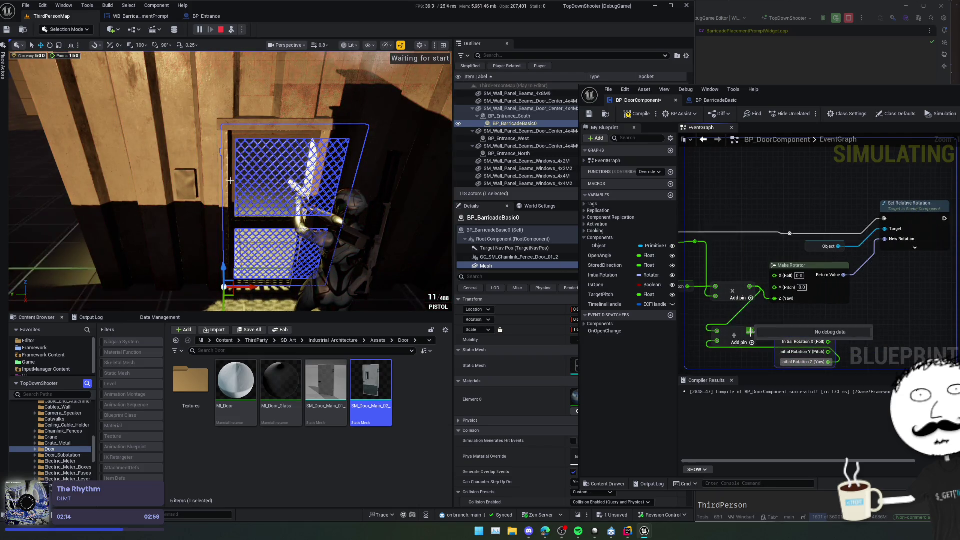
drag(870, 248, 898, 243)
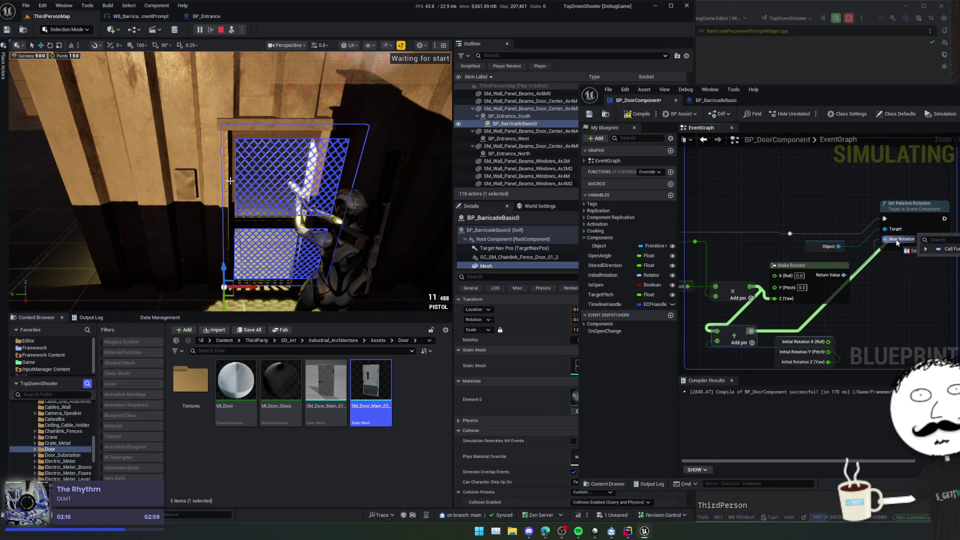
key(Escape)
mouse_move(818, 340)
mouse_down()
mouse_move(829, 302)
mouse_move(670, 330)
mouse_up()
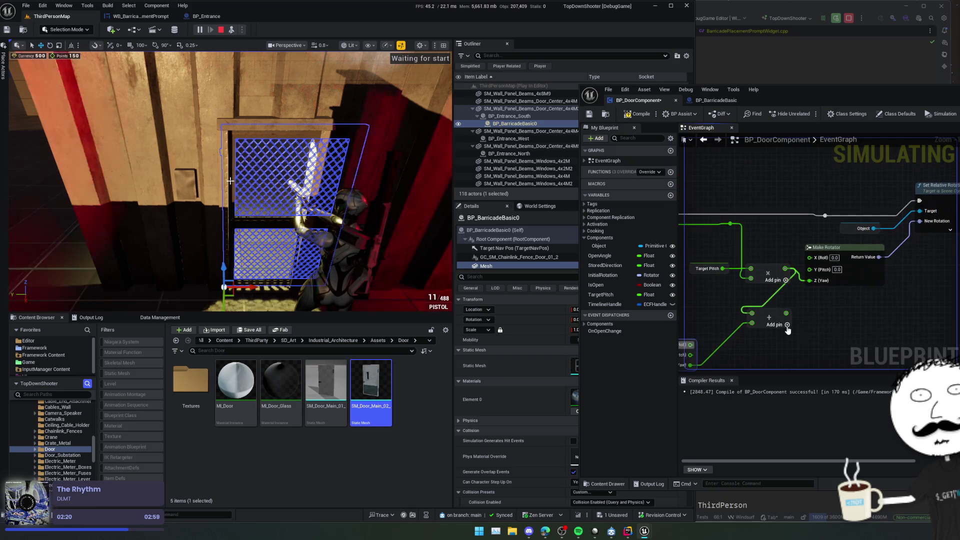
drag(786, 313, 816, 284)
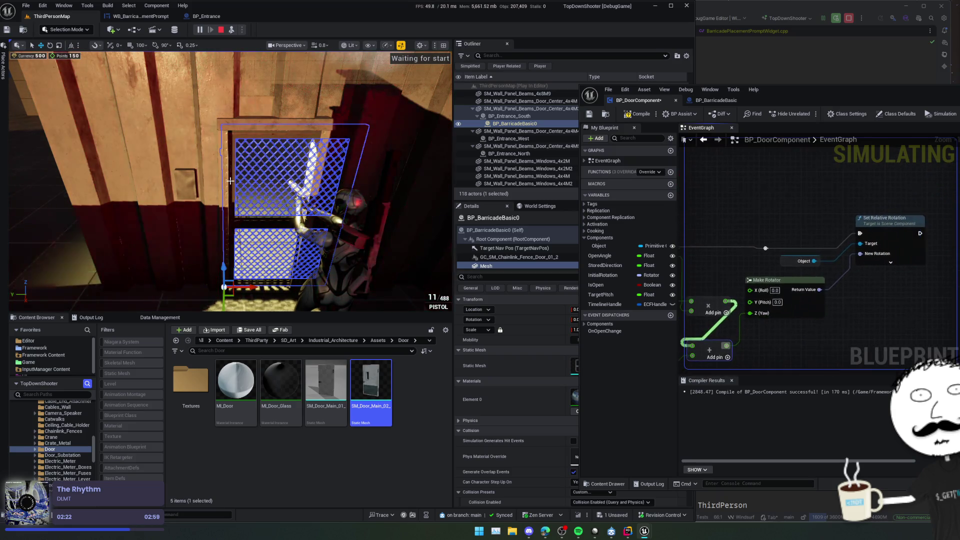
mouse_move(820, 300)
key(Escape)
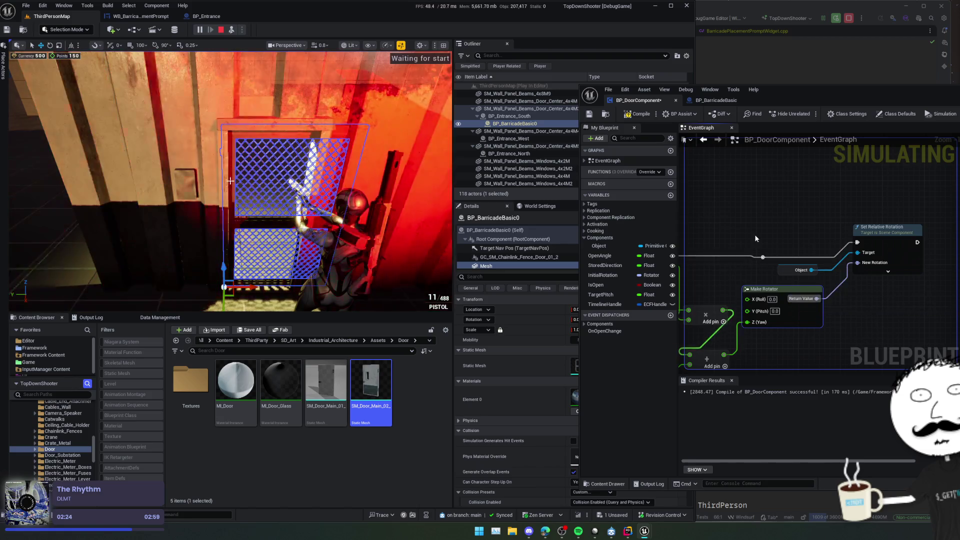
click(641, 115)
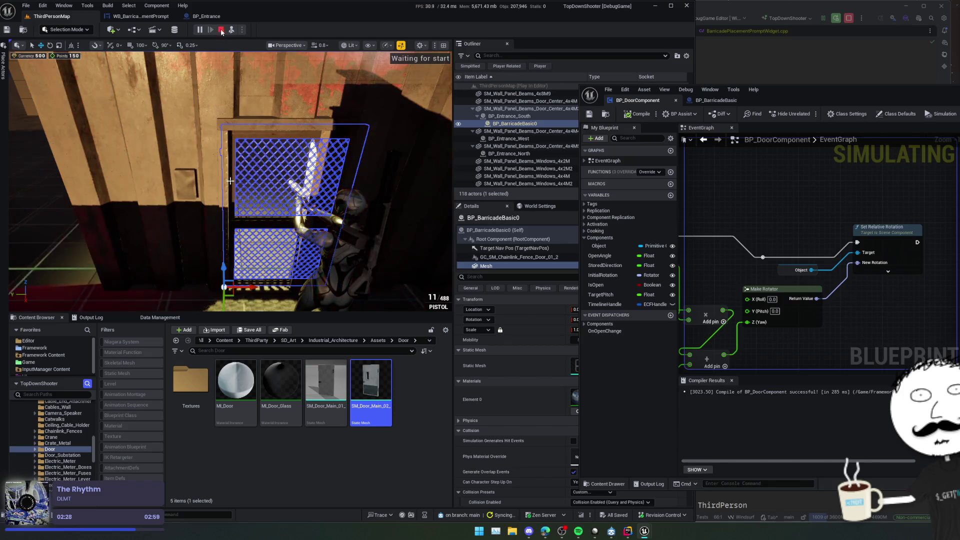
Play the level, walk to the chain-link barricade door, and open then close it with E.
click(221, 29)
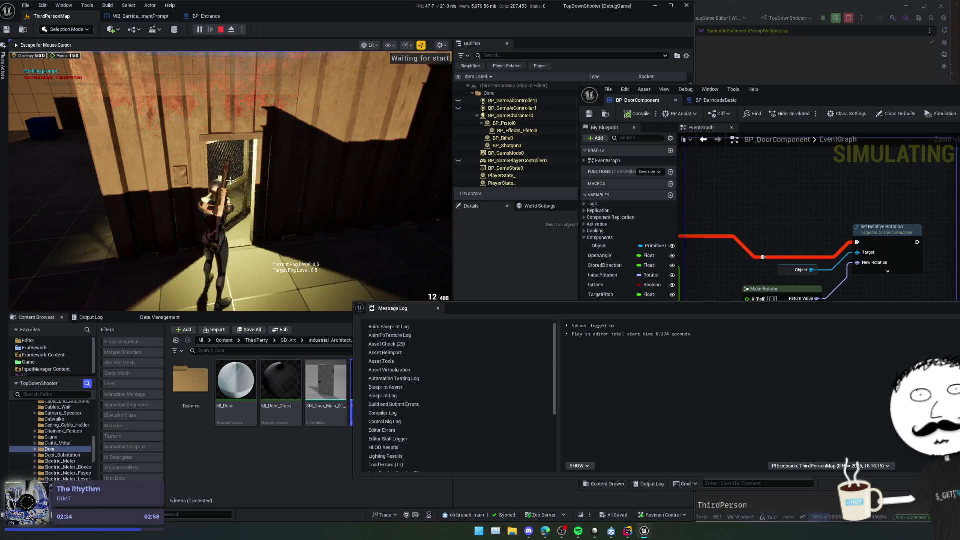
key(w)
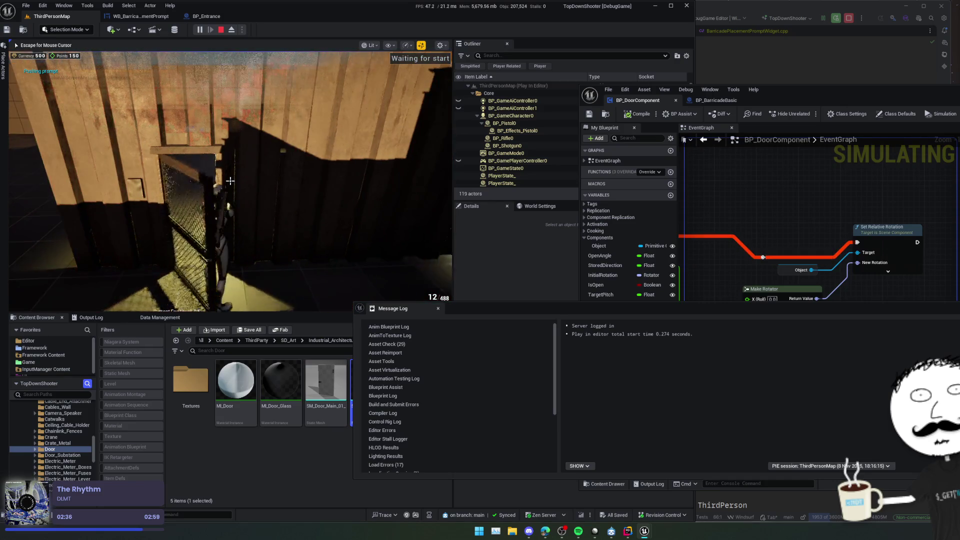
key(s)
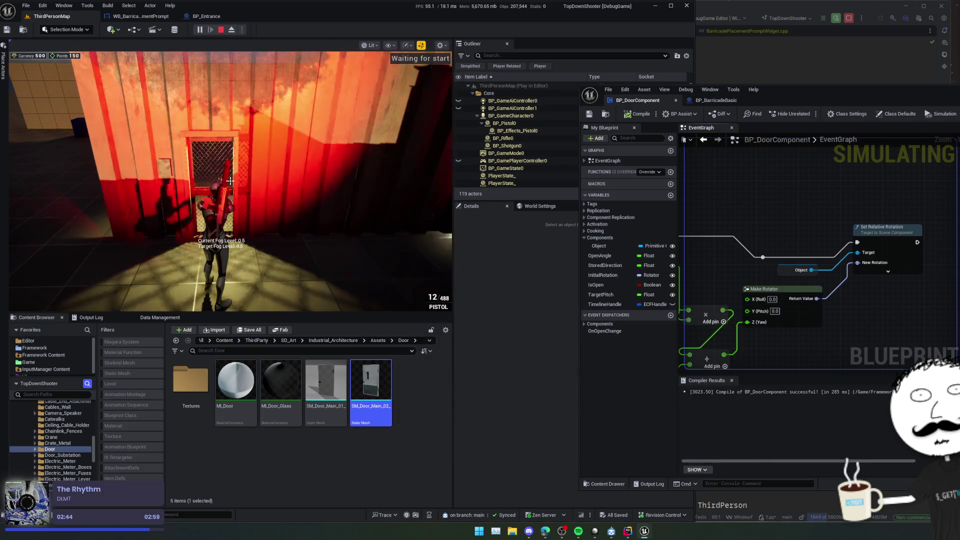
key(e)
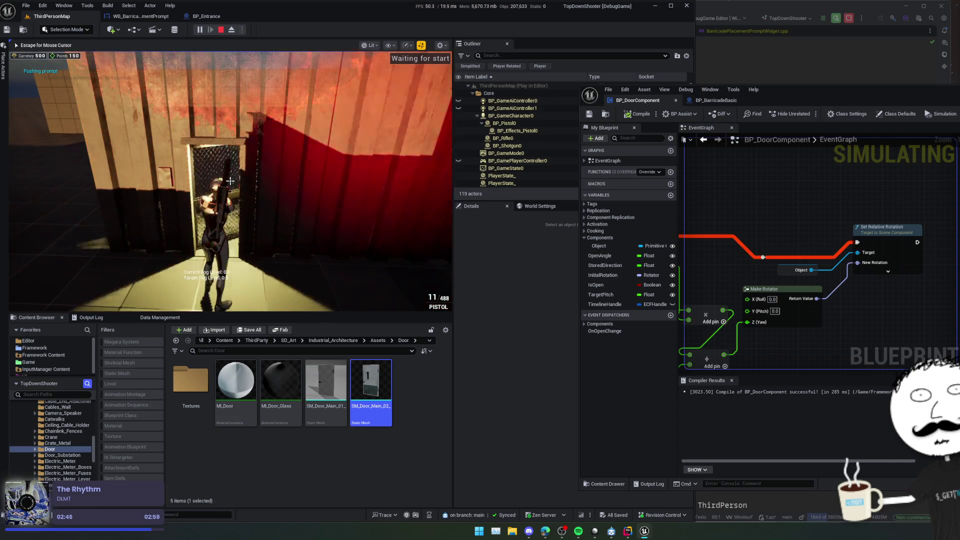
key(e)
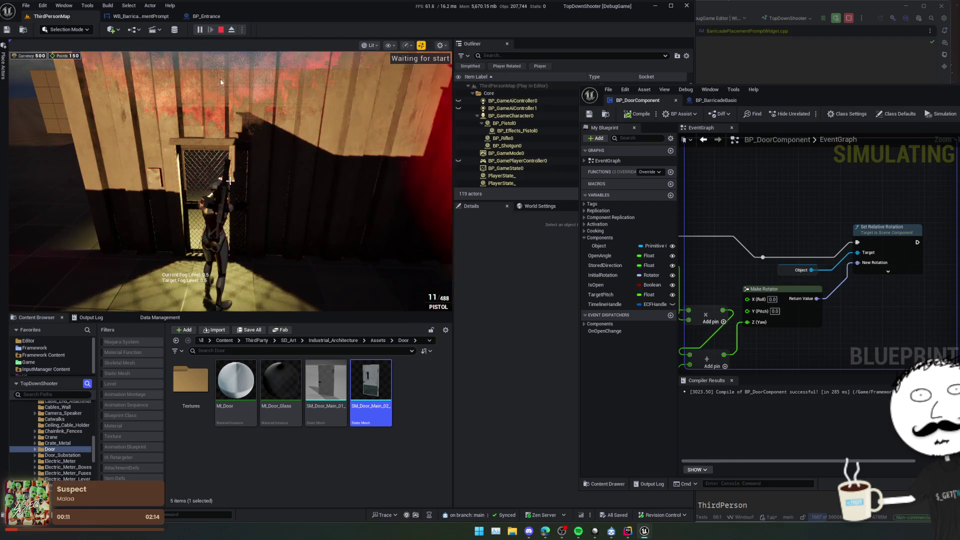
Eject, select BP_BarricadeBasic0, and check its Mesh component's Z rotation of -90.
click(232, 29)
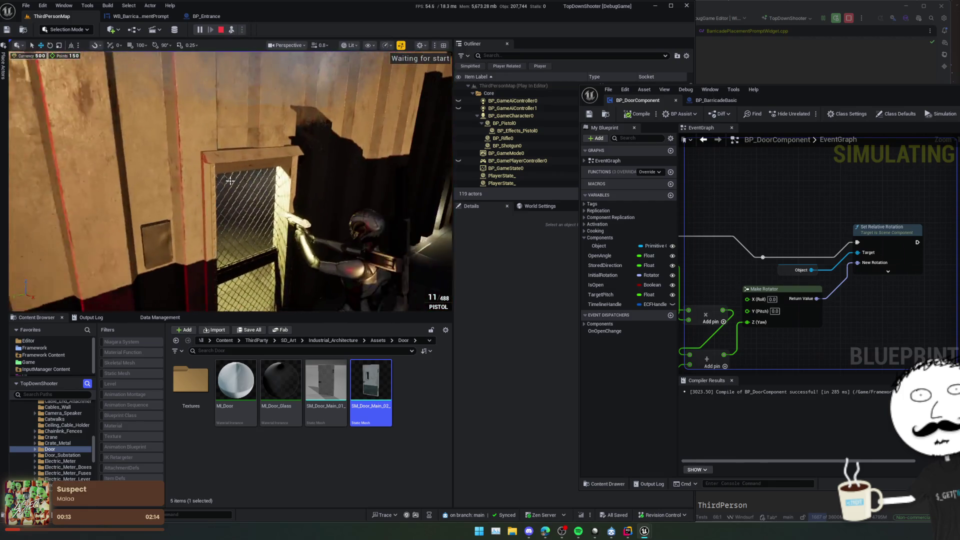
click(226, 160)
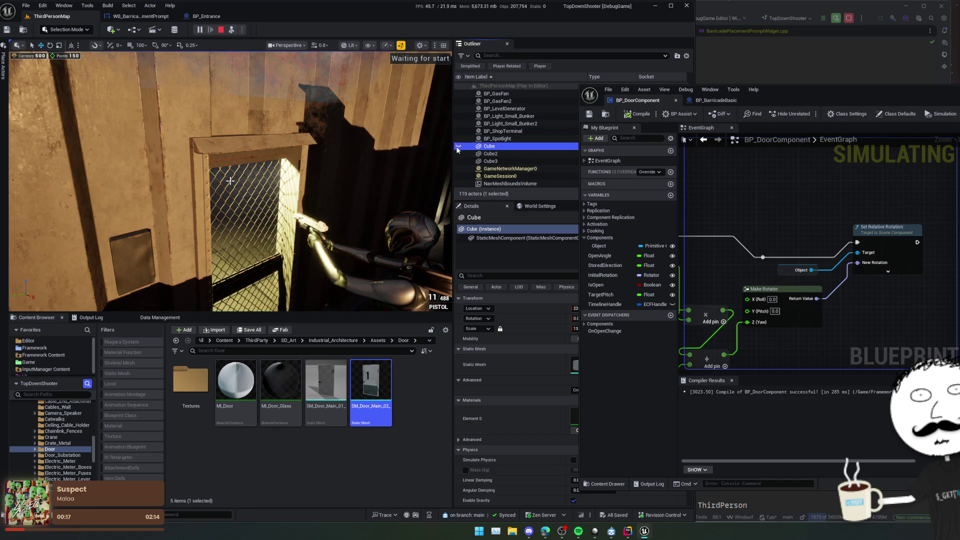
click(226, 165)
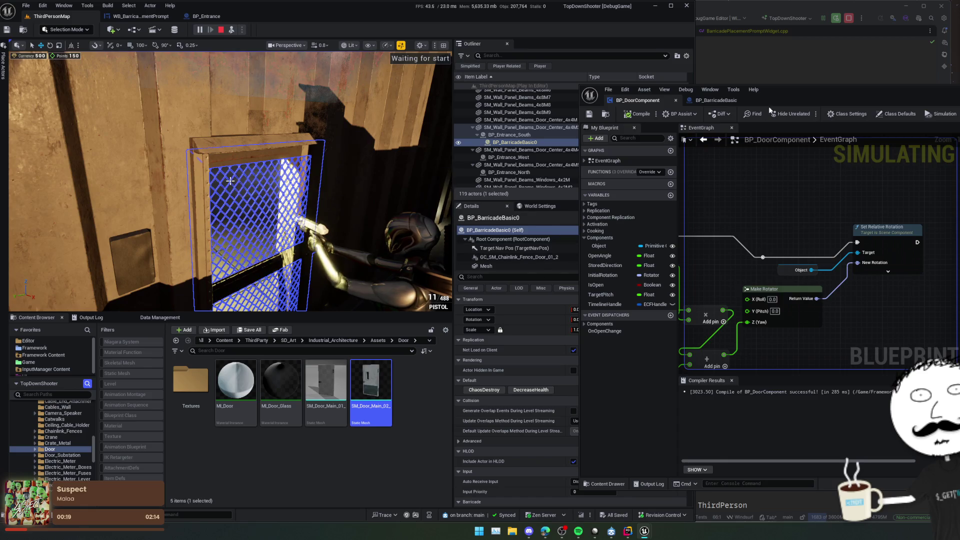
drag(770, 110, 863, 107)
click(525, 266)
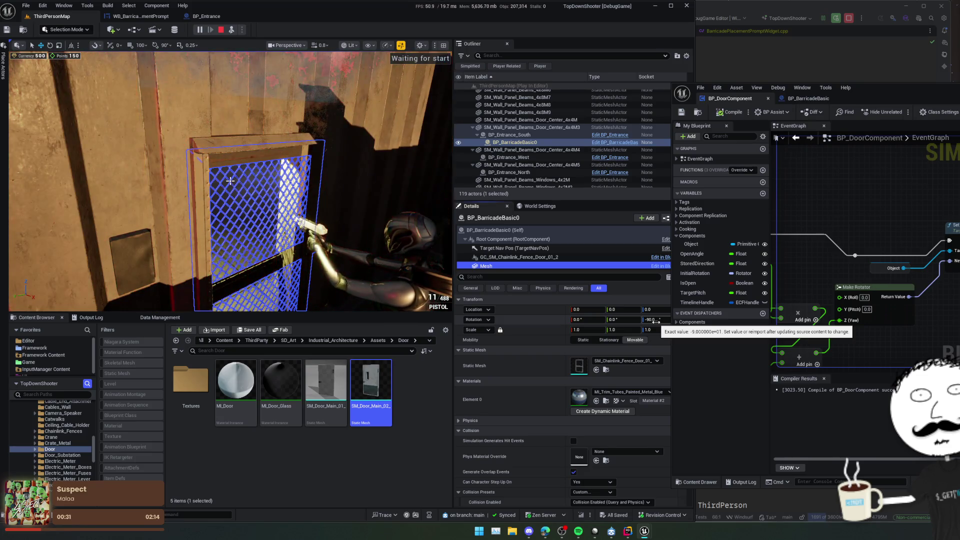
Restart and stop play, then pull the viewport camera back to see the doorway wall.
key(Escape)
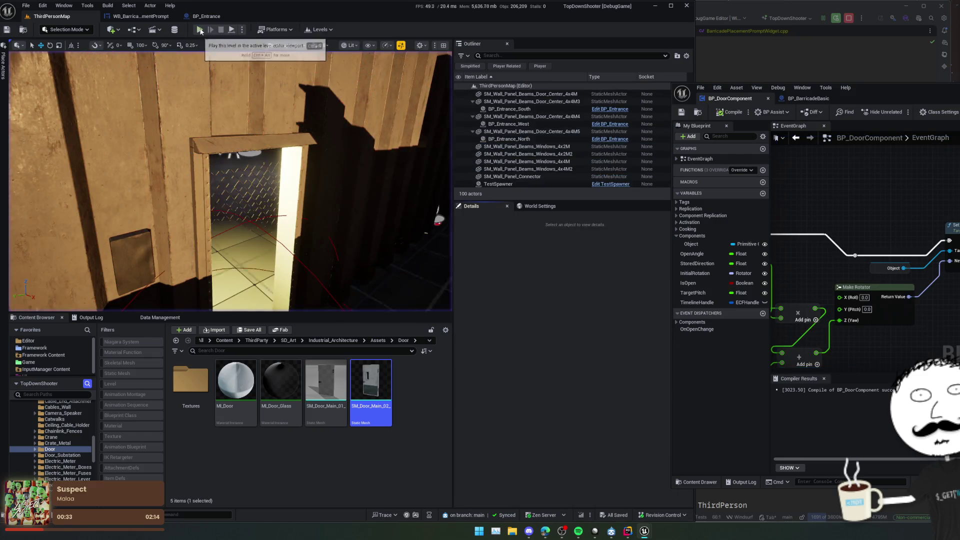
key(alt+p)
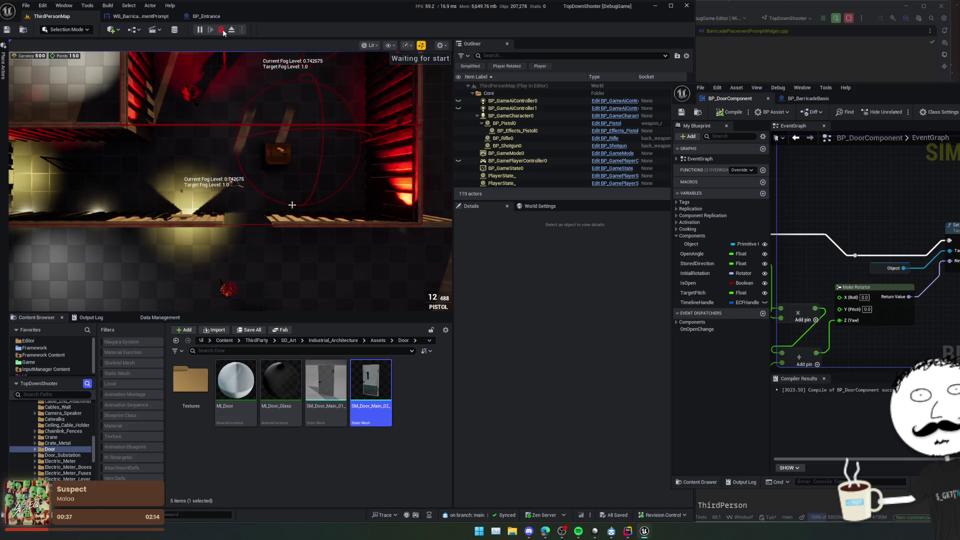
key(Escape)
mouse_move(230, 180)
mouse_down()
mouse_move(220, 210)
mouse_move(230, 225)
mouse_up()
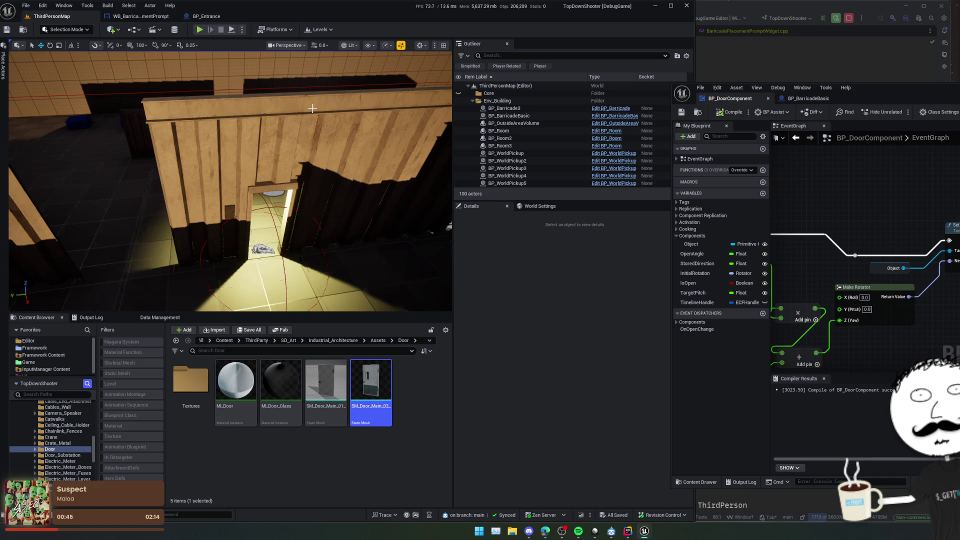
Start a new play session, walk the character up to the door, and eject with F8.
key(alt+p)
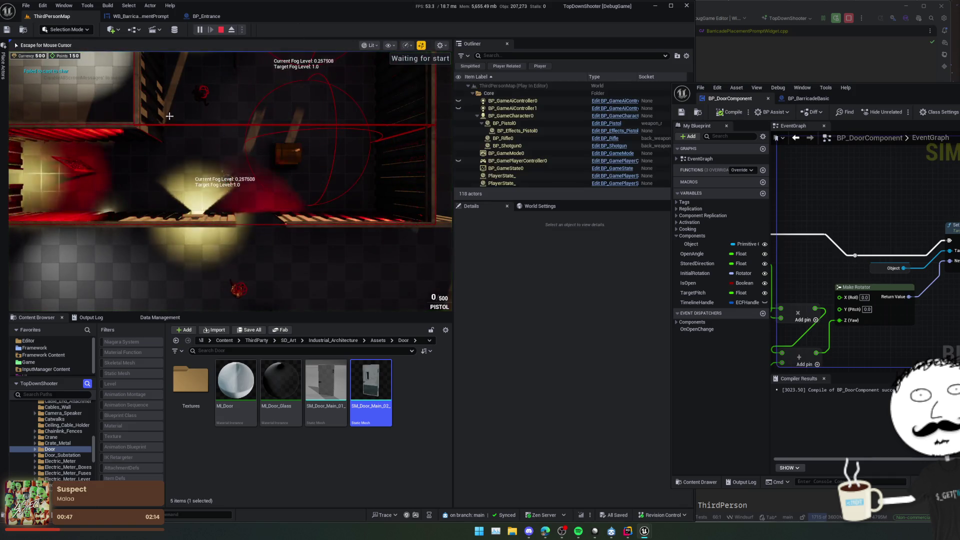
key(v)
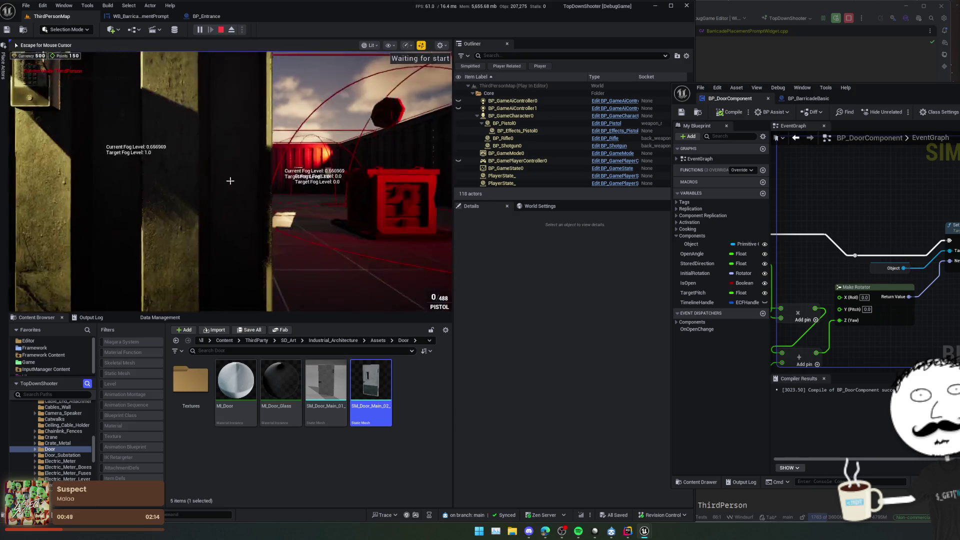
scroll(230, 181, down, 1)
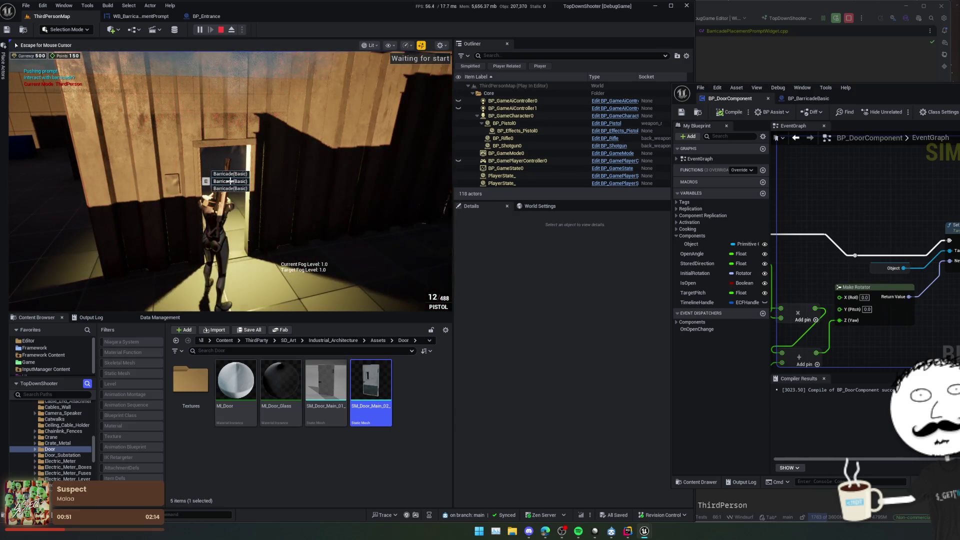
key(Escape)
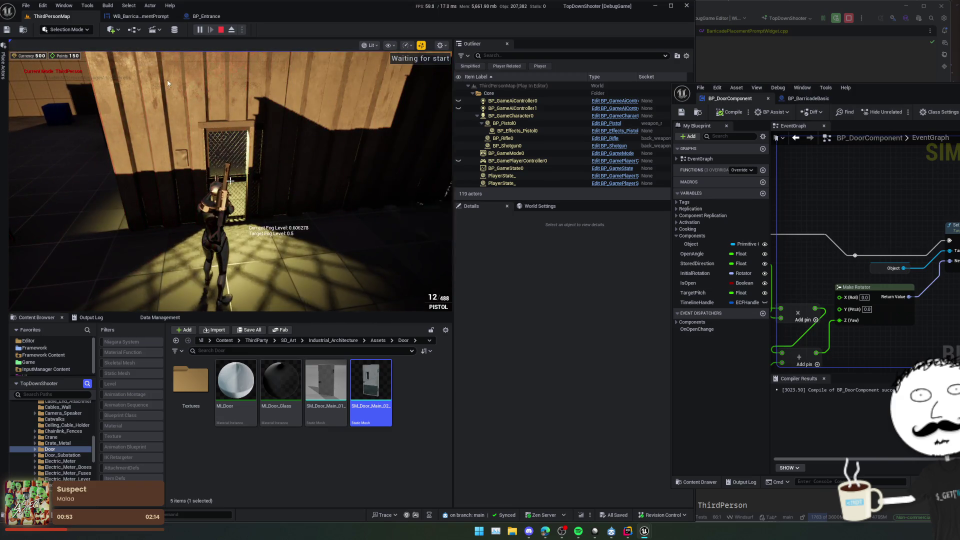
key(F8)
Select the barricade door's Mesh component and edit its 270.0 Z rotation value.
click(167, 83)
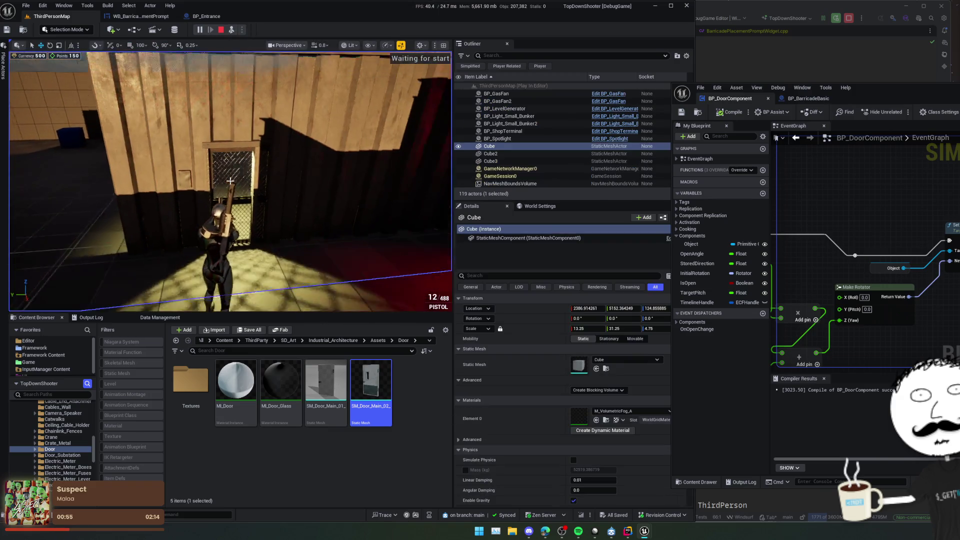
scroll(186, 144, up, 5)
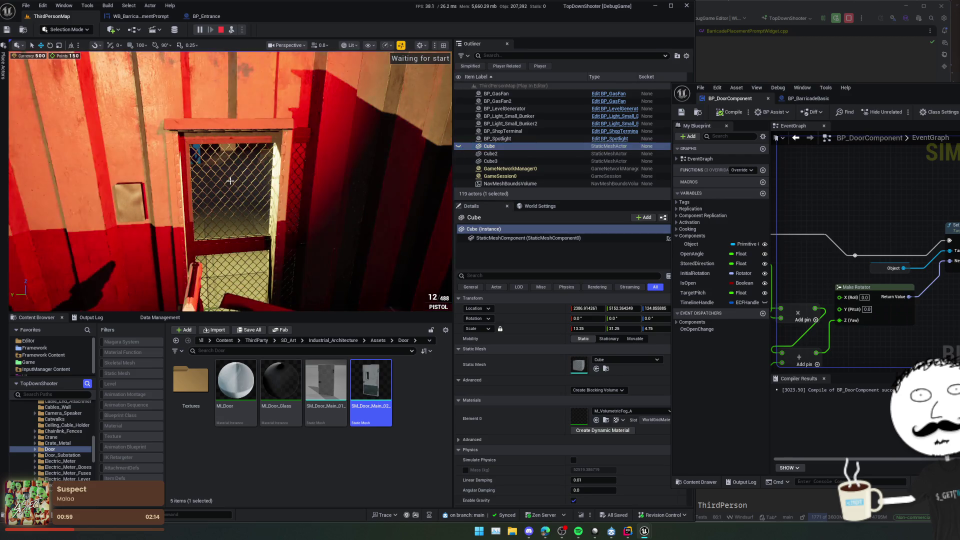
click(235, 200)
click(535, 265)
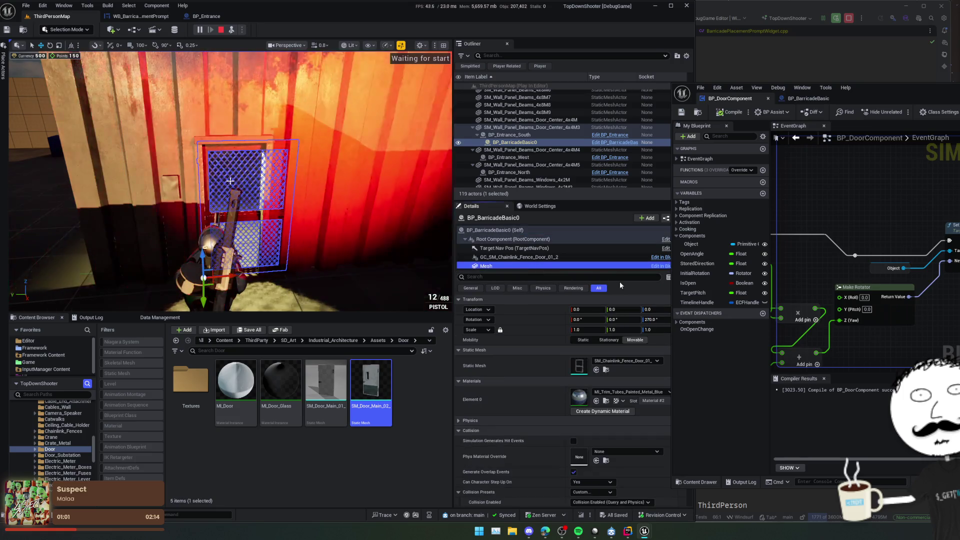
click(654, 320)
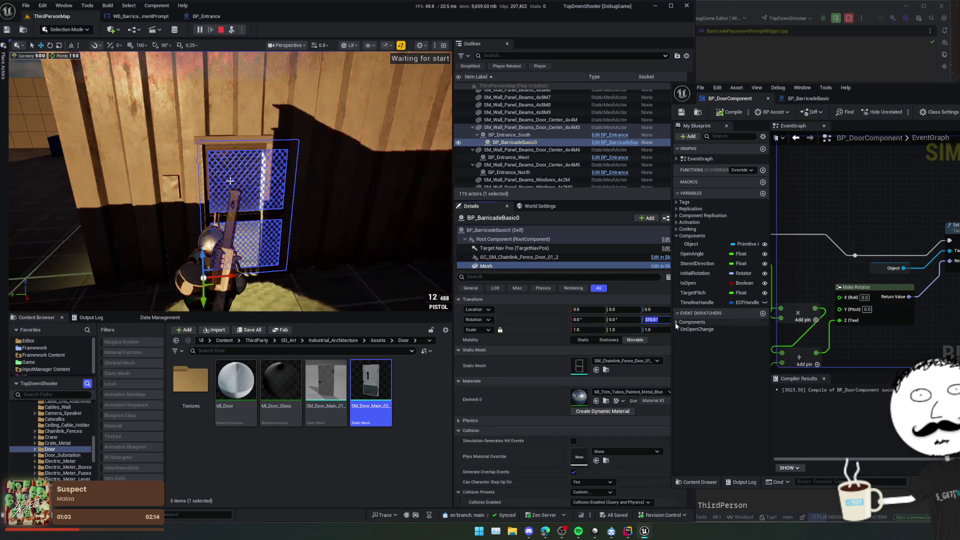
click(338, 138)
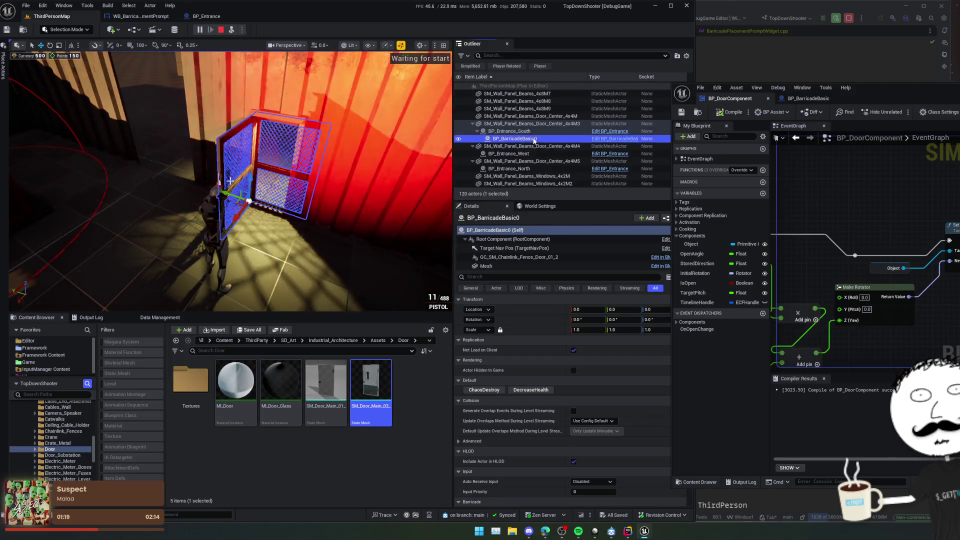
click(563, 253)
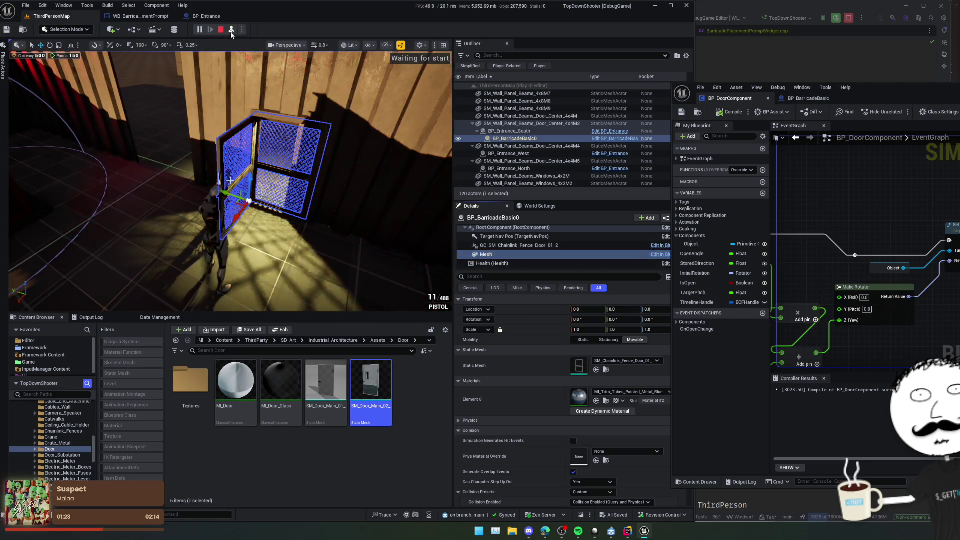
Inspect the door's Mesh component while opening and closing the door repeatedly with E.
click(232, 29)
click(509, 138)
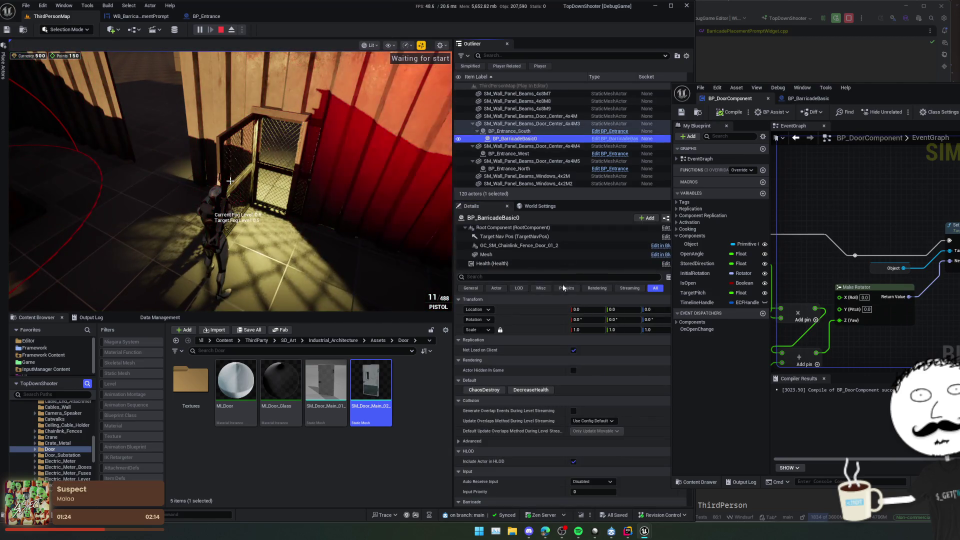
click(521, 256)
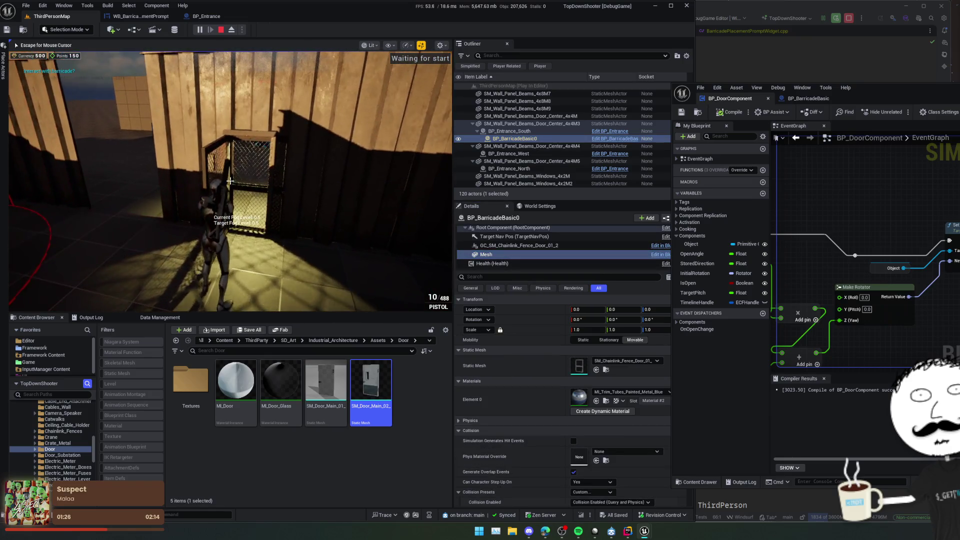
key(e)
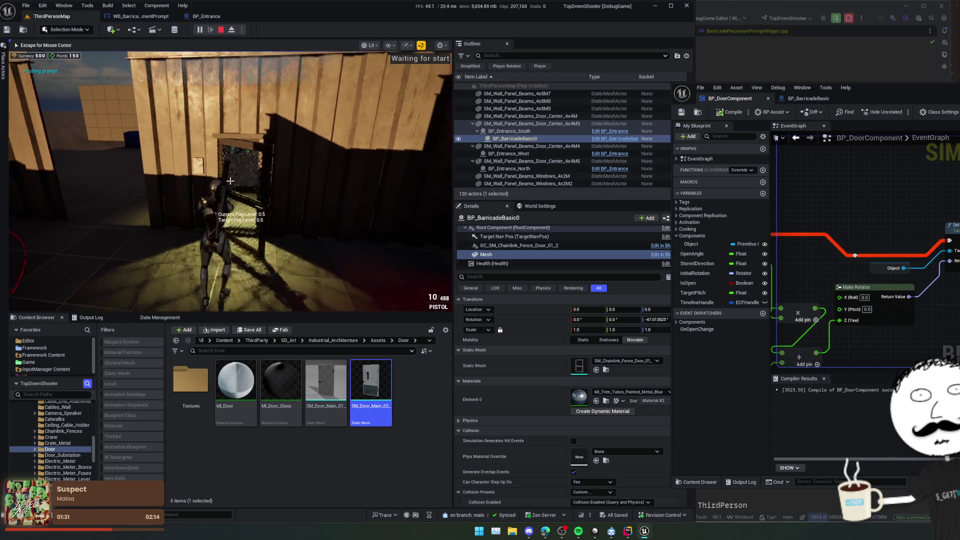
key(e)
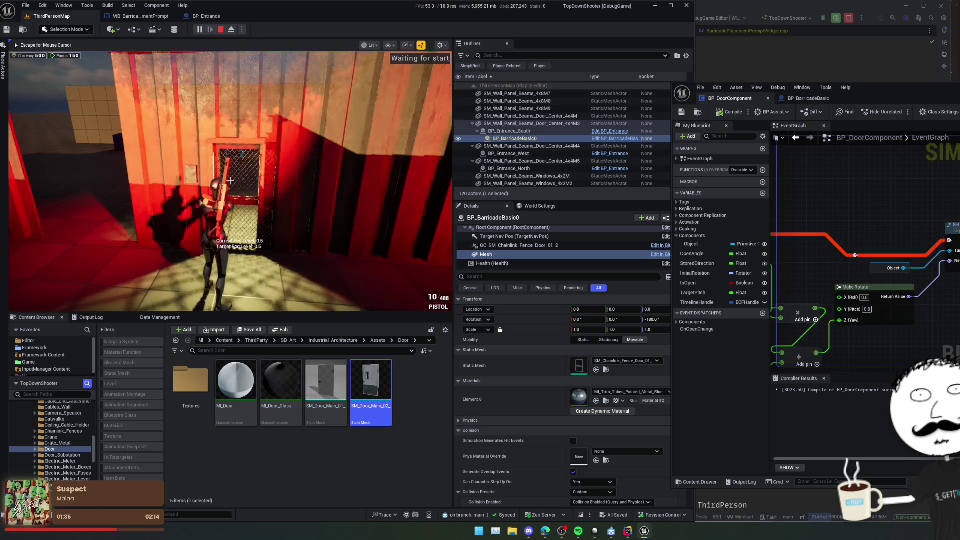
key(e)
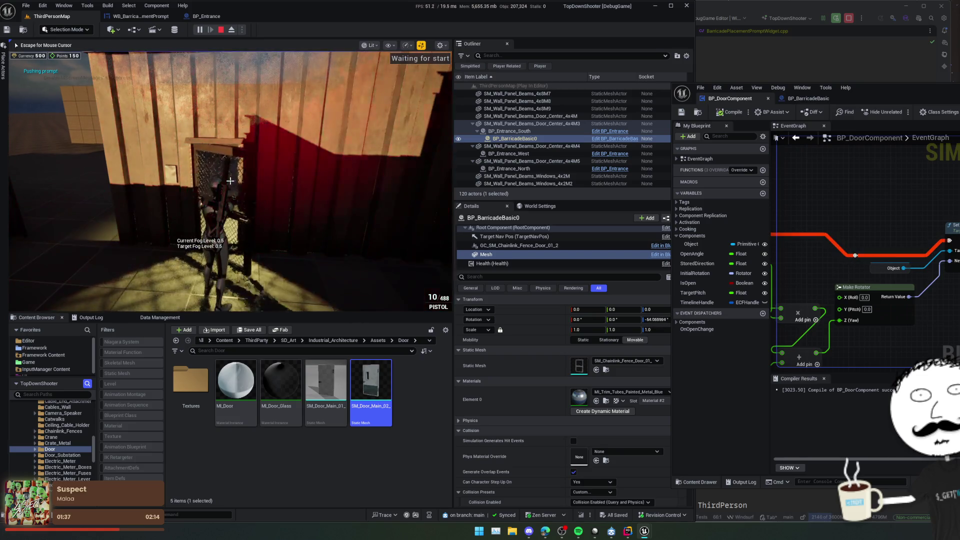
key(e)
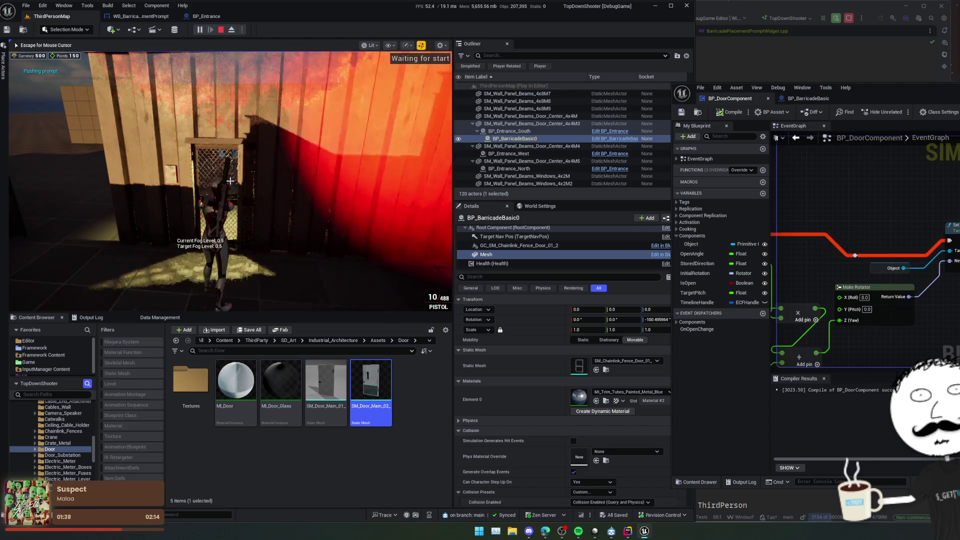
key(e)
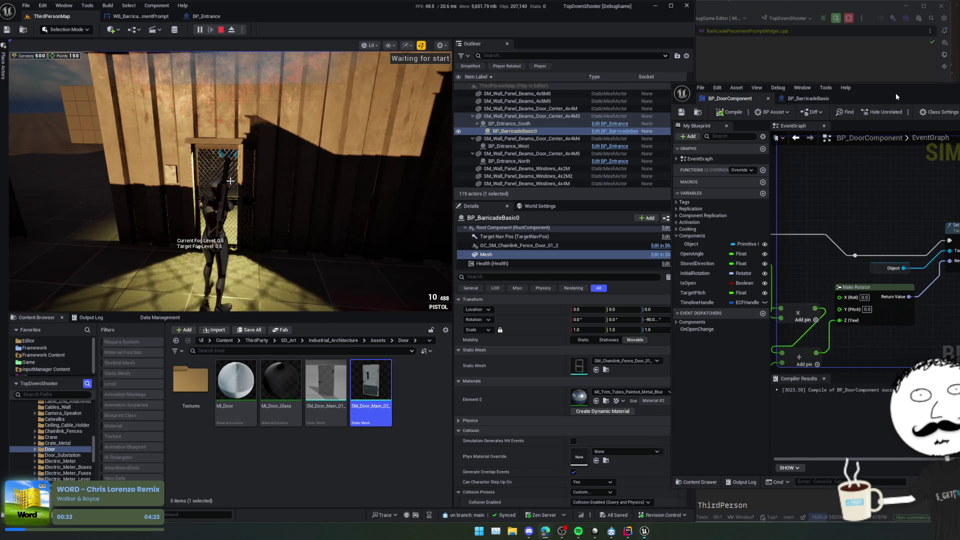
Bring up BP_BarricadeBasic's event graph in place of BP_DoorComponent in the Blueprint editor.
click(808, 99)
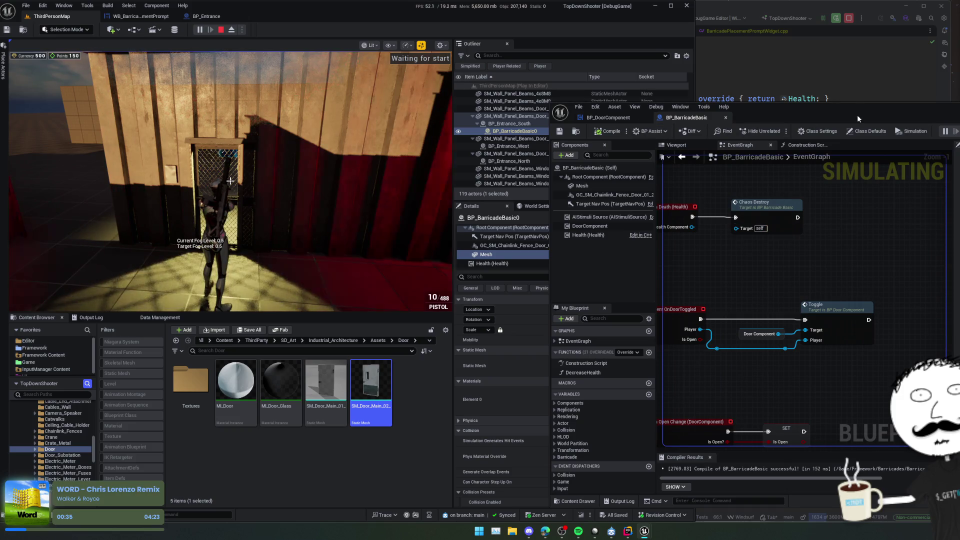
Add SM_Door_Main_02_ as a BP_BarricadeBasic component and inspect its pivot in the preview.
drag(858, 119, 756, 126)
click(585, 153)
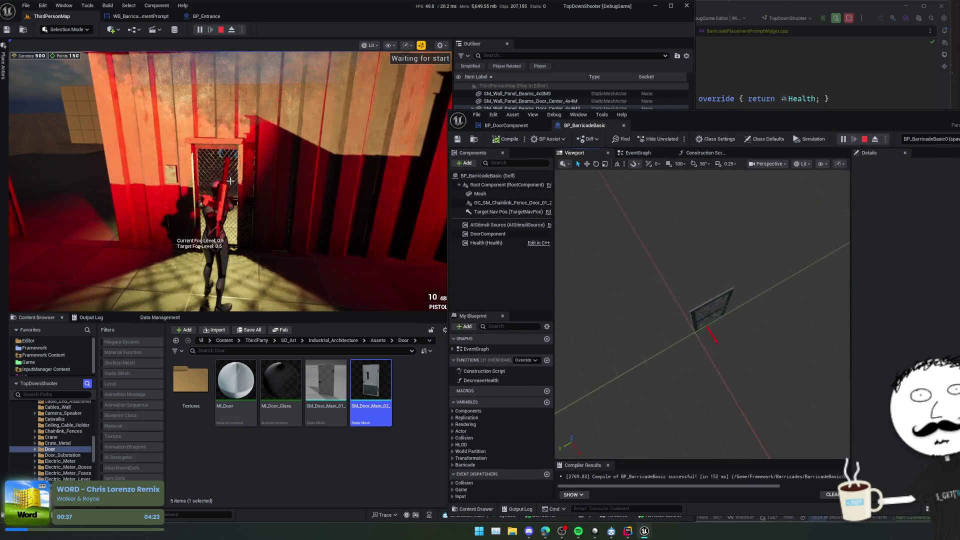
mouse_move(371, 392)
mouse_down()
mouse_move(498, 301)
mouse_move(499, 264)
mouse_up()
mouse_move(590, 277)
mouse_down()
mouse_move(670, 279)
mouse_move(668, 344)
mouse_up()
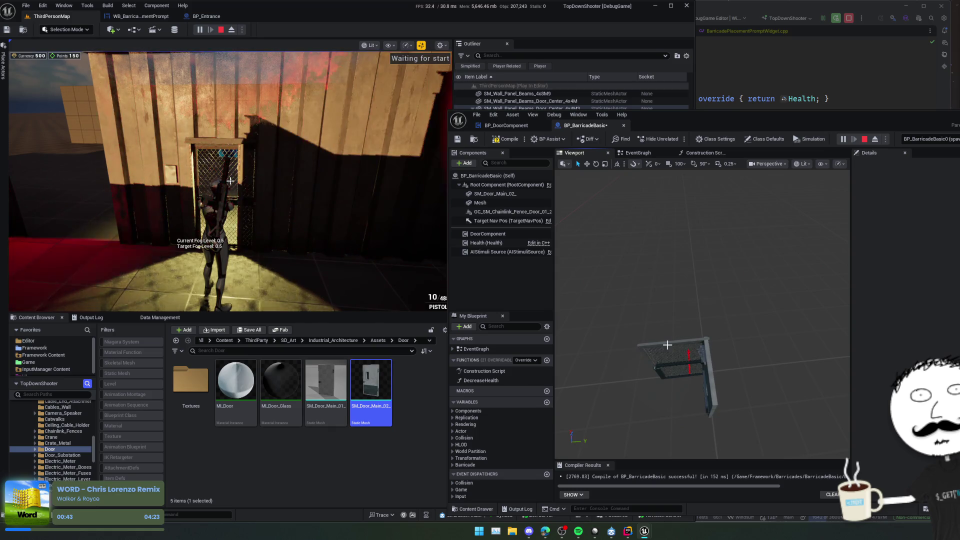
click(668, 344)
drag(649, 280, 693, 278)
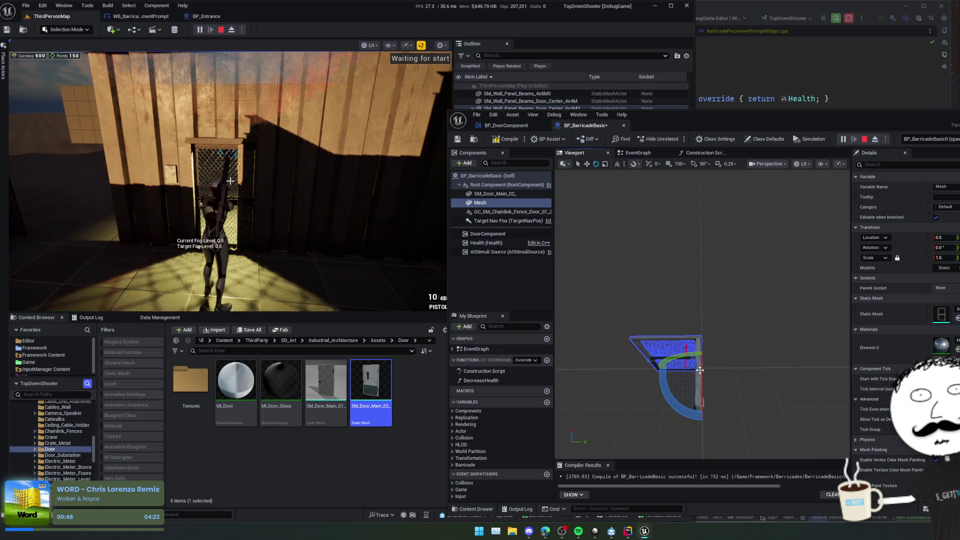
drag(699, 370, 758, 353)
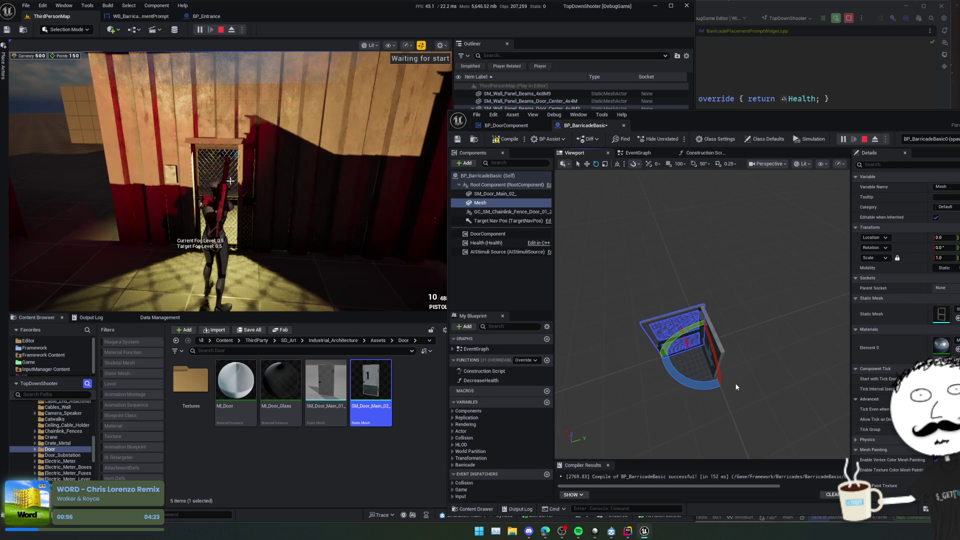
click(715, 340)
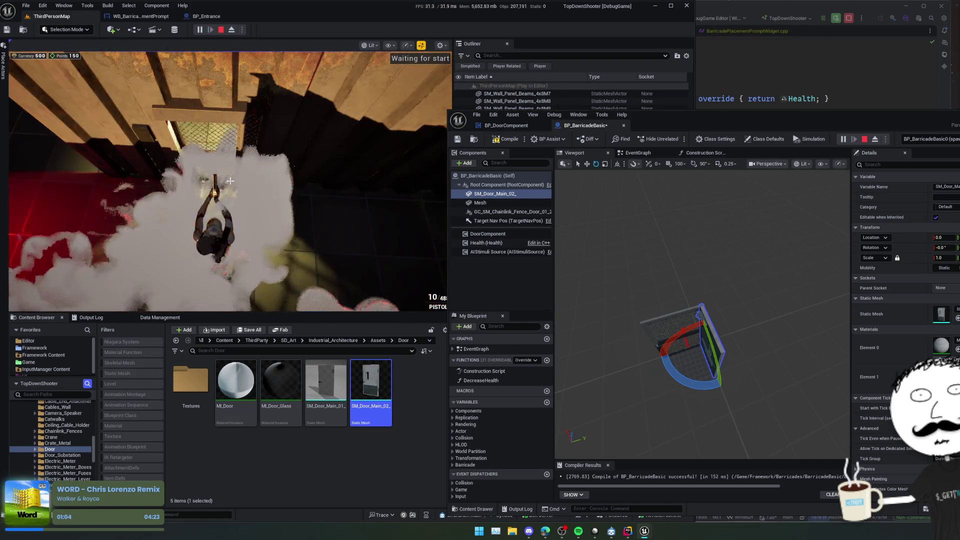
Stop the play session and place an SM_Door_Main_02_ door in the level.
key(Escape)
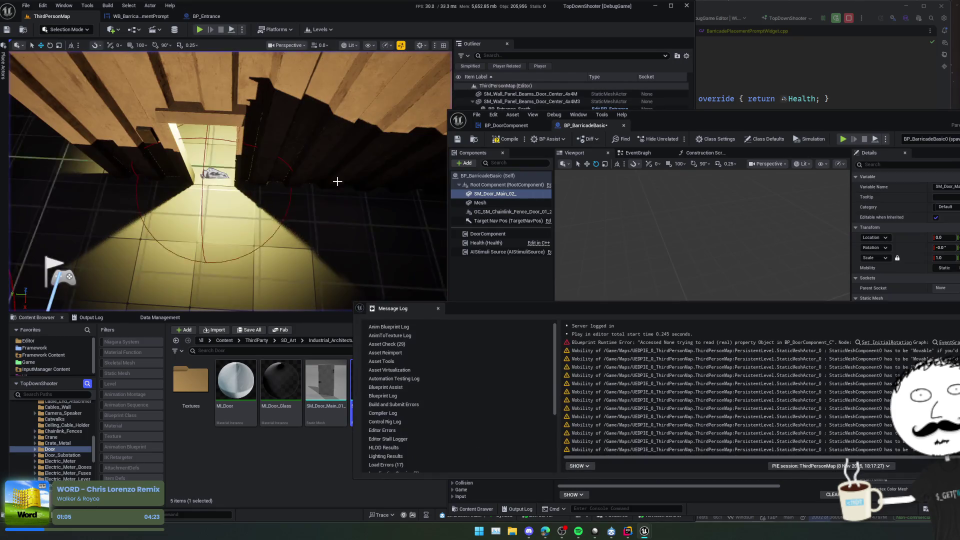
click(413, 263)
mouse_move(414, 263)
mouse_down()
mouse_move(340, 255)
mouse_move(398, 241)
mouse_up()
drag(384, 299, 355, 300)
mouse_move(353, 375)
mouse_down()
mouse_move(231, 270)
mouse_move(208, 272)
mouse_up()
Set the placed door's Z rotation to -270 and view it from another angle.
drag(692, 118, 913, 103)
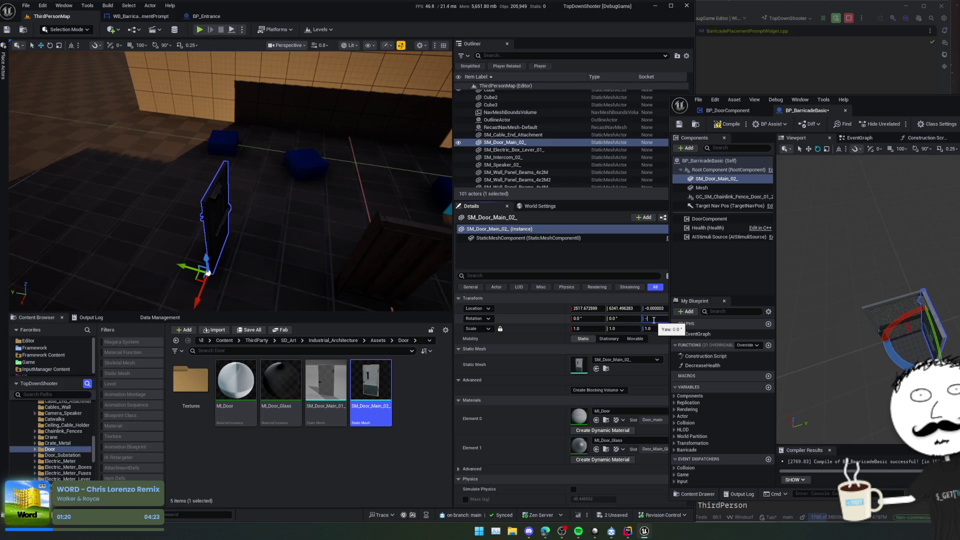
key(Return)
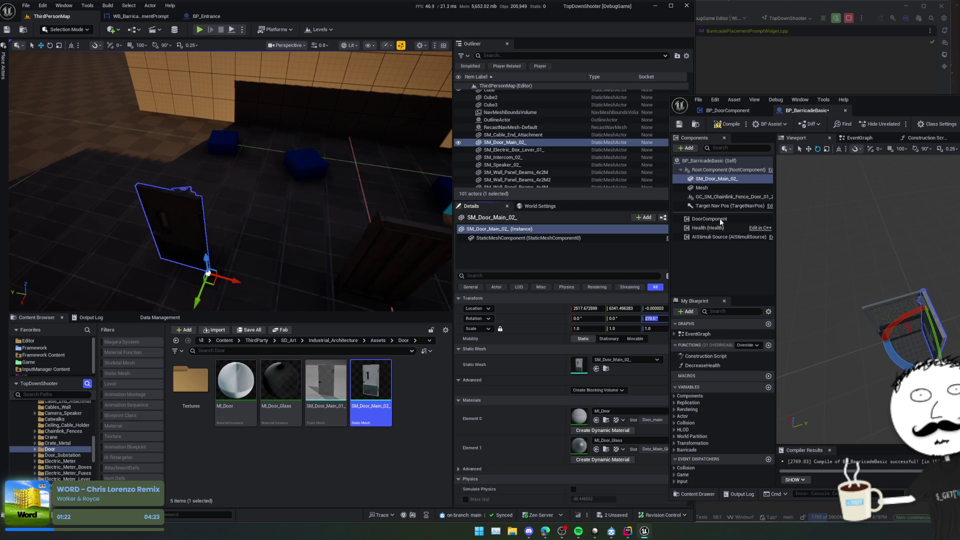
click(705, 187)
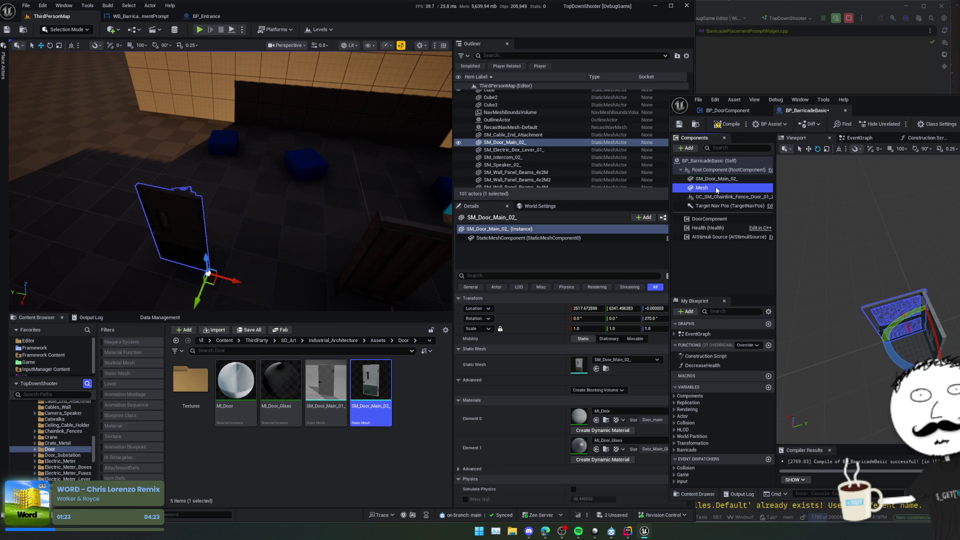
mouse_move(300, 231)
mouse_down()
mouse_move(278, 195)
mouse_move(253, 181)
mouse_move(317, 246)
mouse_up()
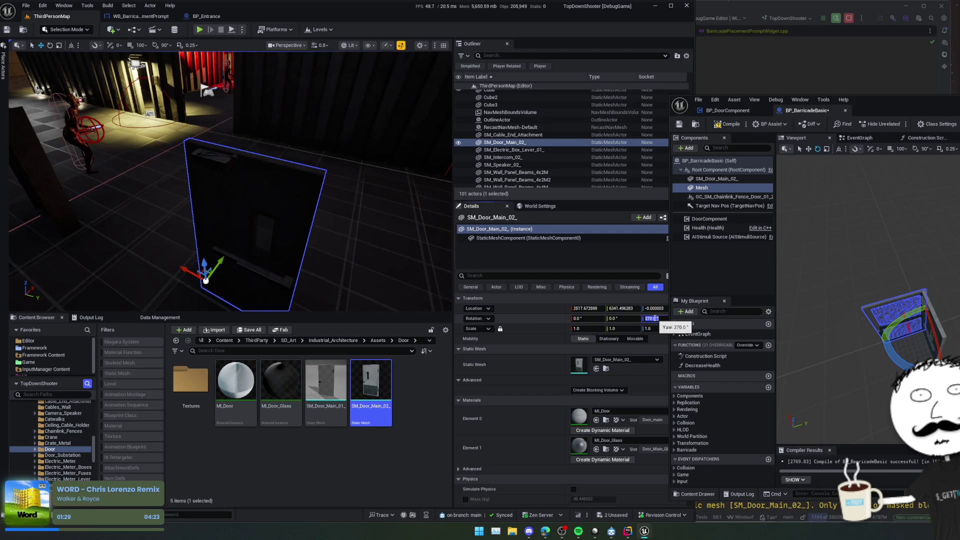
text(-)
key(Return)
mouse_move(278, 283)
mouse_down()
mouse_move(270, 270)
mouse_move(278, 289)
mouse_move(278, 266)
mouse_up()
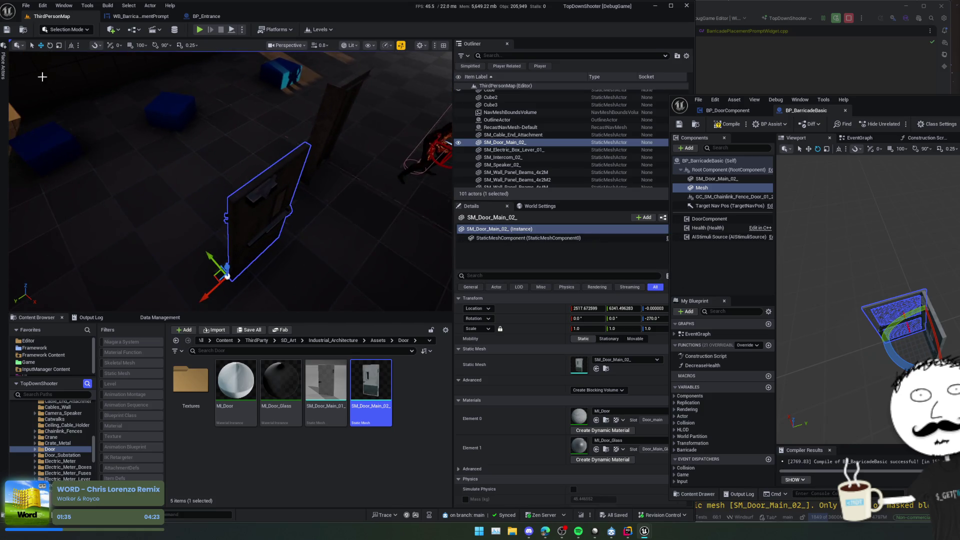
Bake the -270 rotation into SM_Door_Main_02_ with Modeling Mode's Bake Transform, then return to Selection Mode.
click(55, 30)
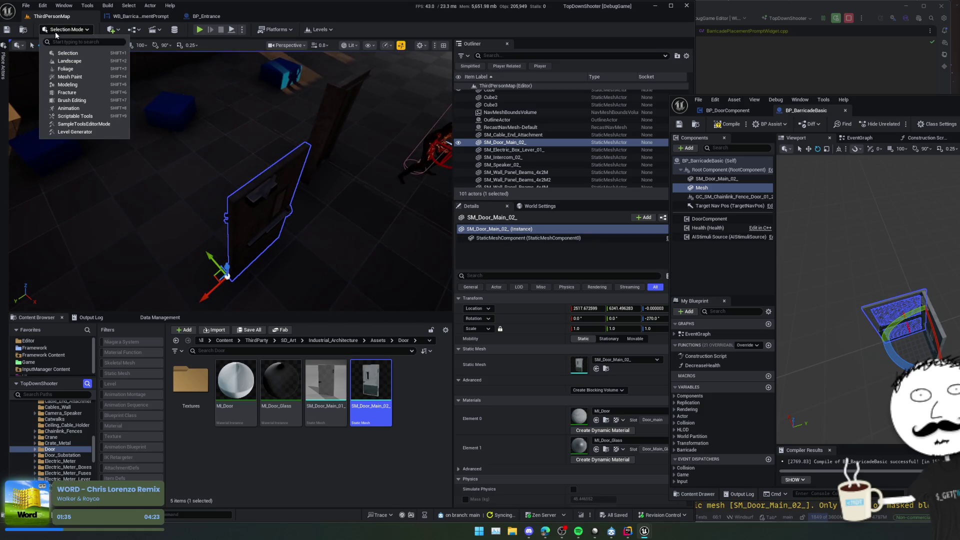
click(91, 92)
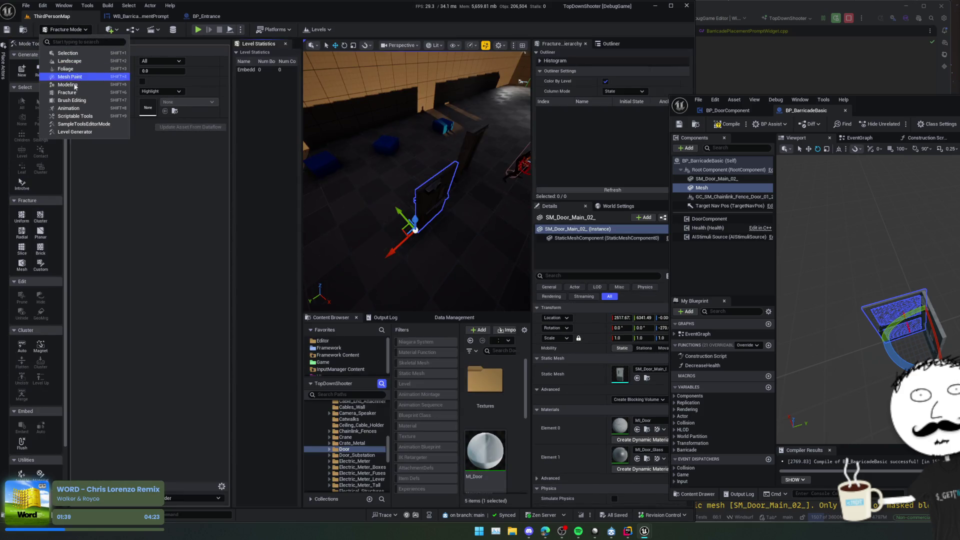
key(shift+5)
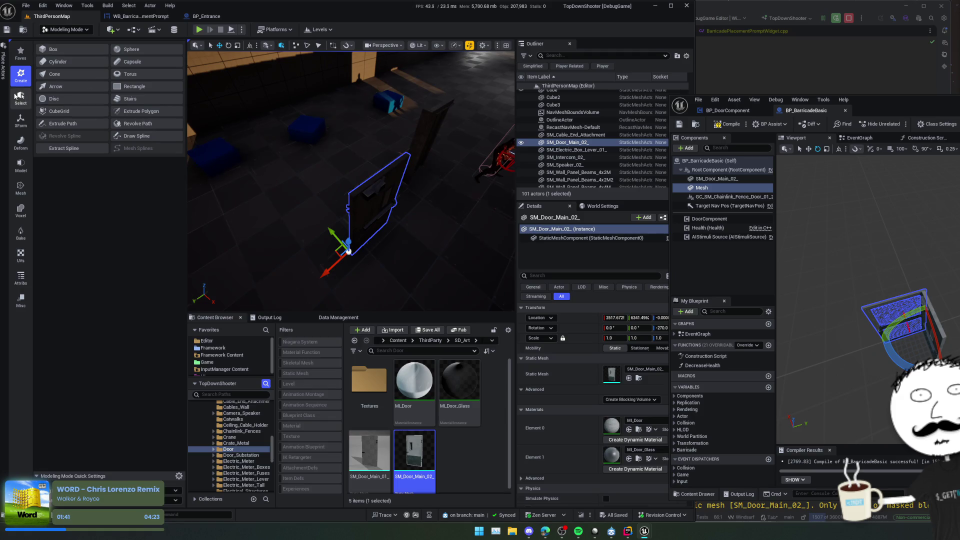
click(19, 122)
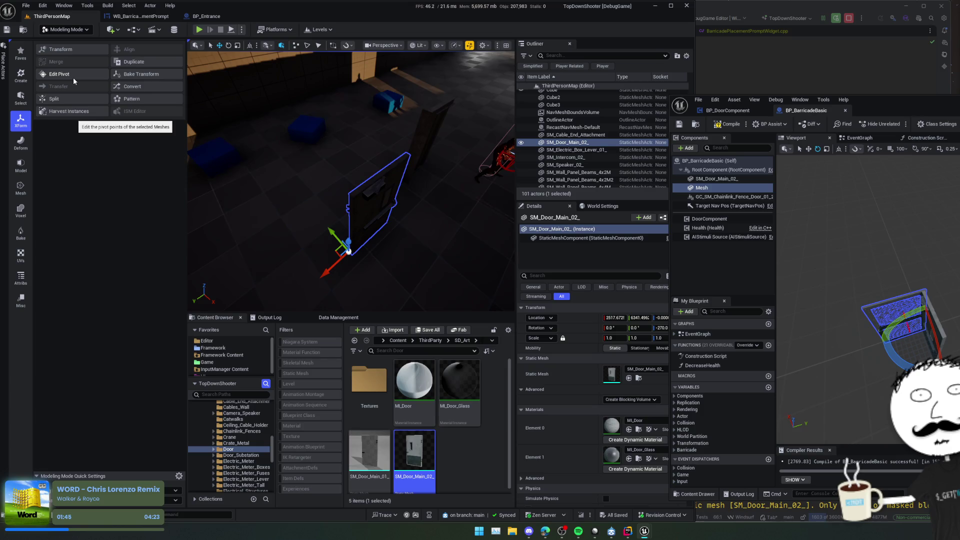
click(125, 75)
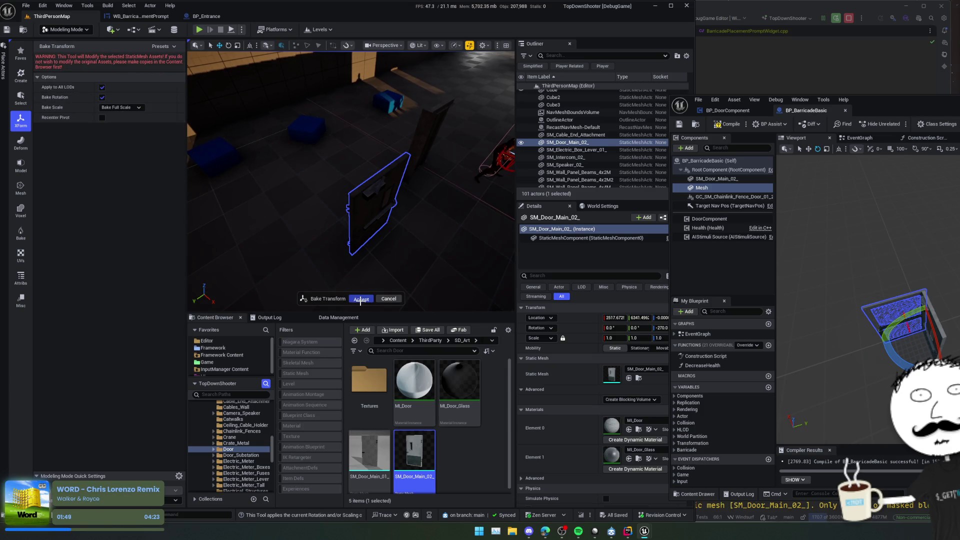
click(361, 300)
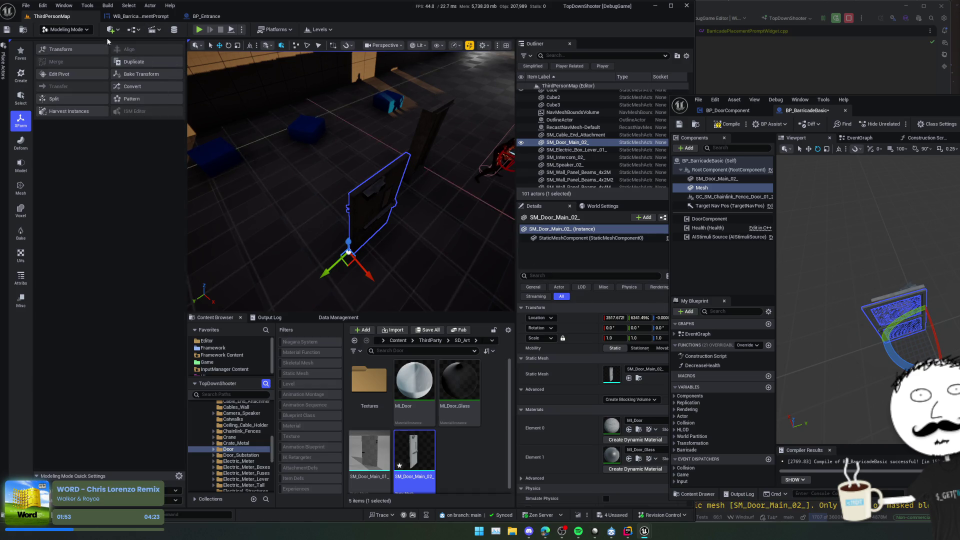
click(65, 29)
click(61, 53)
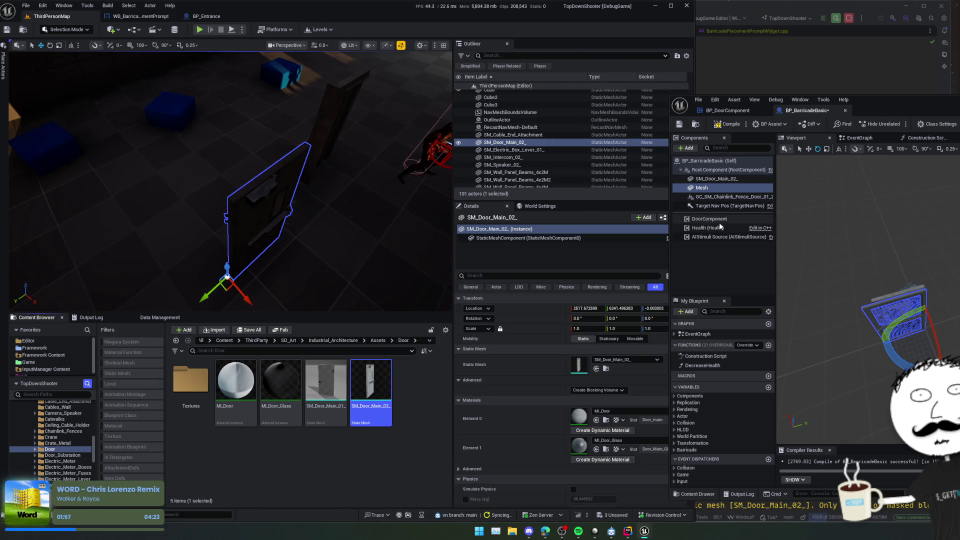
Drop the re-baked door mesh onto BP_BarricadeBasic's components and inspect it in the preview.
drag(739, 180, 742, 195)
mouse_move(893, 241)
mouse_down()
mouse_move(820, 247)
mouse_move(917, 238)
mouse_up()
click(725, 180)
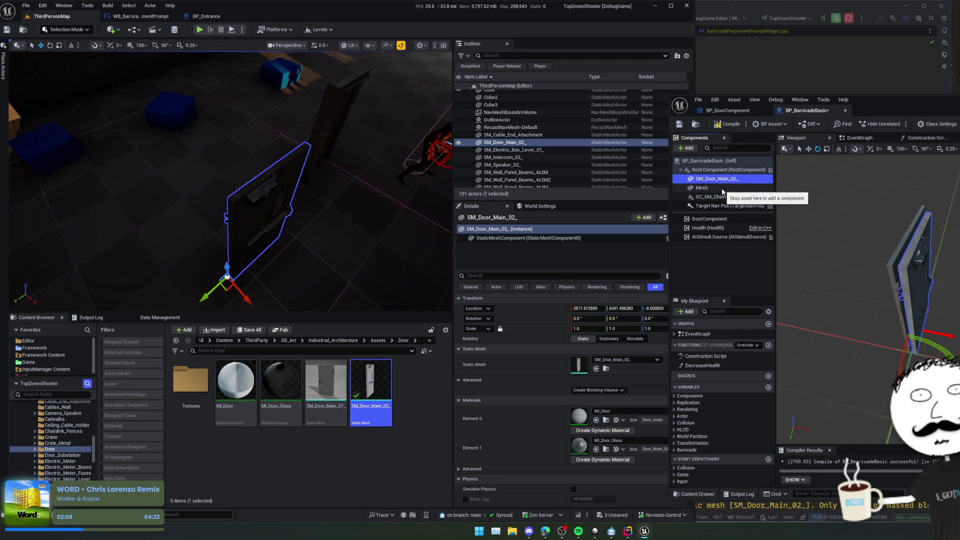
click(722, 188)
drag(869, 300, 815, 300)
Delete the extra SM_Door_Main_02_ component and check the fence door and Mesh components.
click(716, 179)
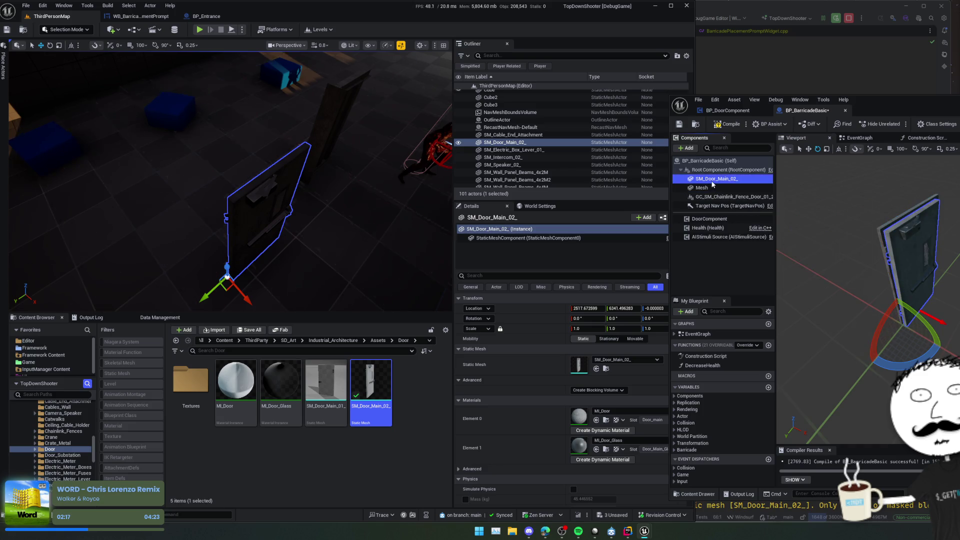
key(Delete)
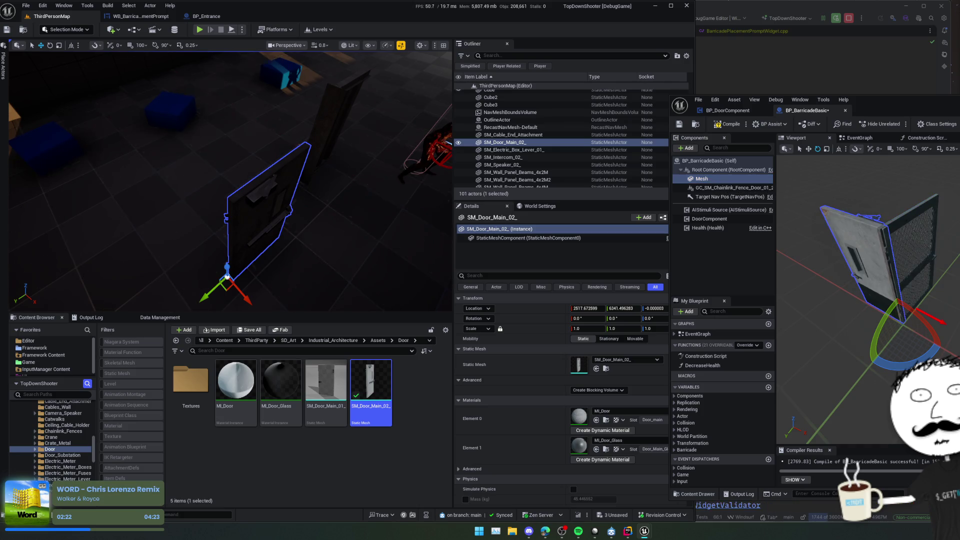
drag(870, 300, 840, 300)
drag(848, 232, 810, 229)
click(710, 187)
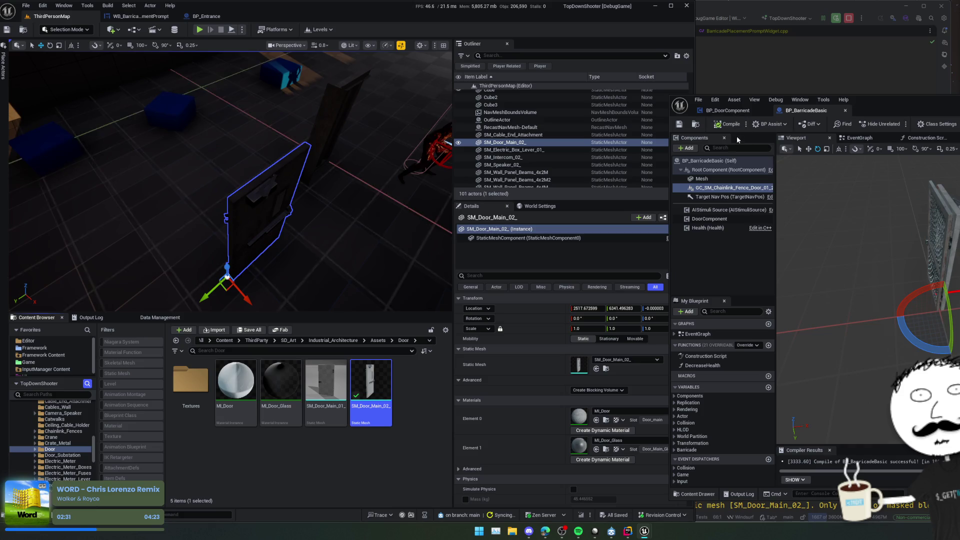
click(729, 178)
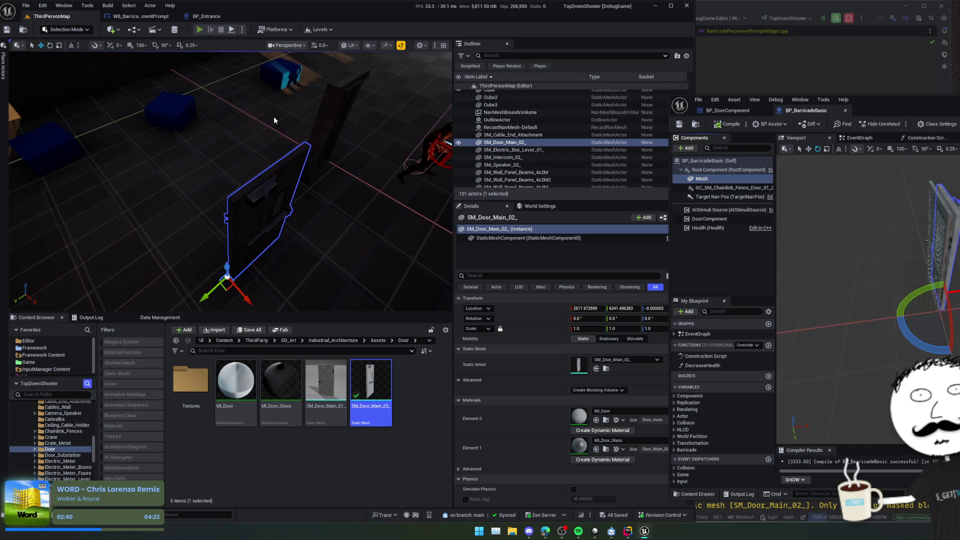
Play the level, walk to the barricade, and open then close its door with E.
key(alt+p)
key(w)
key(r)
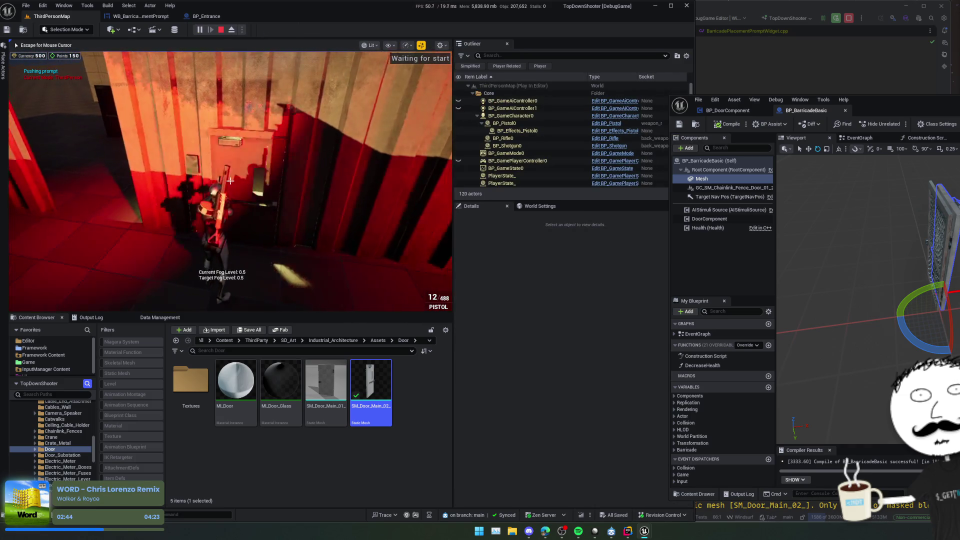
key(w)
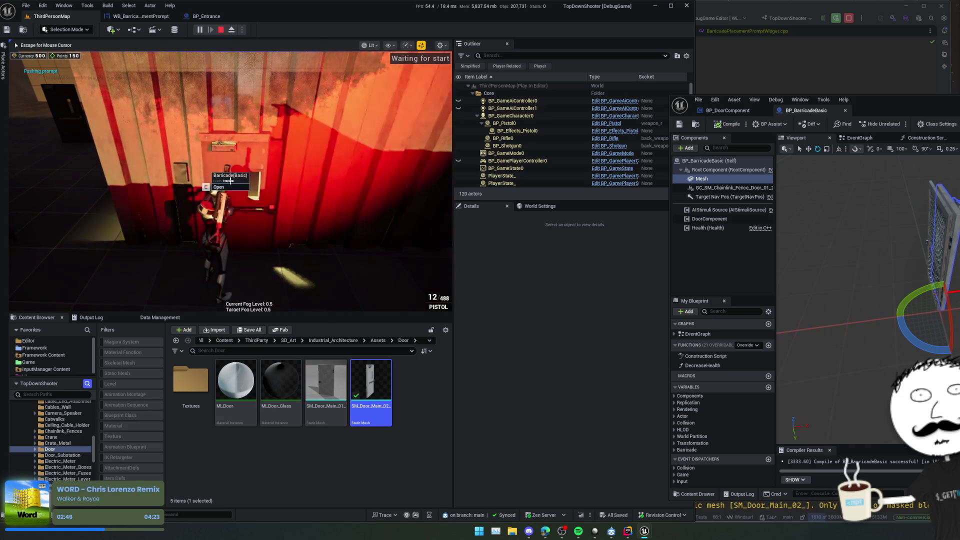
key(e)
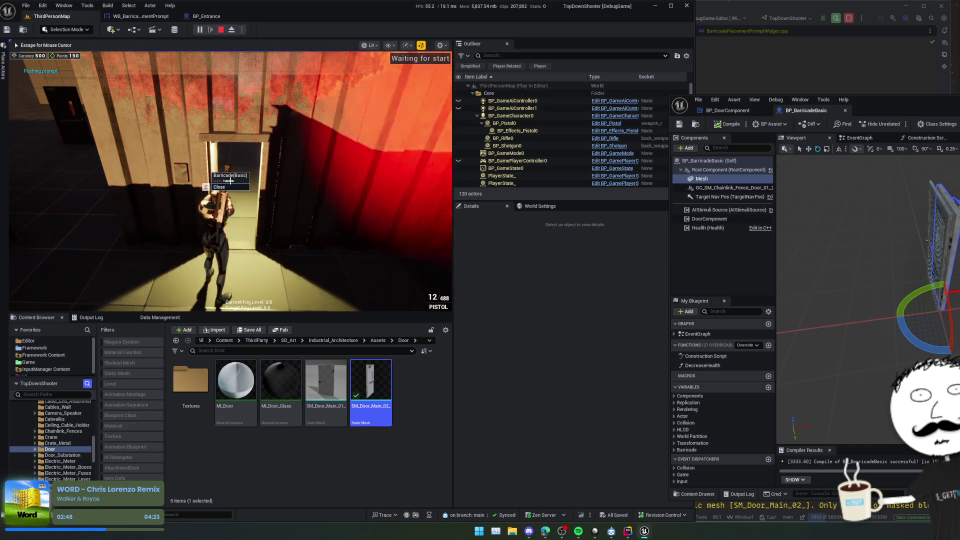
key(e)
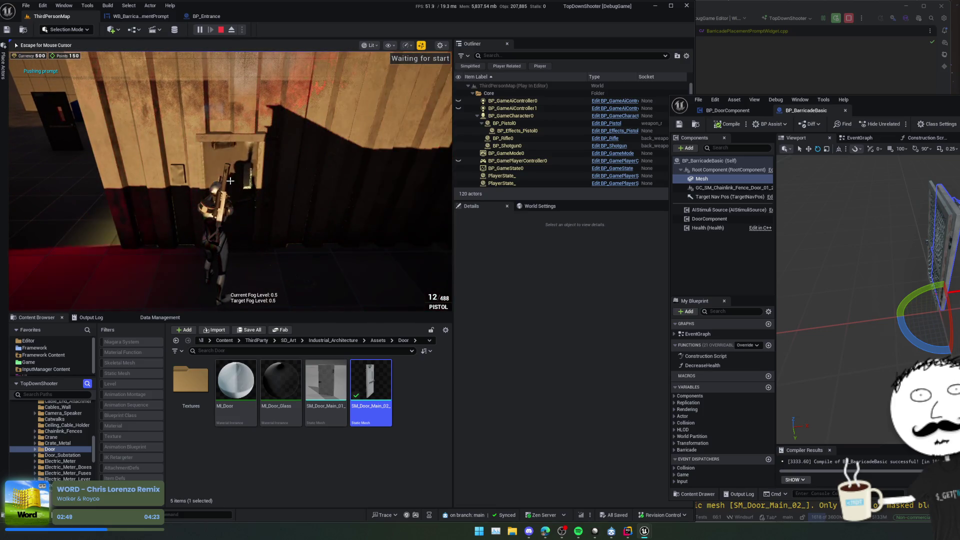
Walk to a second barricade and open its door, then bring the code editor forward.
key(w)
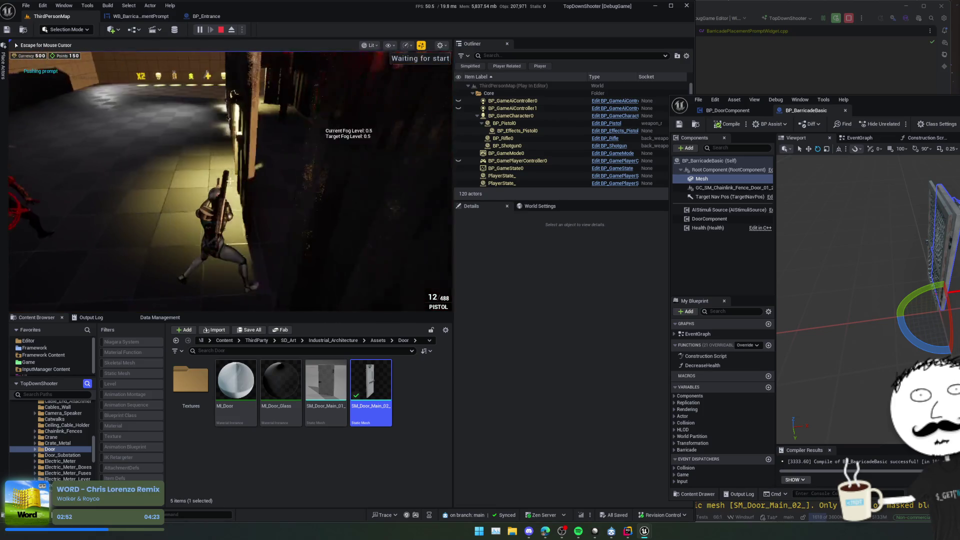
key(e)
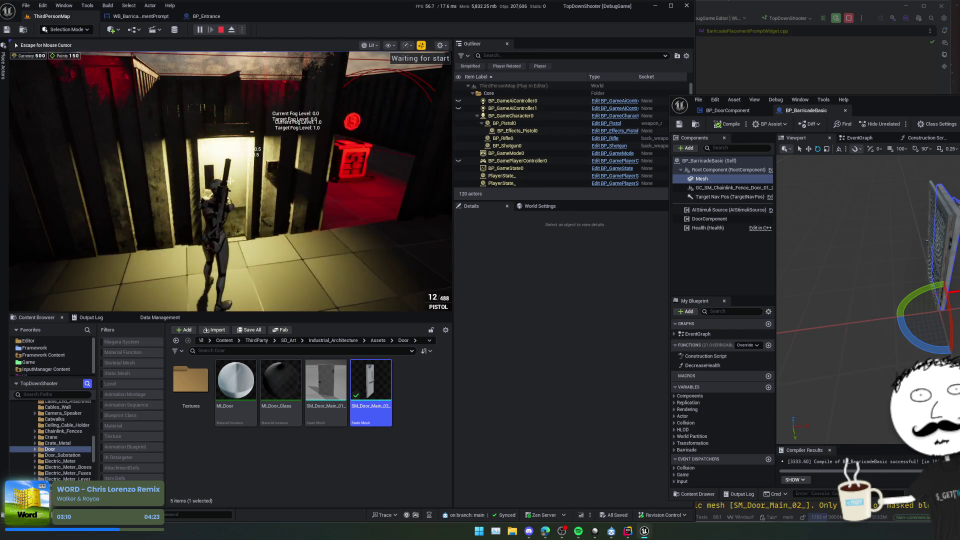
click(734, 505)
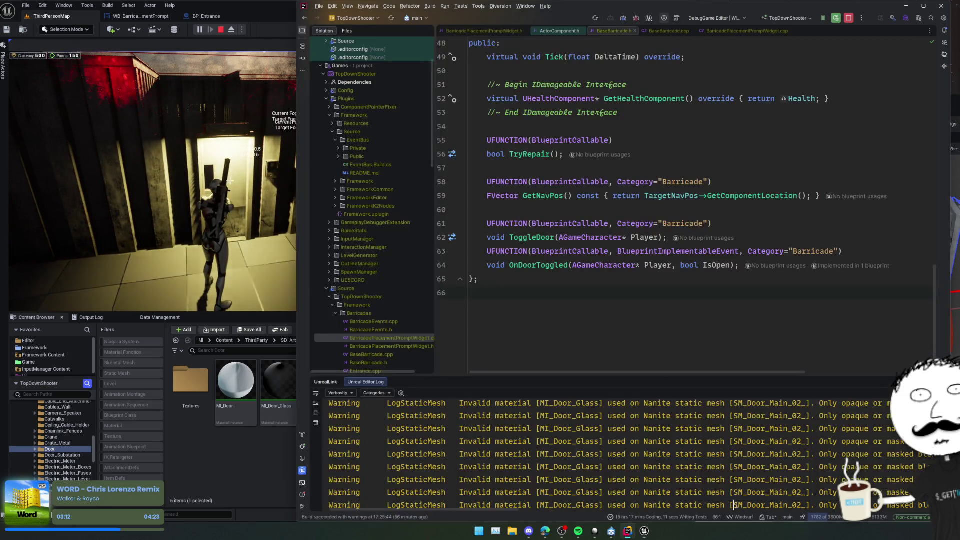
Scroll through the Unreal Editor Log in Rider to read the messages.
scroll(645, 455, down, 3)
scroll(633, 463, down, 5)
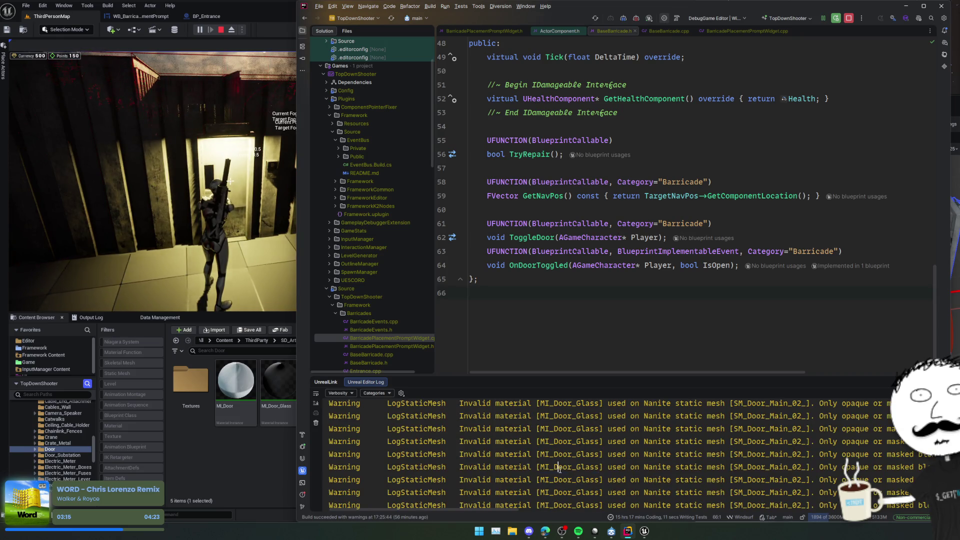
scroll(593, 476, right, 8)
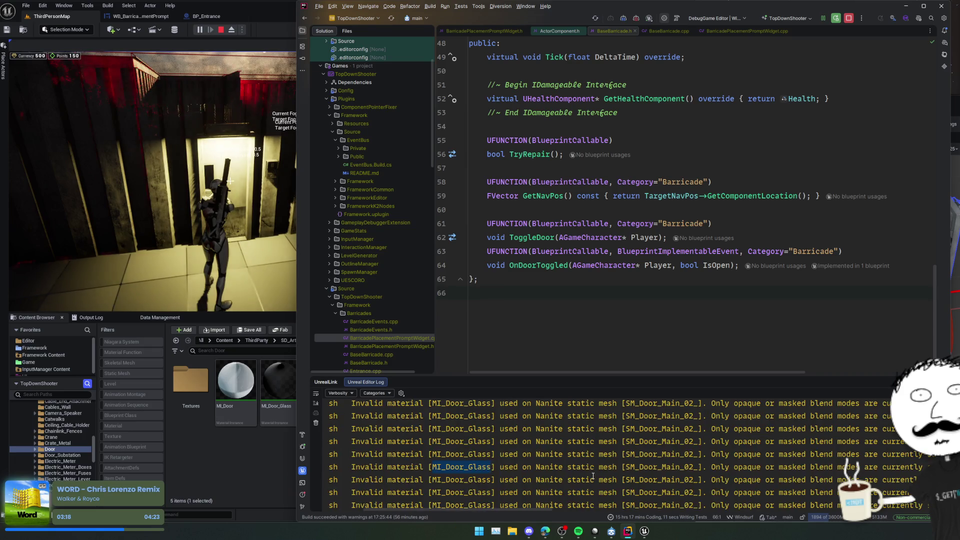
scroll(593, 476, right, 12)
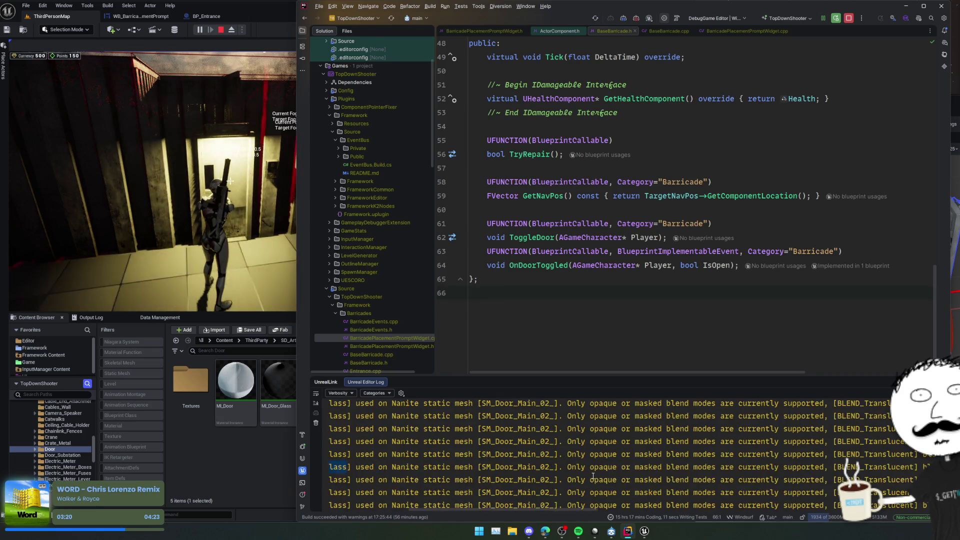
scroll(593, 476, right, 8)
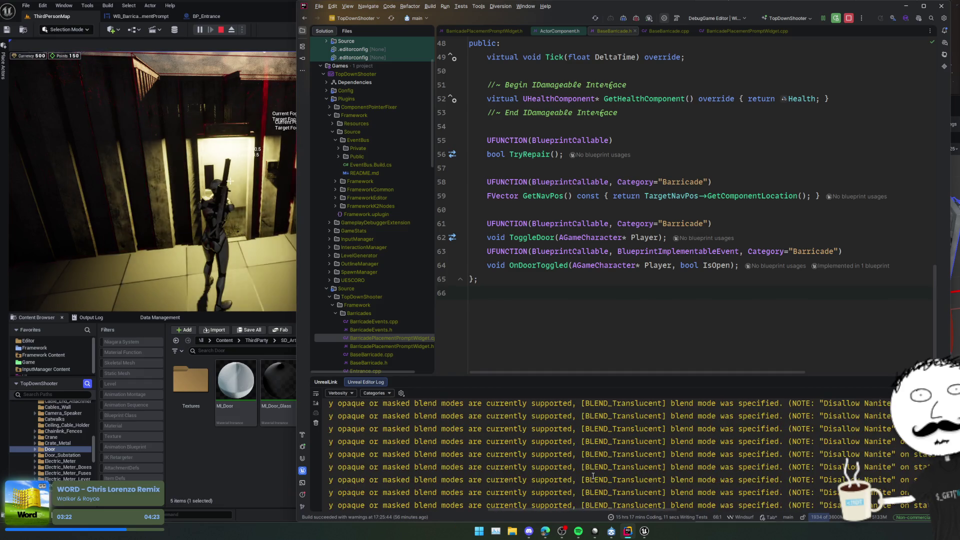
scroll(593, 475, right, 12)
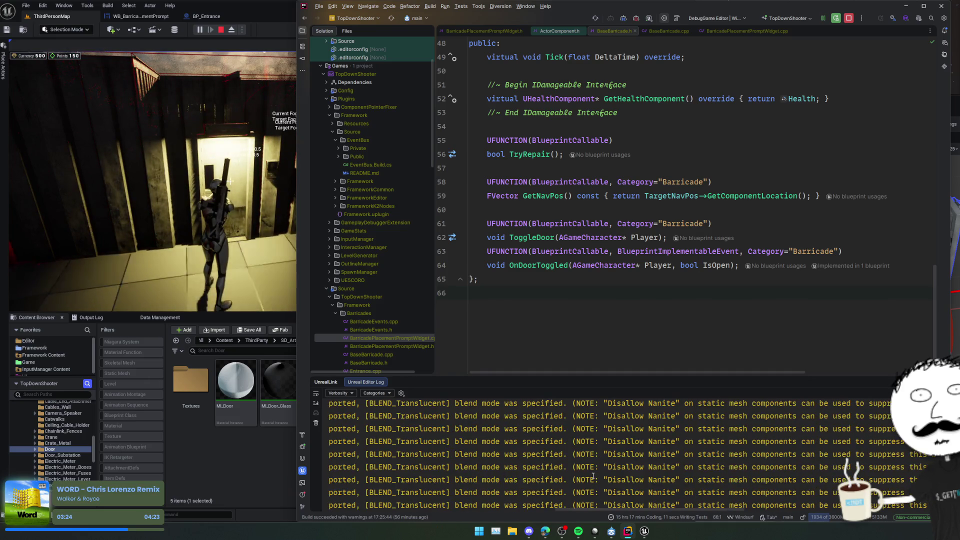
scroll(593, 476, right, 6)
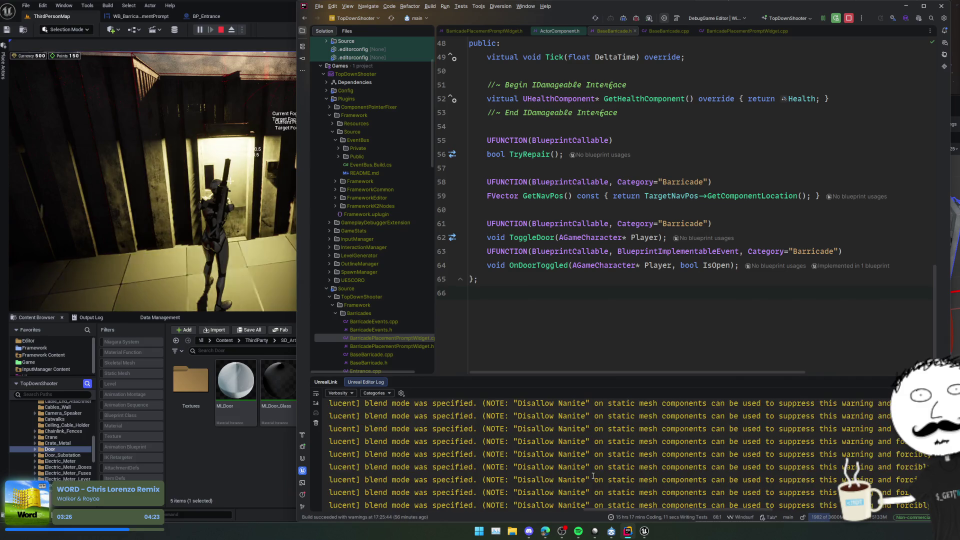
scroll(593, 476, right, 12)
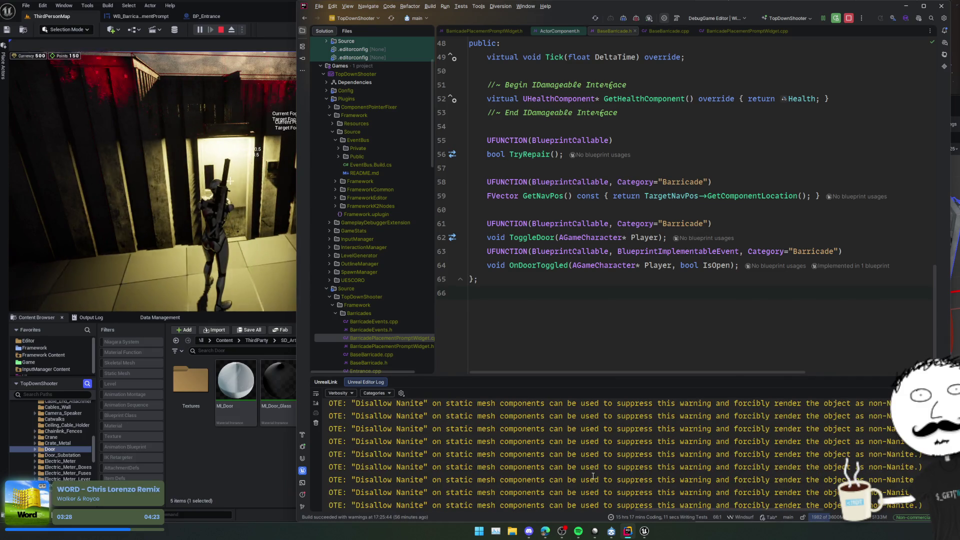
scroll(593, 476, left, 10)
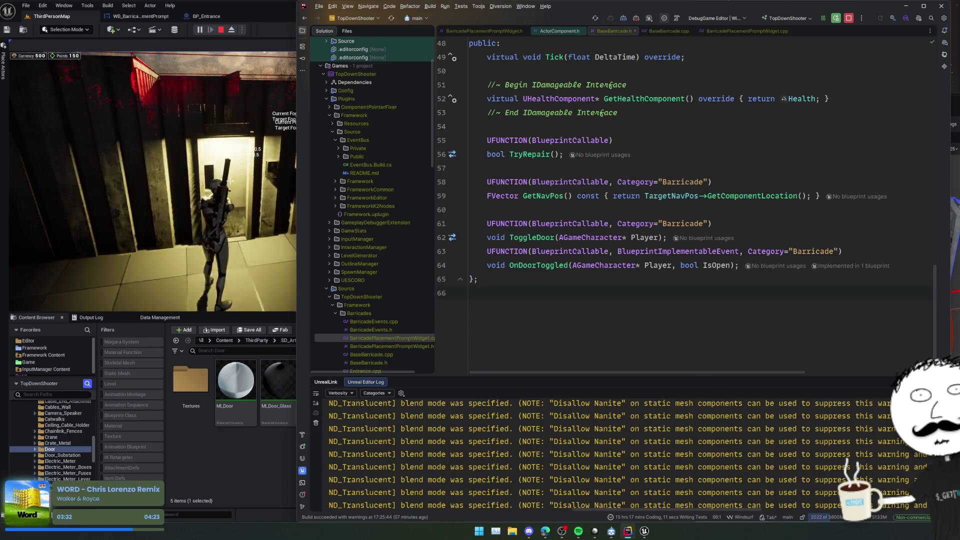
Compile and save BP_BarricadeBasic, clear Rider's Unreal log, and stop the play session.
key(alt+Tab)
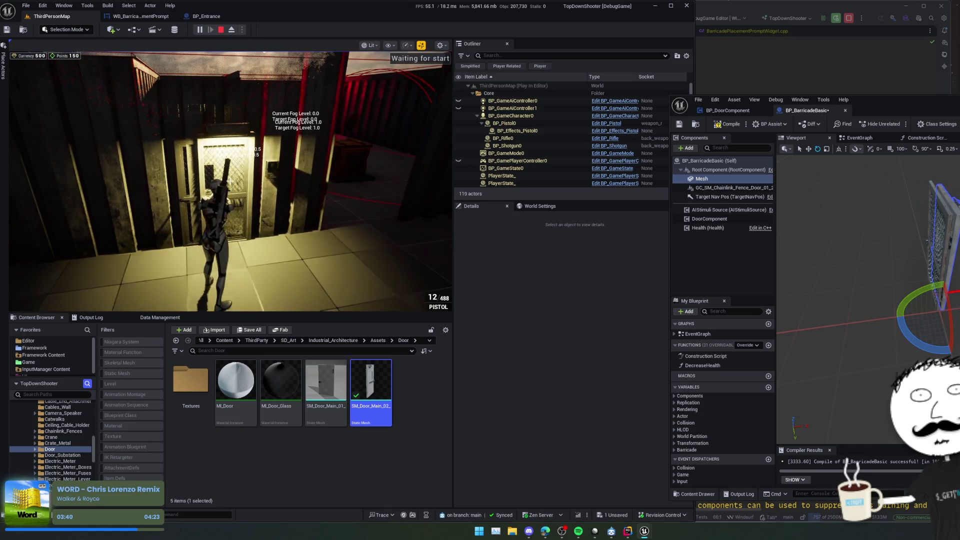
click(728, 124)
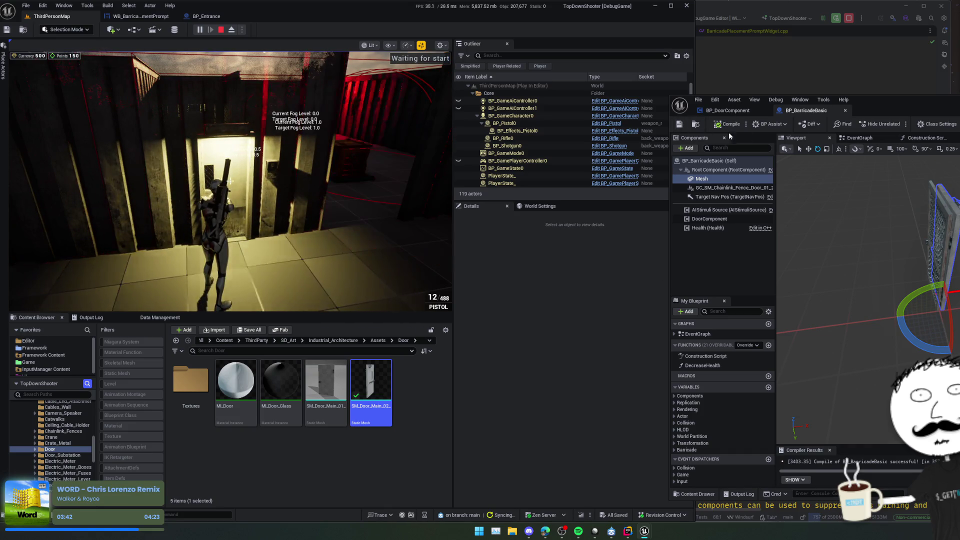
mouse_move(880, 99)
mouse_down()
mouse_move(830, 80)
mouse_move(813, 50)
mouse_up()
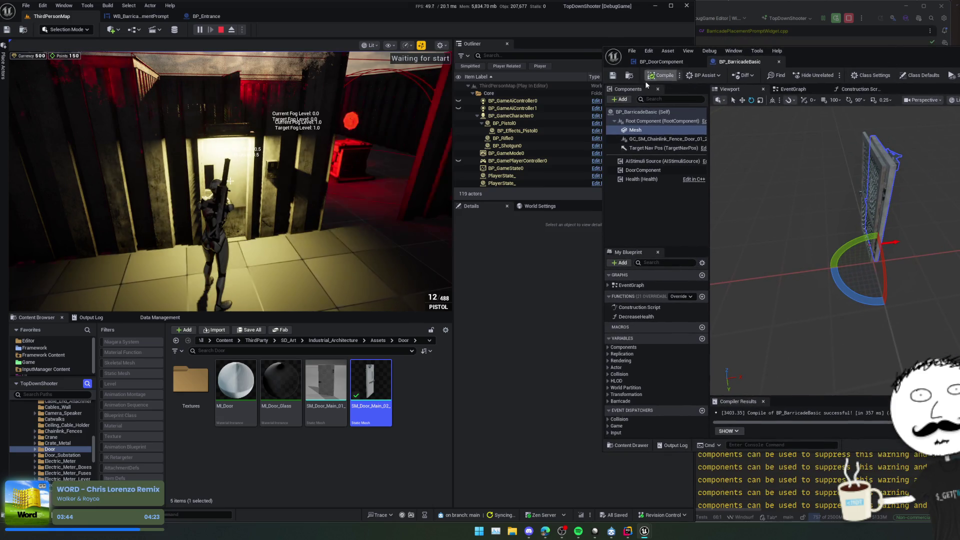
click(716, 465)
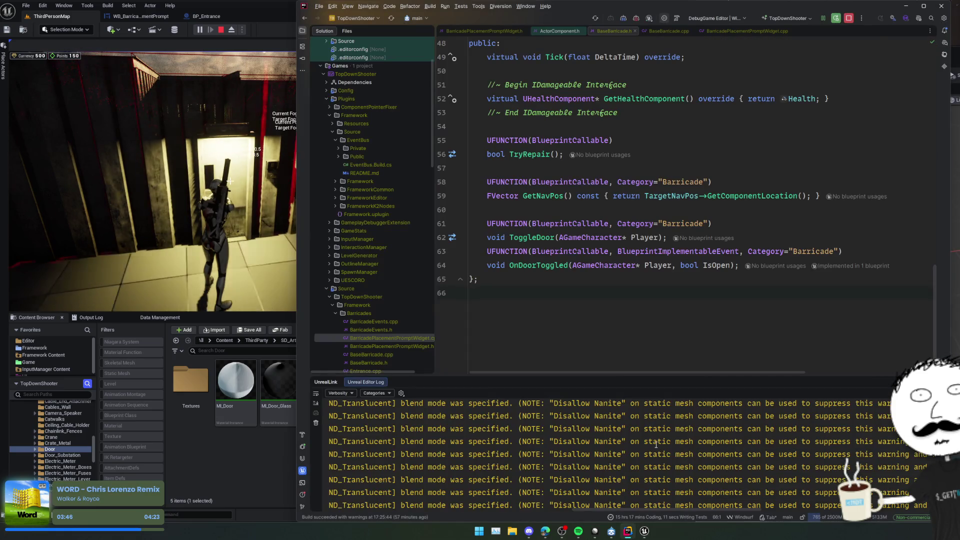
click(681, 483)
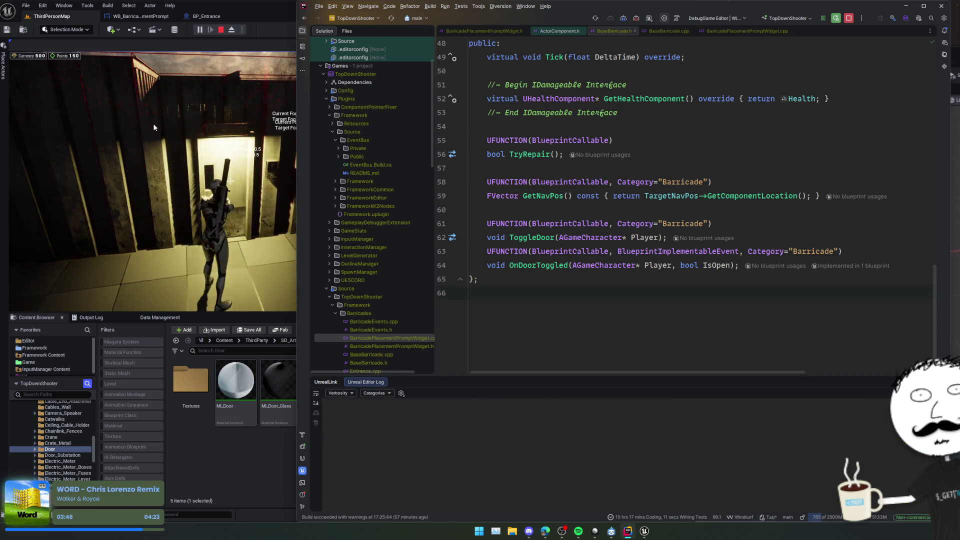
click(222, 30)
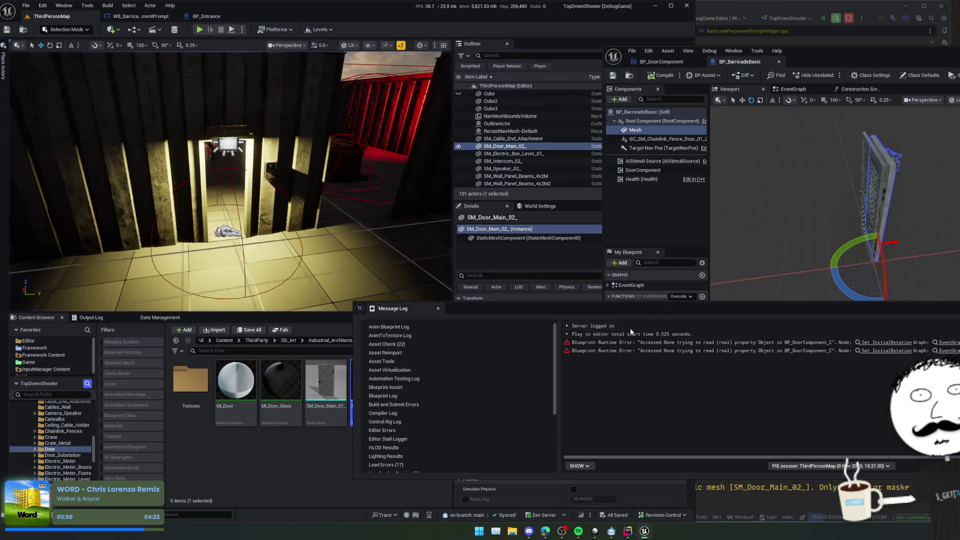
Delete the stray SM_Door_Main_02_ door from the level.
drag(640, 304, 443, 239)
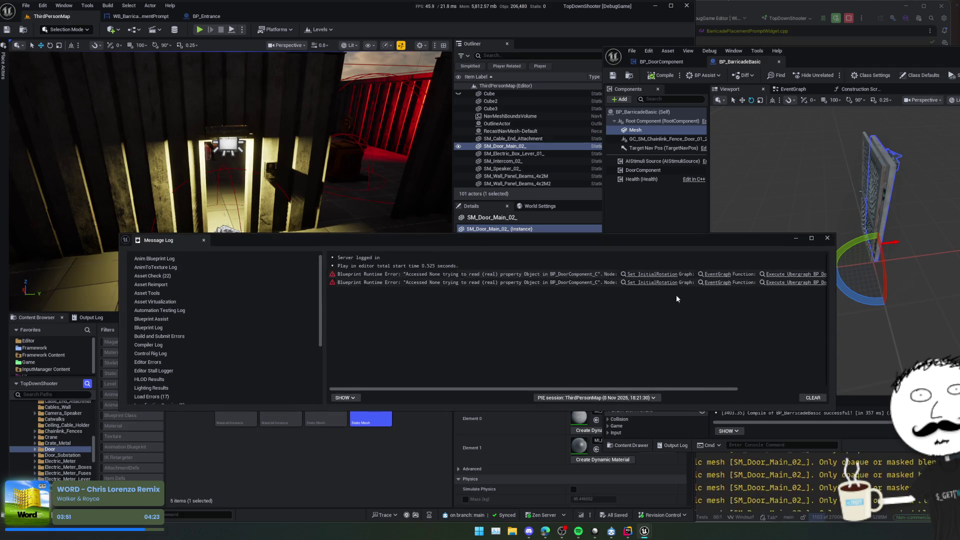
key(f)
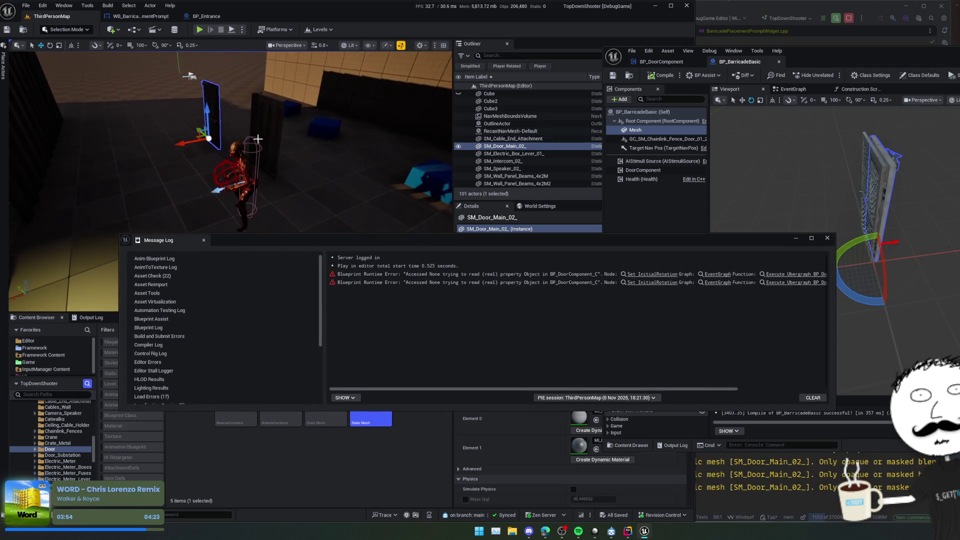
right_click(210, 111)
click(216, 104)
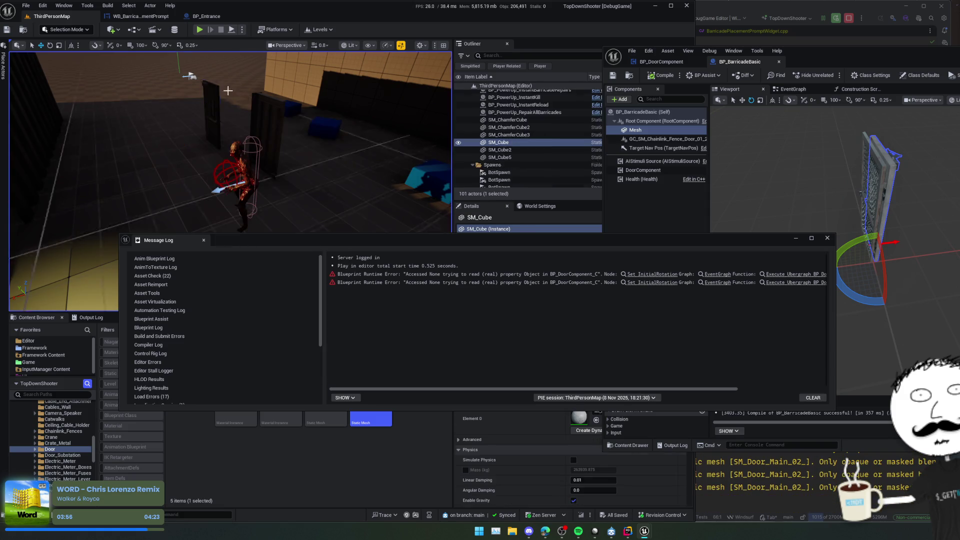
key(Delete)
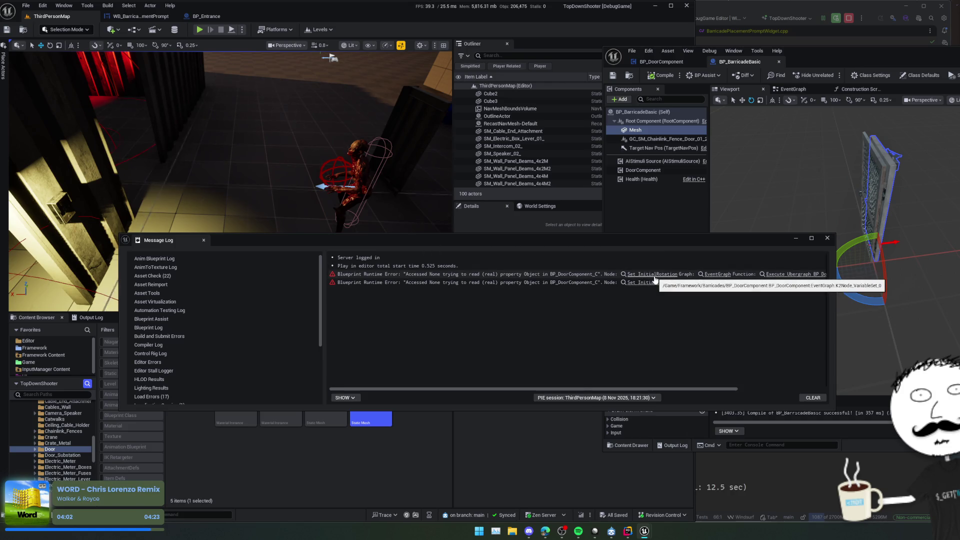
Inspect the Accessed None runtime errors traced to Set InitialRotation in BP_DoorComponent.
click(532, 276)
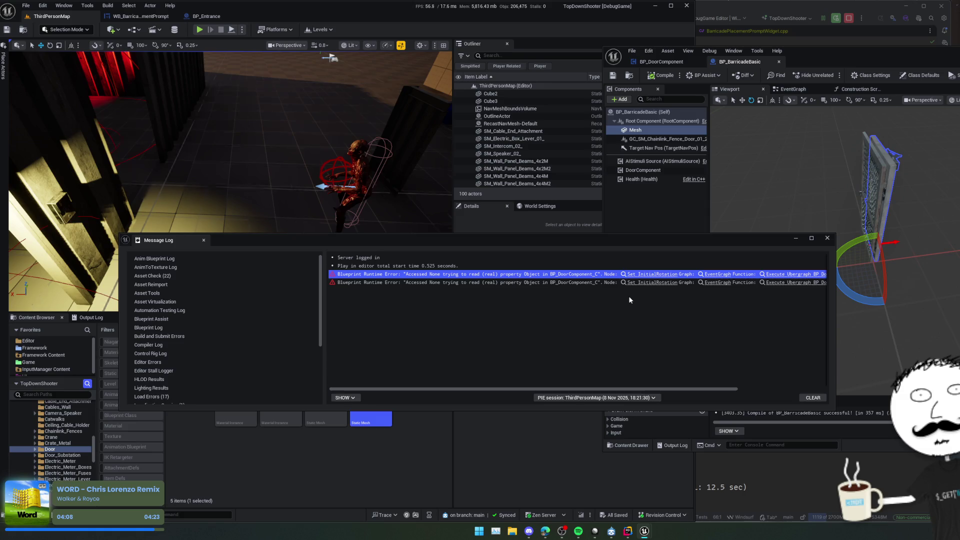
drag(698, 389, 798, 385)
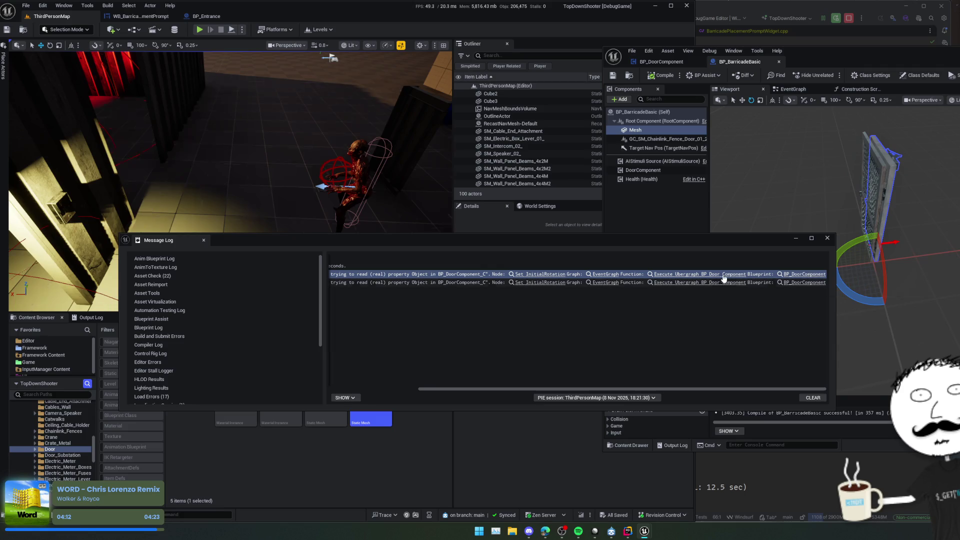
click(687, 275)
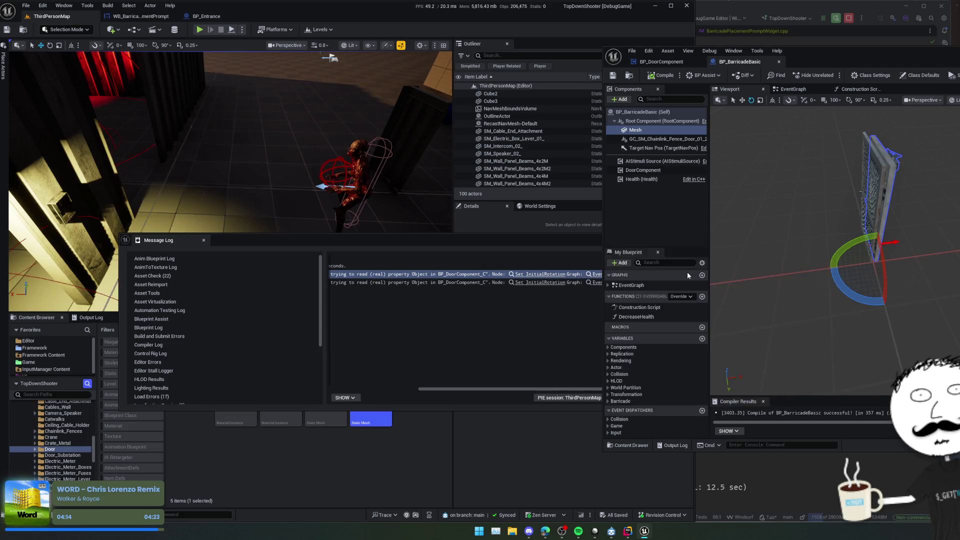
Follow the Set InitialRotation error into BP_DoorComponent's EventGraph and review its Get Actor Rotation chain.
scroll(778, 186, down, 1)
mouse_move(778, 185)
mouse_down()
mouse_move(820, 198)
mouse_move(878, 196)
mouse_move(835, 201)
mouse_up()
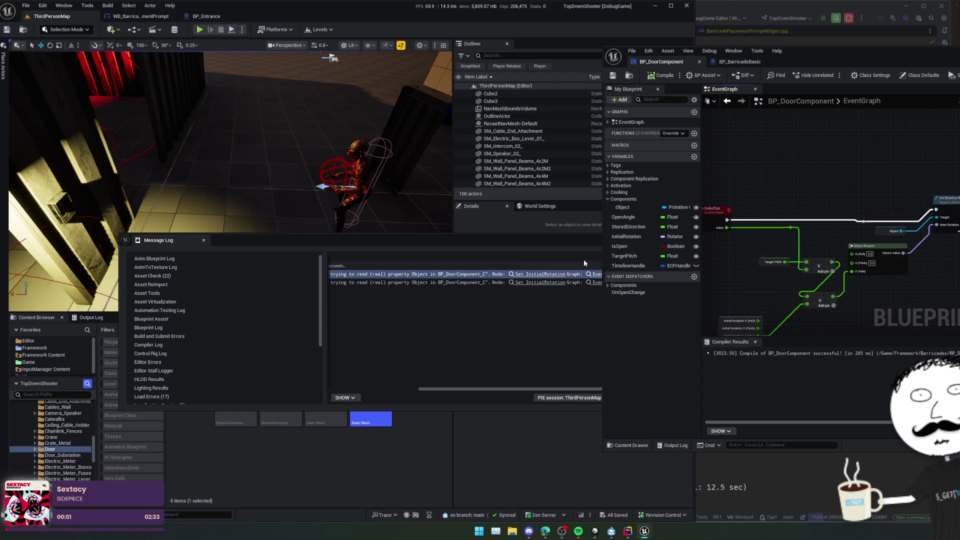
click(560, 244)
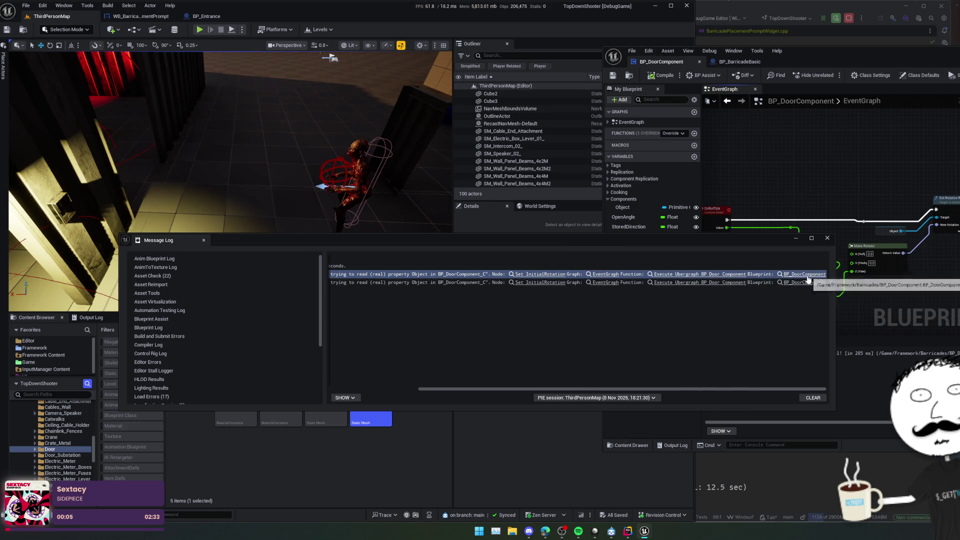
click(537, 275)
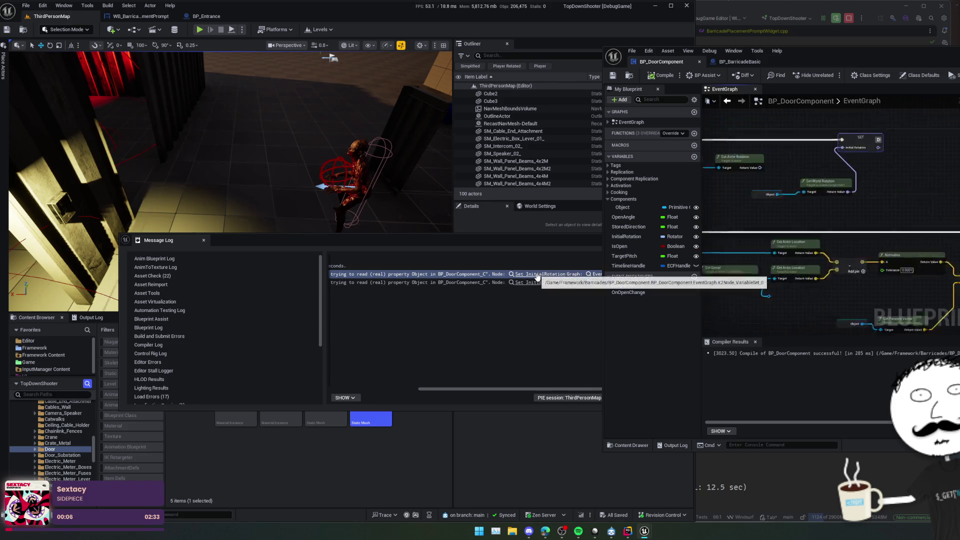
mouse_move(788, 252)
mouse_down()
mouse_move(847, 221)
mouse_move(732, 228)
mouse_move(804, 208)
mouse_move(789, 210)
mouse_move(829, 229)
mouse_move(820, 215)
mouse_up()
drag(817, 60, 708, 77)
click(715, 65)
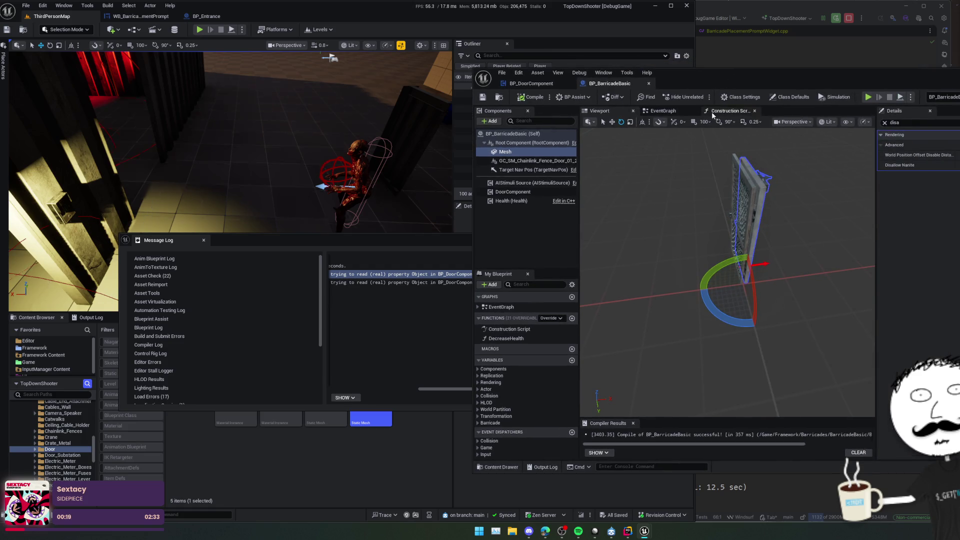
Delete the SET, Mesh and Door Component nodes from the barricade's Construction Script.
click(720, 112)
drag(752, 200, 708, 200)
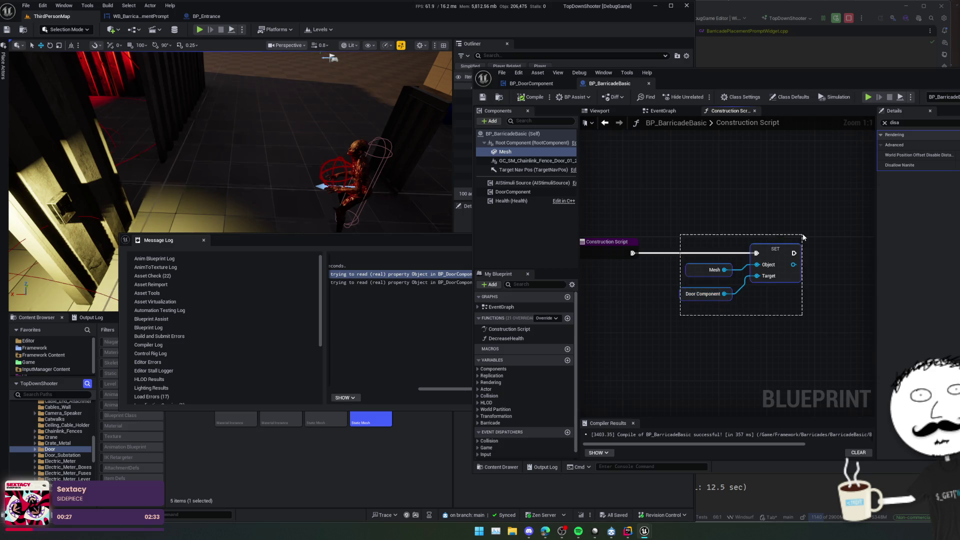
drag(803, 237, 802, 236)
key(Delete)
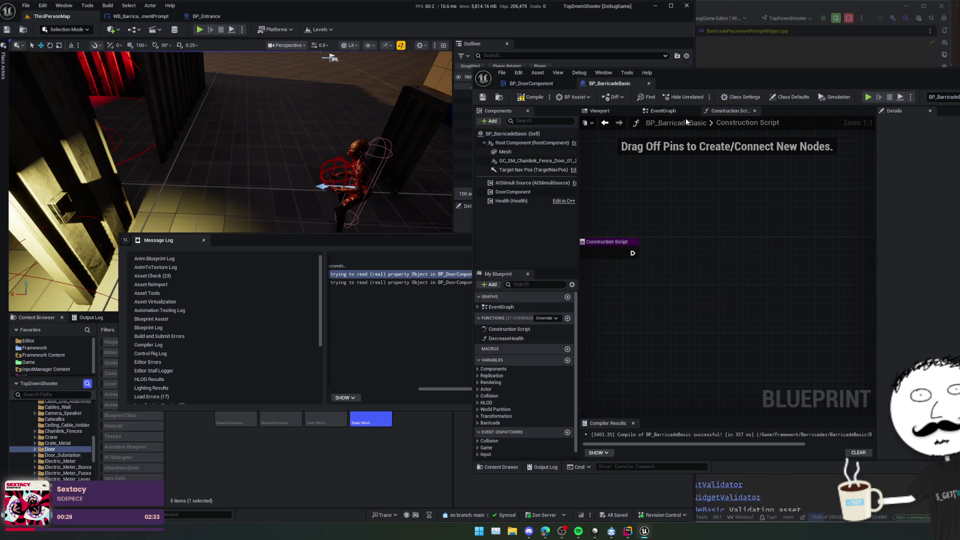
Insert a Sequence node after Event BeginPlay in the barricade's EventGraph.
click(663, 110)
drag(689, 161, 698, 248)
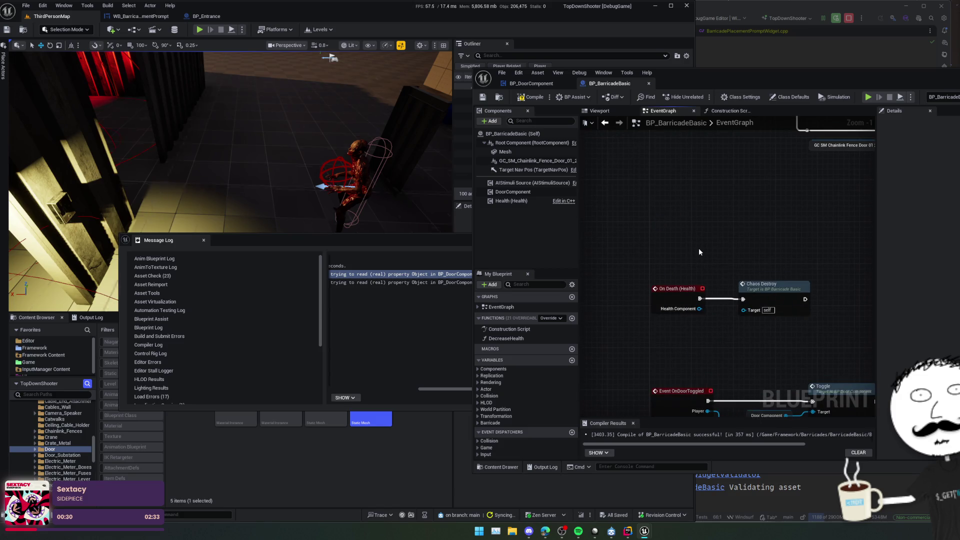
right_click(698, 248)
text(begin)
key(Return)
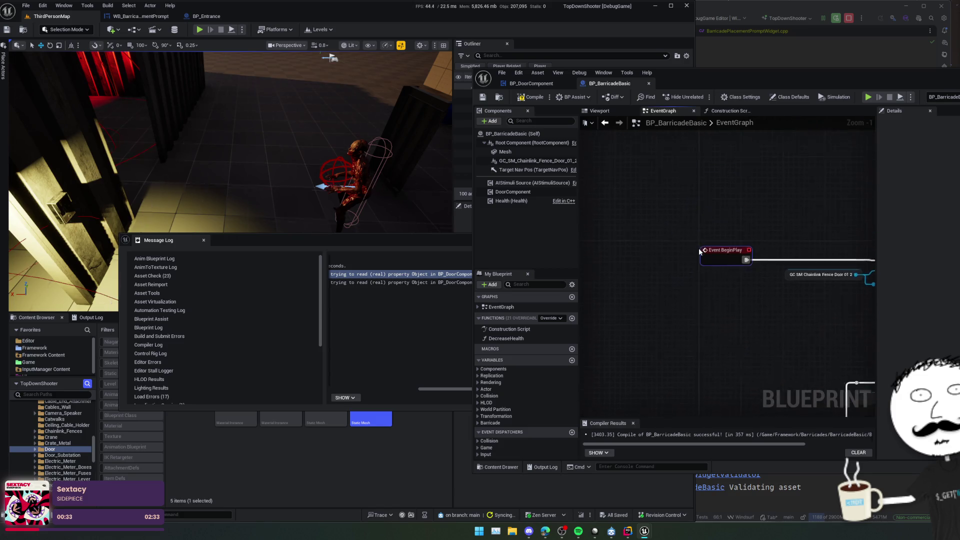
scroll(700, 280, down, 2)
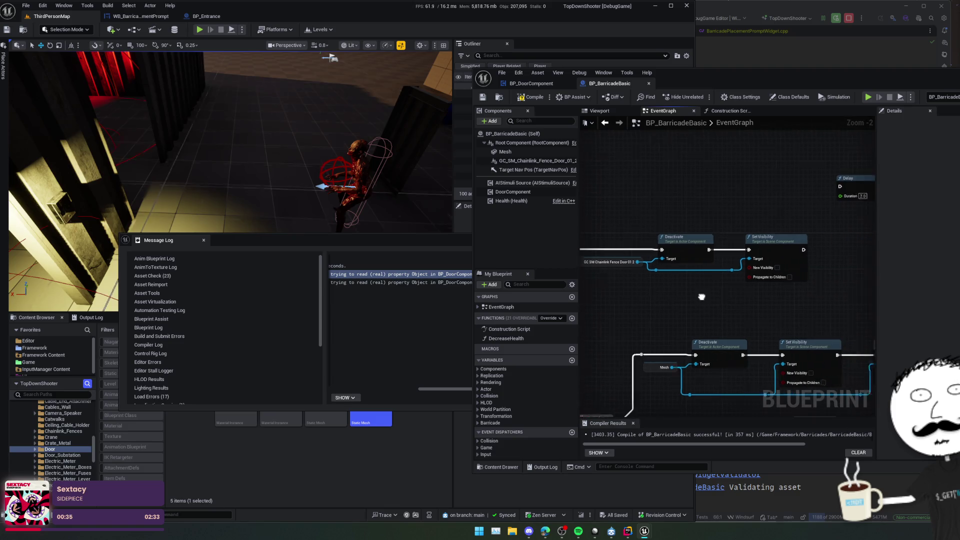
drag(638, 244, 649, 265)
text(seq)
key(Return)
Paste the SET node with Mesh and Door Component, wire it to Then 1, and save.
click(677, 296)
key(ctrl+v)
drag(742, 309, 676, 281)
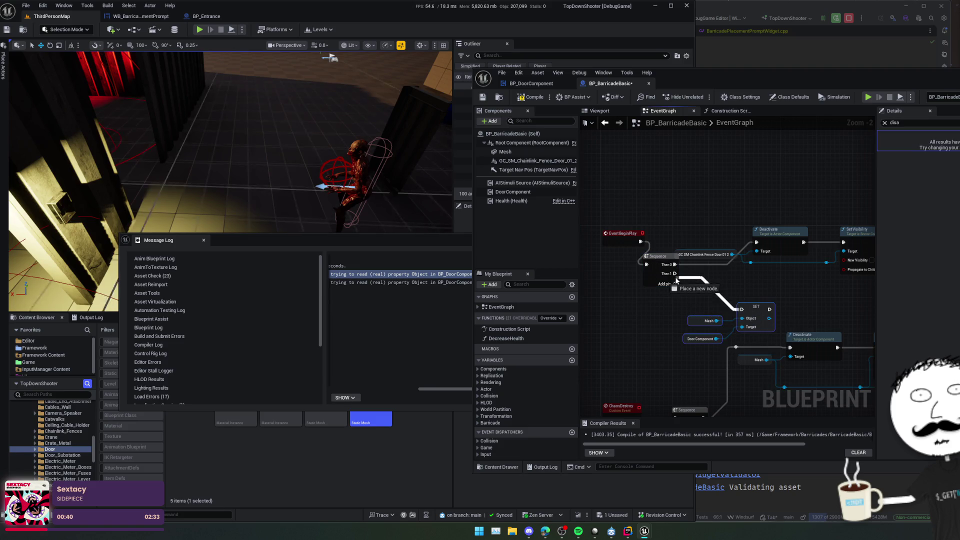
scroll(625, 299, up, 2)
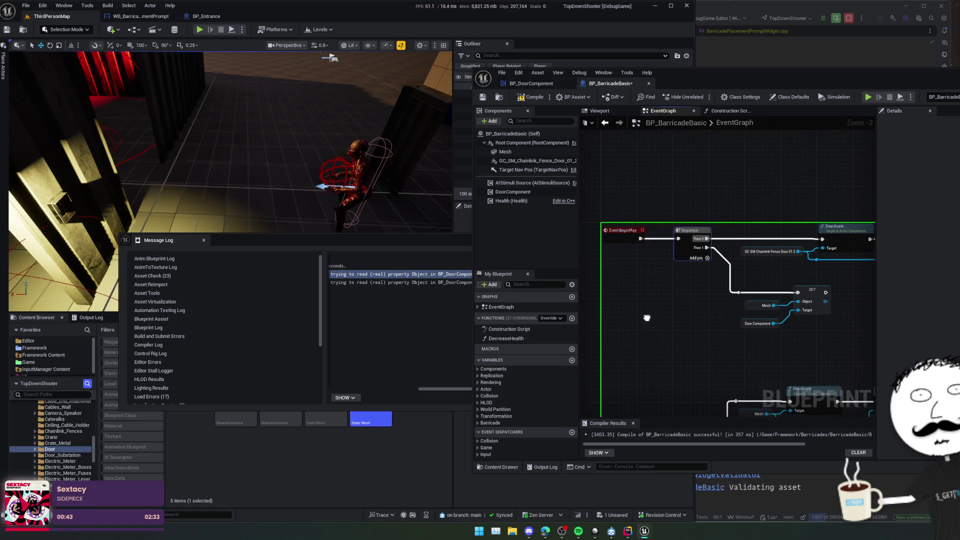
key(ctrl+s)
click(165, 244)
click(252, 170)
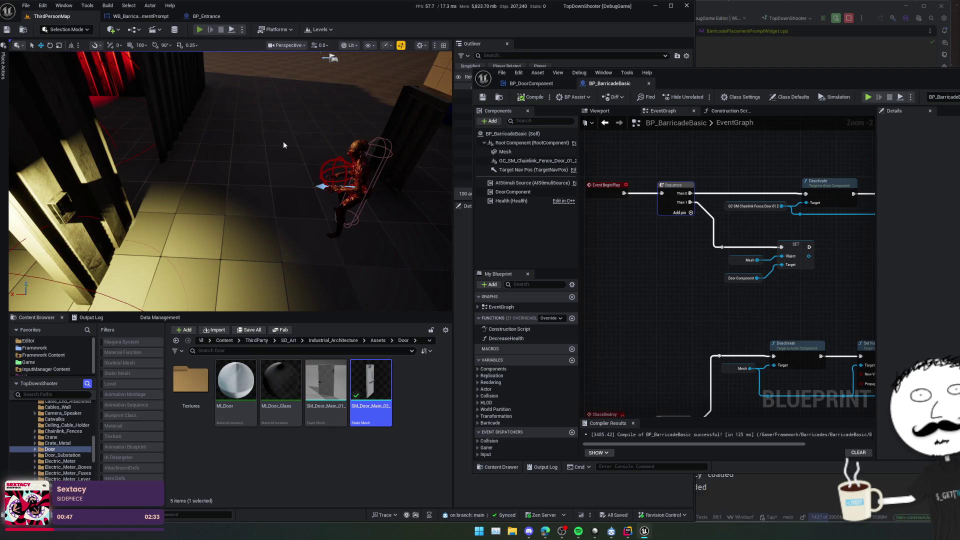
Play-test the level, toggling the barricade door with E several times, then stop.
key(alt+p)
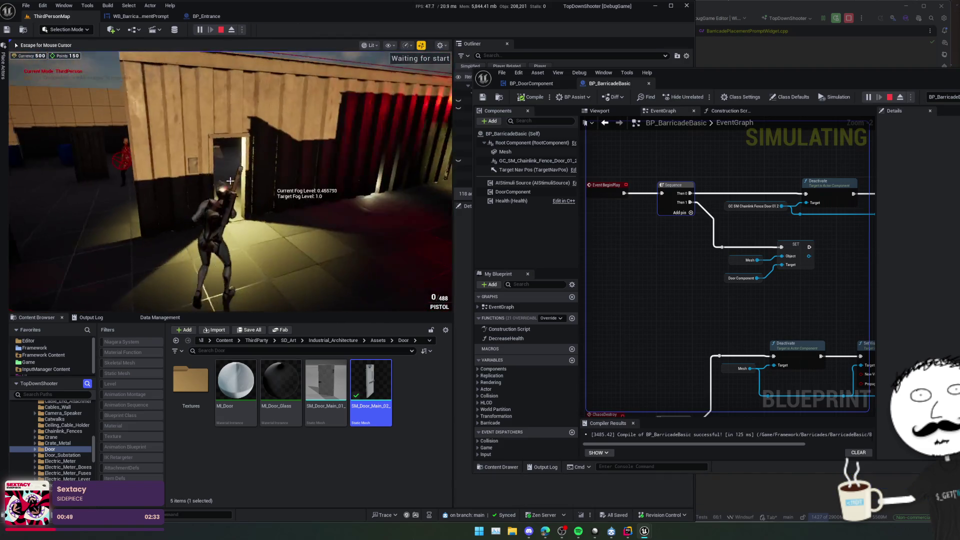
key(w)
key(r)
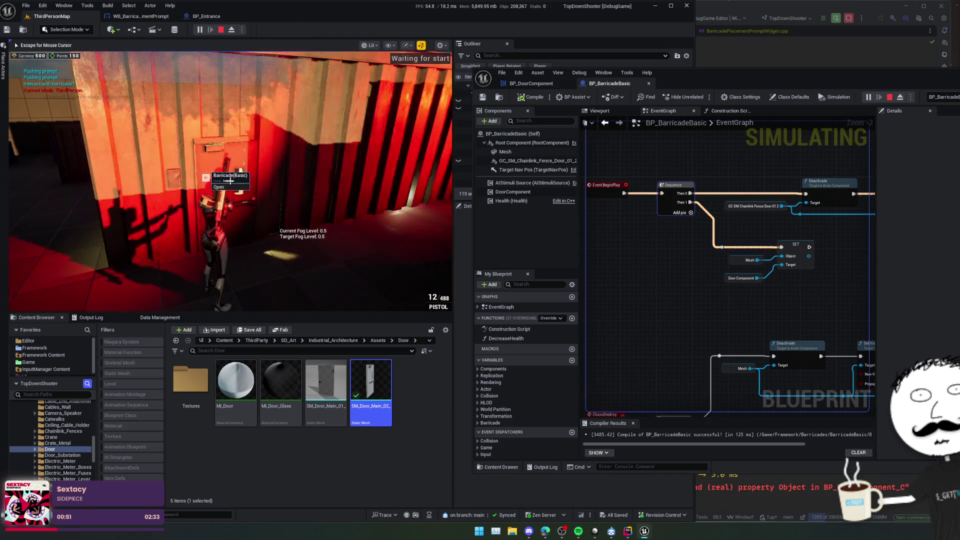
key(e)
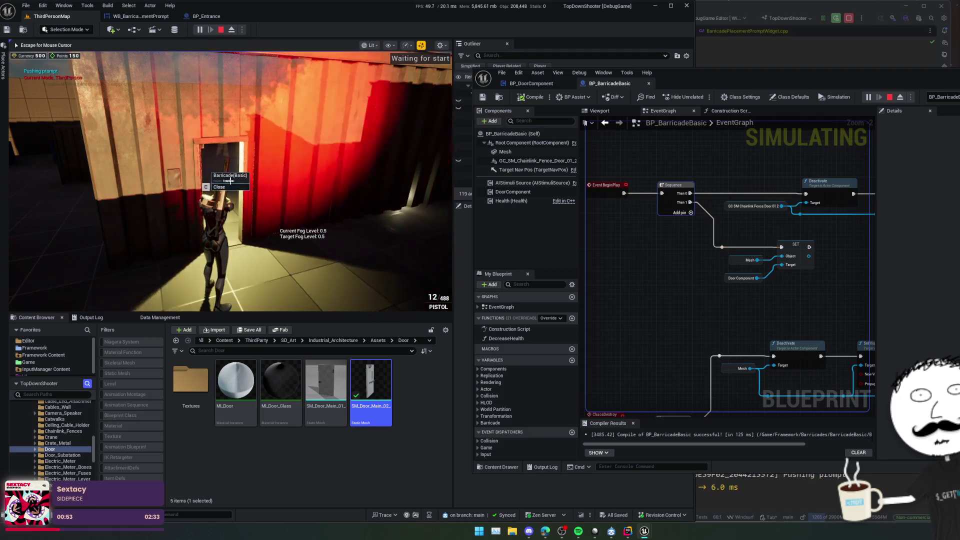
key(w)
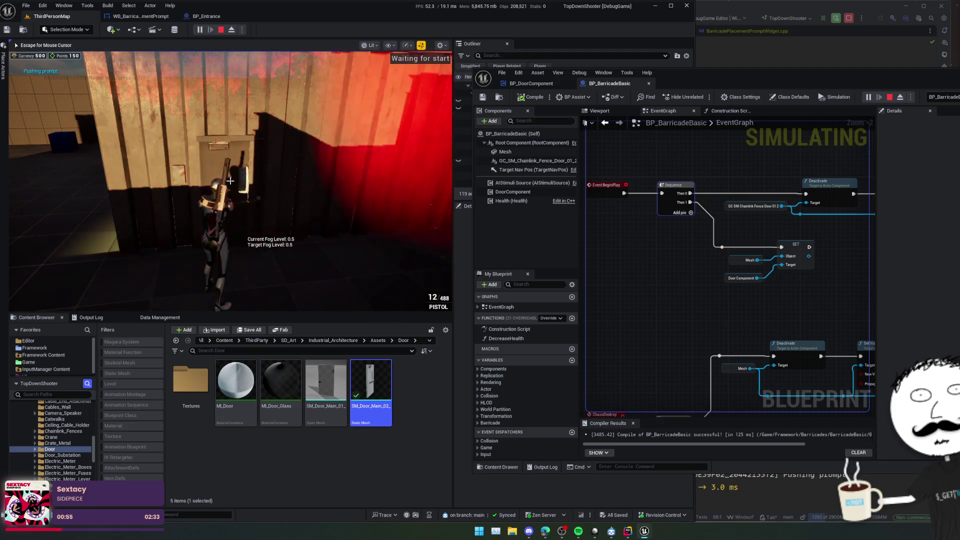
key(s)
key(e)
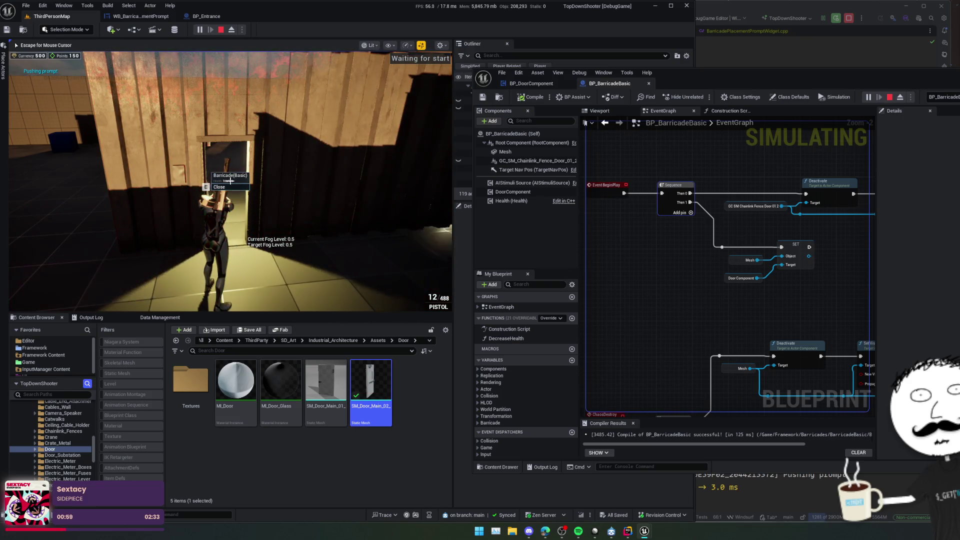
key(e)
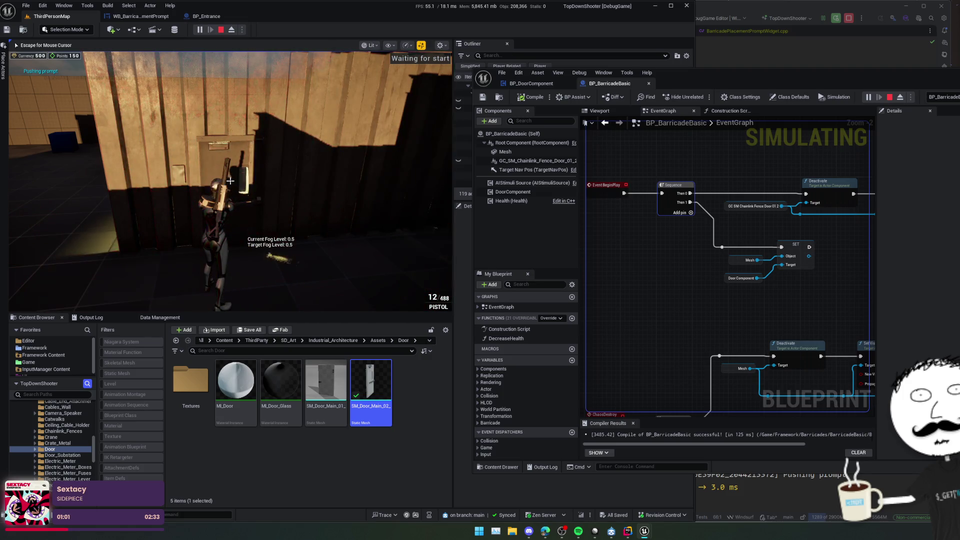
key(e)
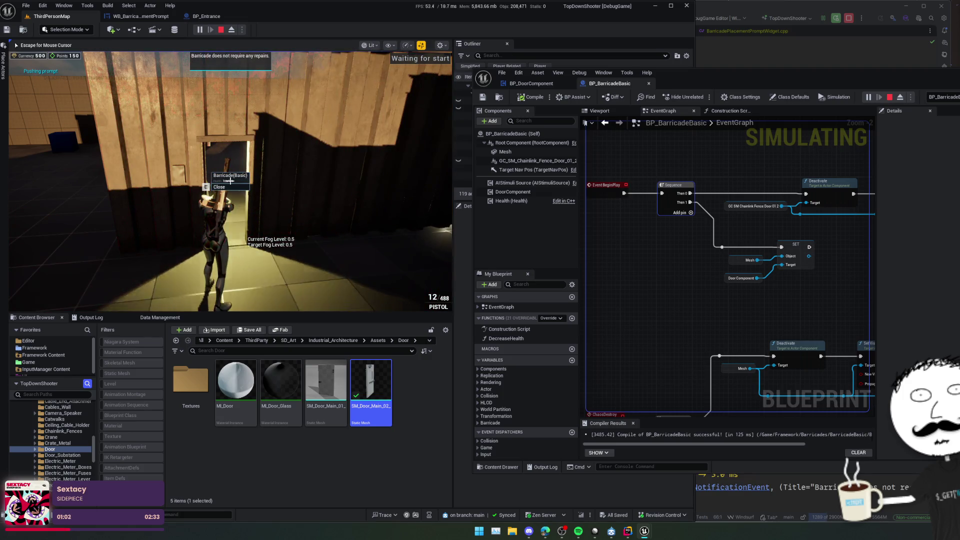
key(e)
key(e)
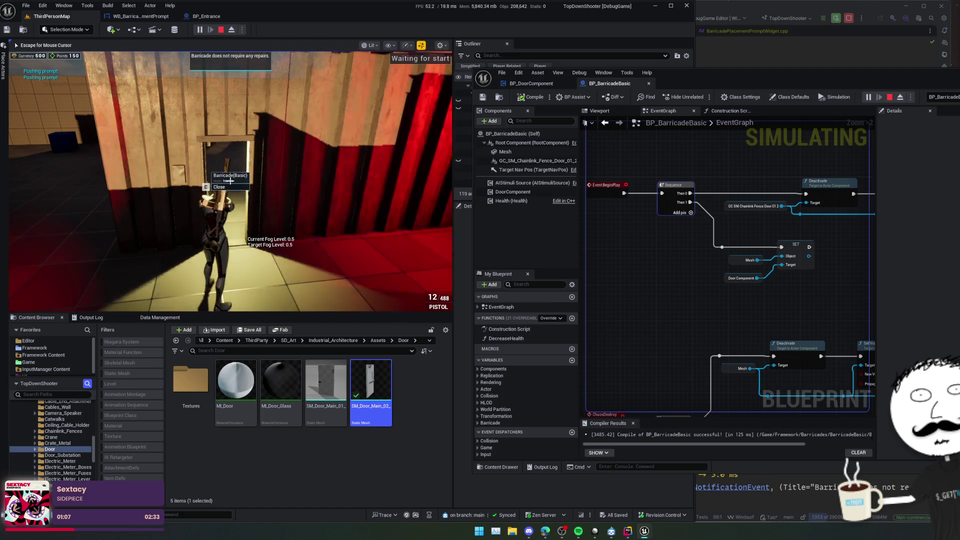
key(e)
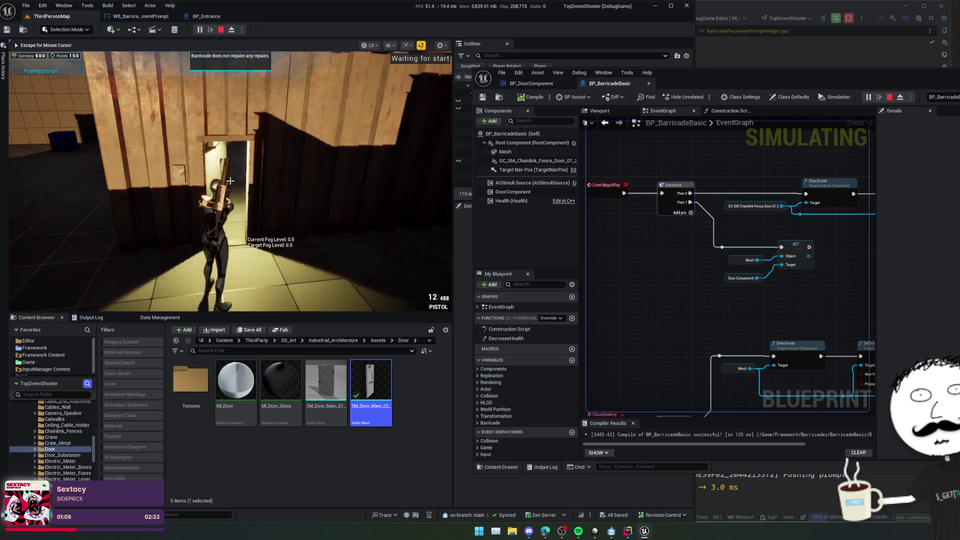
key(e)
key(e)
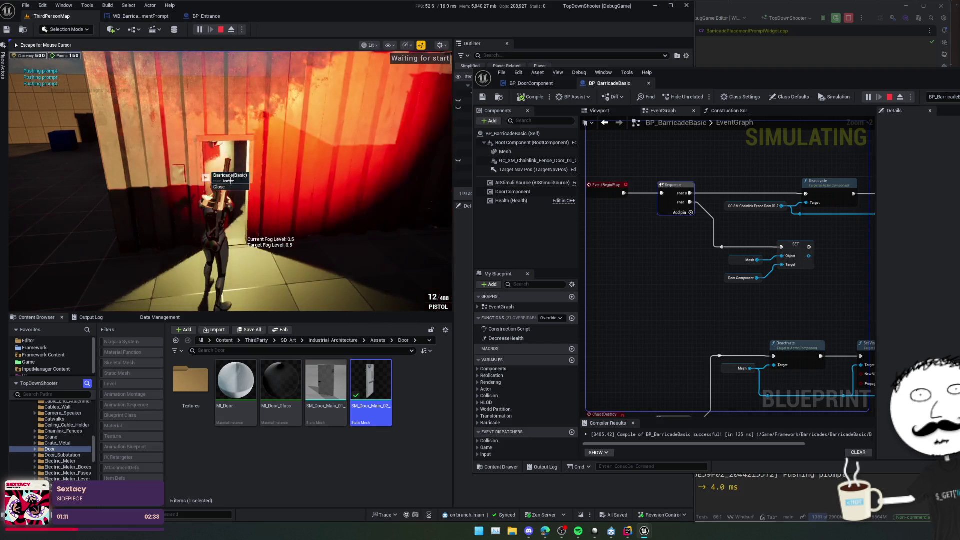
key(e)
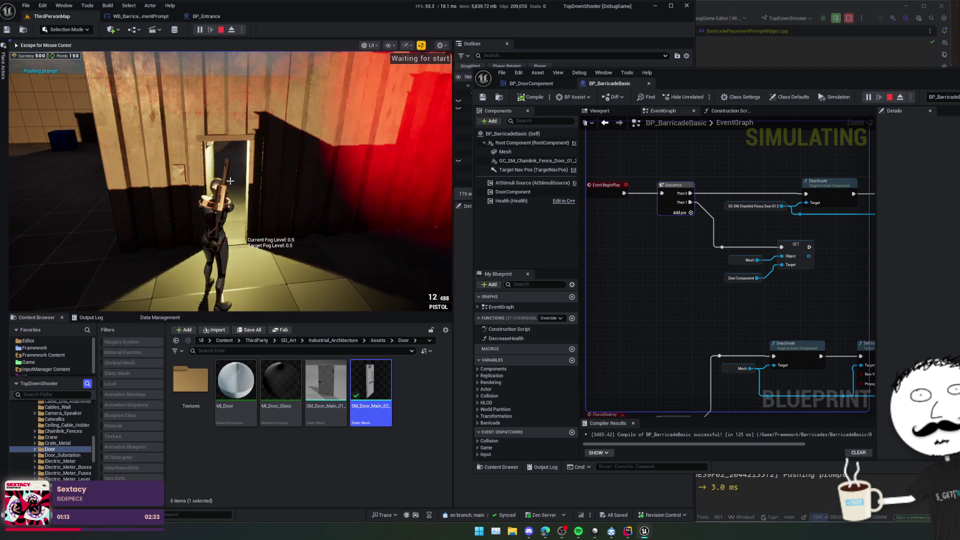
key(e)
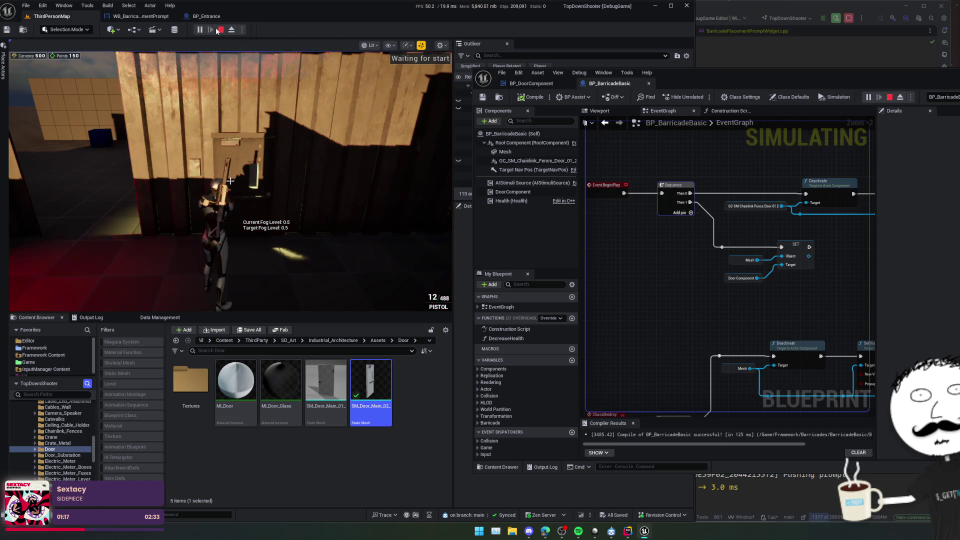
key(Escape)
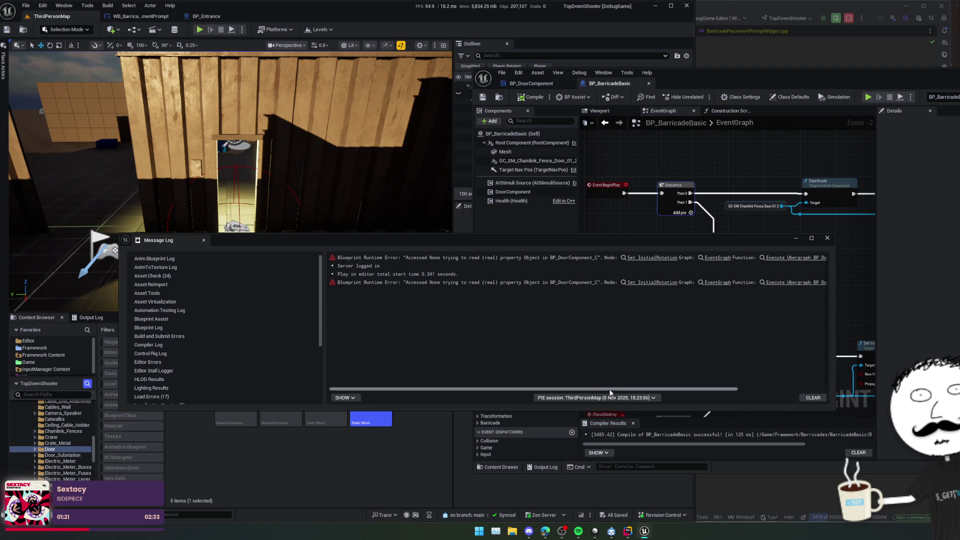
Close the Message Log and select DoorComponent to view its BeginPlay rotation logic.
drag(661, 389, 769, 389)
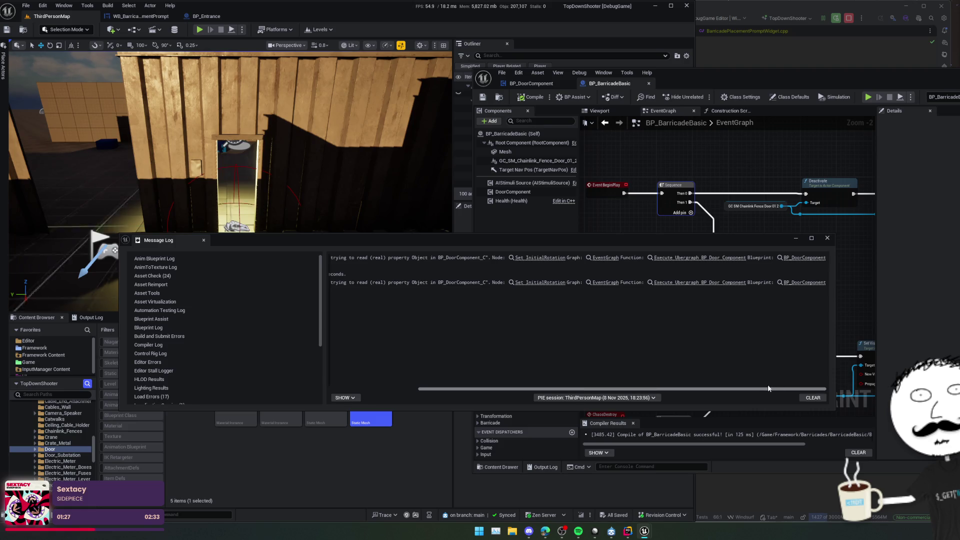
mouse_move(754, 386)
mouse_down()
mouse_move(653, 382)
mouse_move(759, 388)
mouse_up()
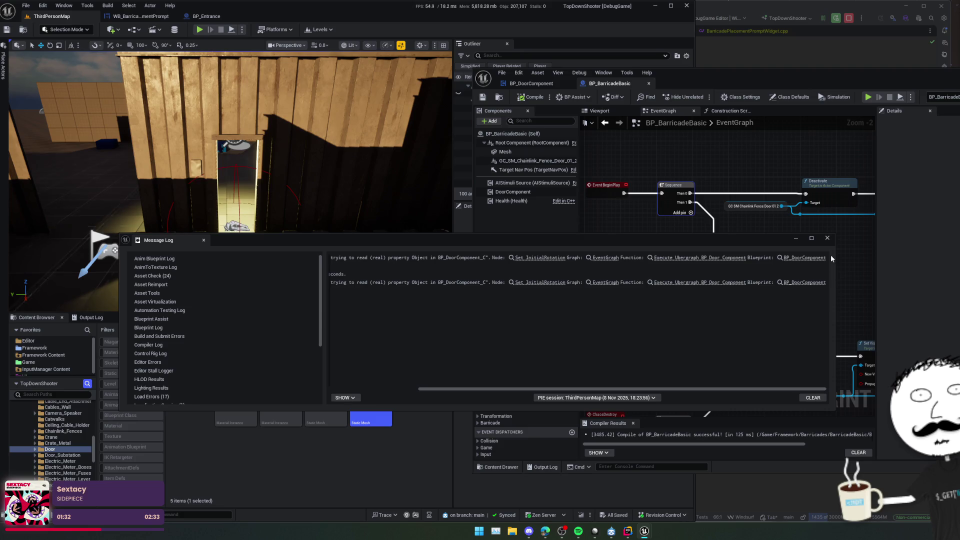
click(826, 238)
mouse_move(798, 235)
mouse_down()
mouse_move(768, 272)
mouse_move(829, 268)
mouse_move(798, 272)
mouse_move(813, 265)
mouse_move(815, 278)
mouse_move(800, 275)
mouse_move(804, 267)
mouse_move(765, 272)
mouse_move(807, 269)
mouse_up()
mouse_move(662, 314)
mouse_down()
mouse_move(654, 302)
mouse_move(726, 266)
mouse_move(710, 260)
mouse_up()
click(511, 194)
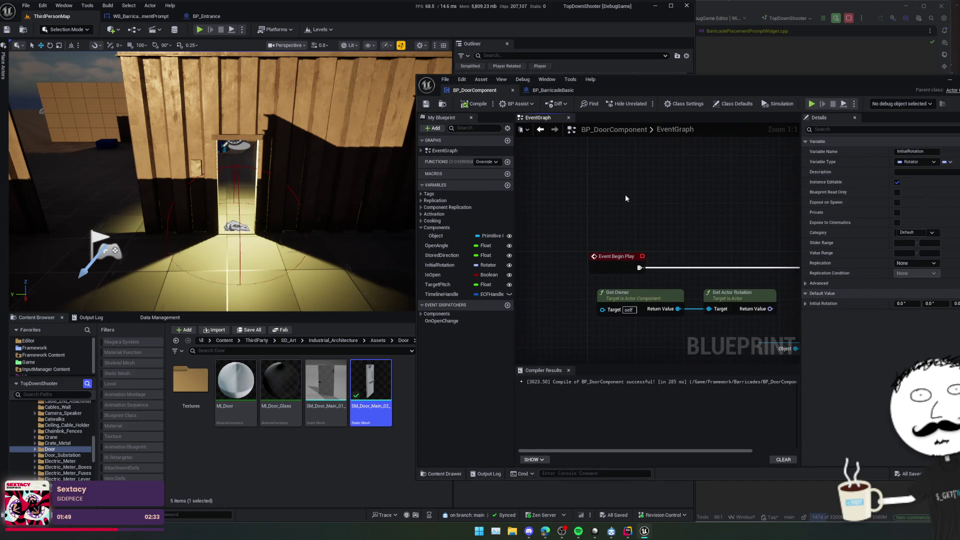
Add a Custom Event named Initialize with a Primitive Component DoorMesh input.
right_click(654, 208)
text(custom event)
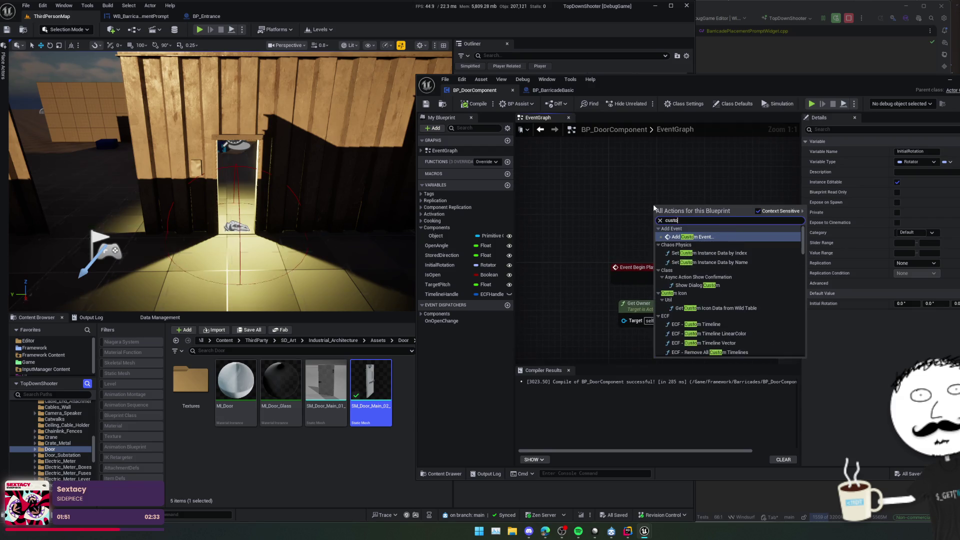
key(Return)
text(Initializ)
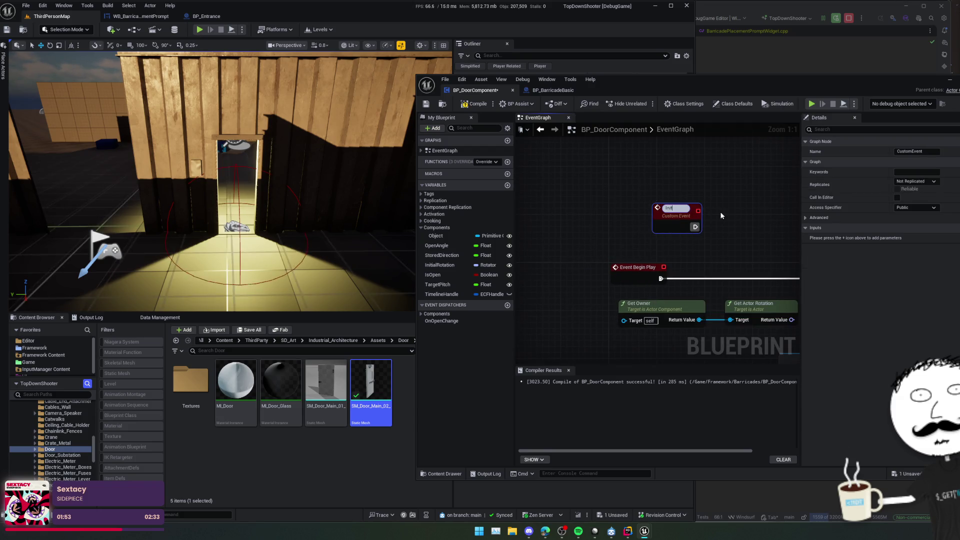
text(e)
key(Return)
mouse_move(758, 253)
mouse_down()
mouse_move(704, 231)
mouse_move(611, 216)
mouse_move(638, 197)
mouse_move(717, 287)
mouse_up()
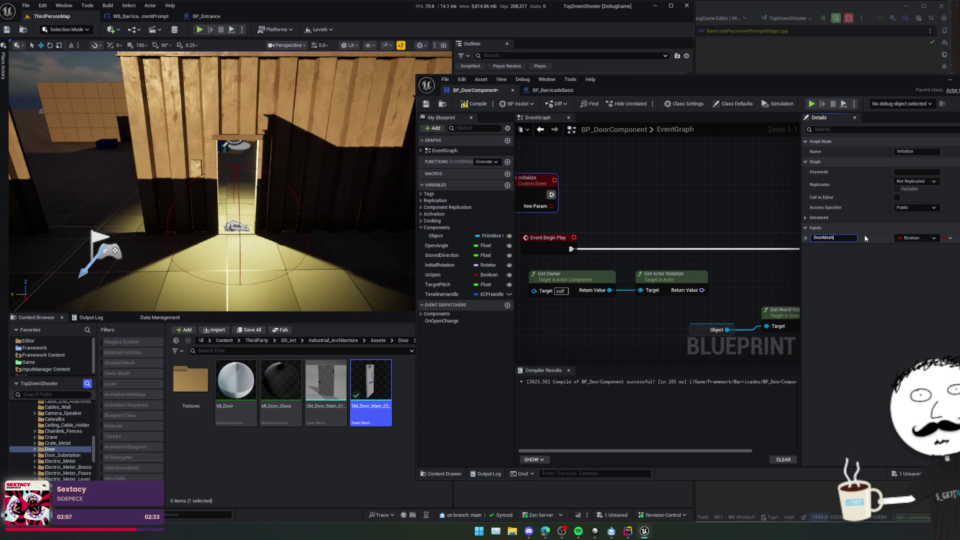
click(904, 243)
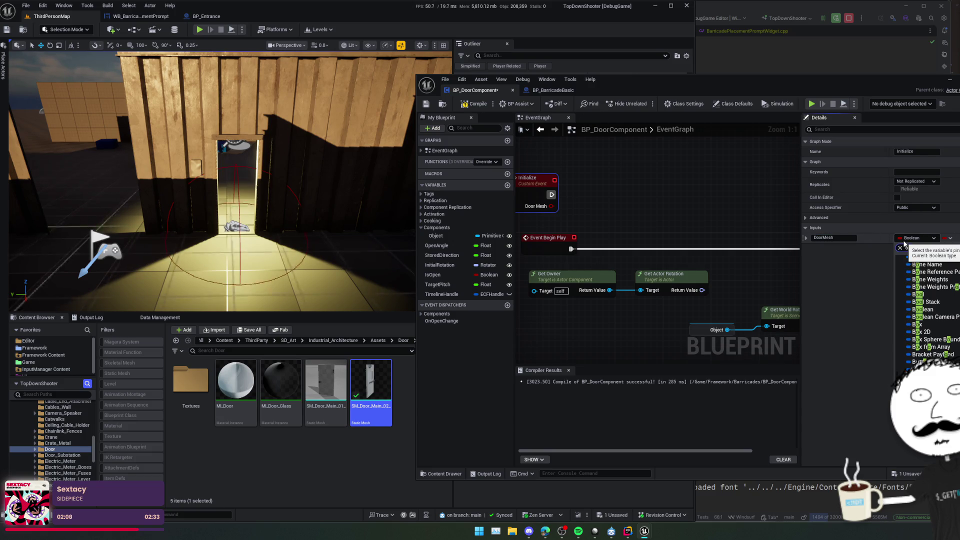
text(u)
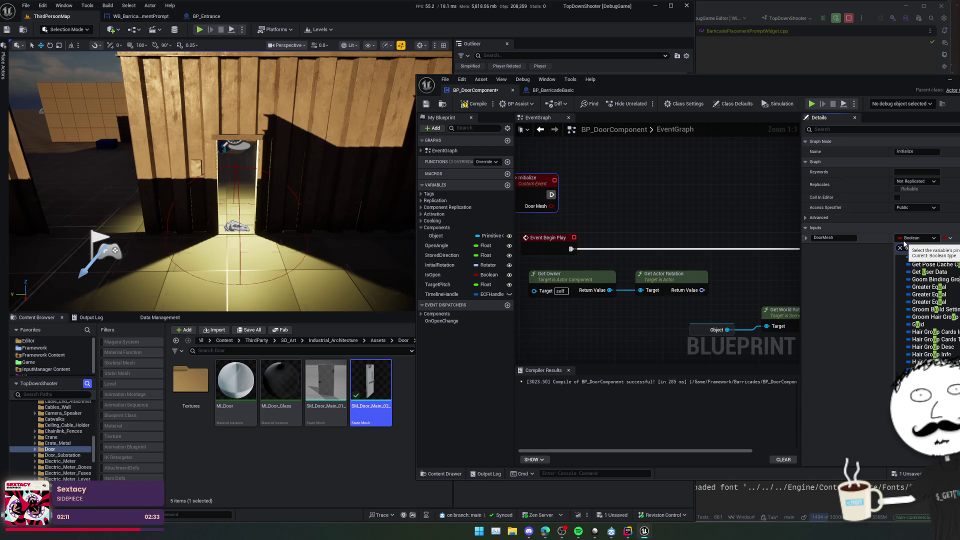
text(p)
key(BackSpace)
key(BackSpace)
text(primitive)
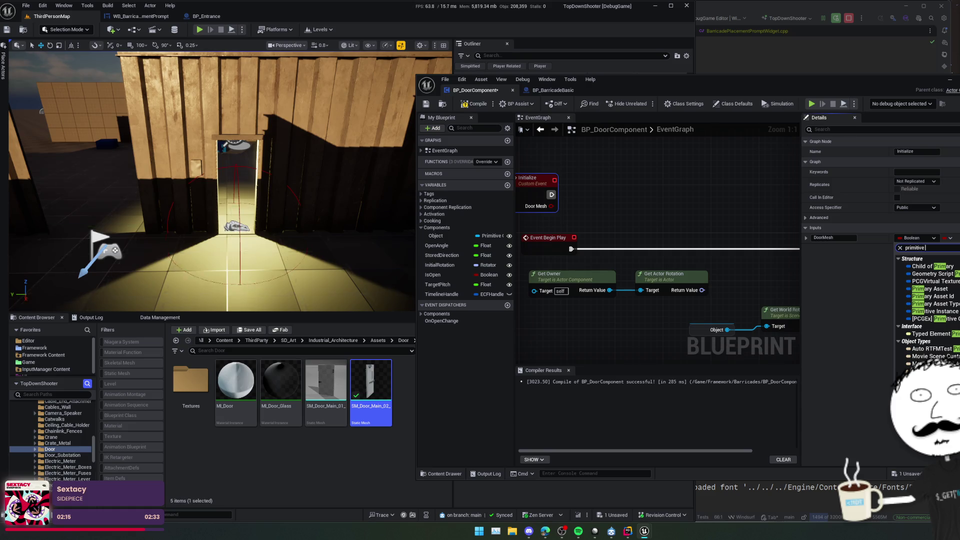
text( com)
click(951, 290)
Arrange the Initialize event beside the SET and World Rotation nodes.
drag(520, 189, 555, 177)
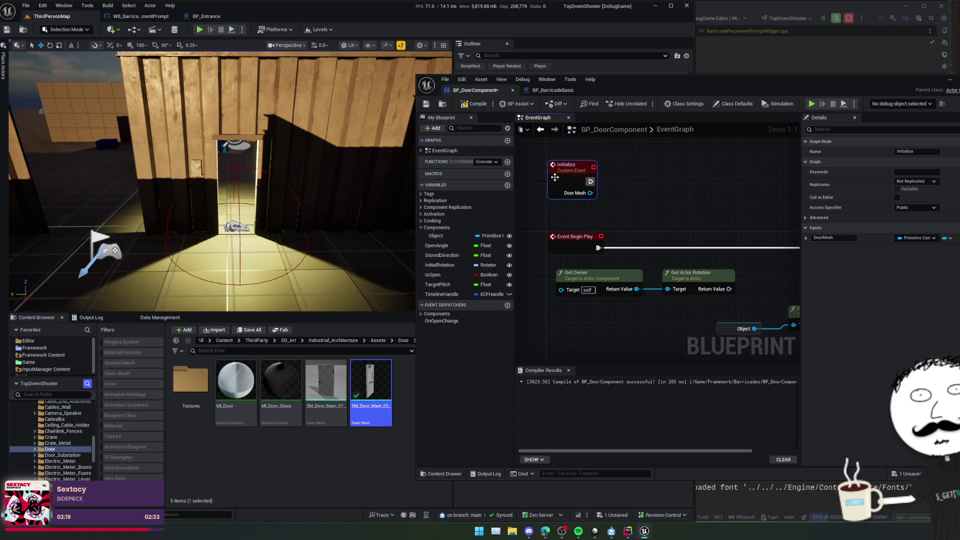
scroll(555, 176, down, 1)
drag(737, 340, 600, 332)
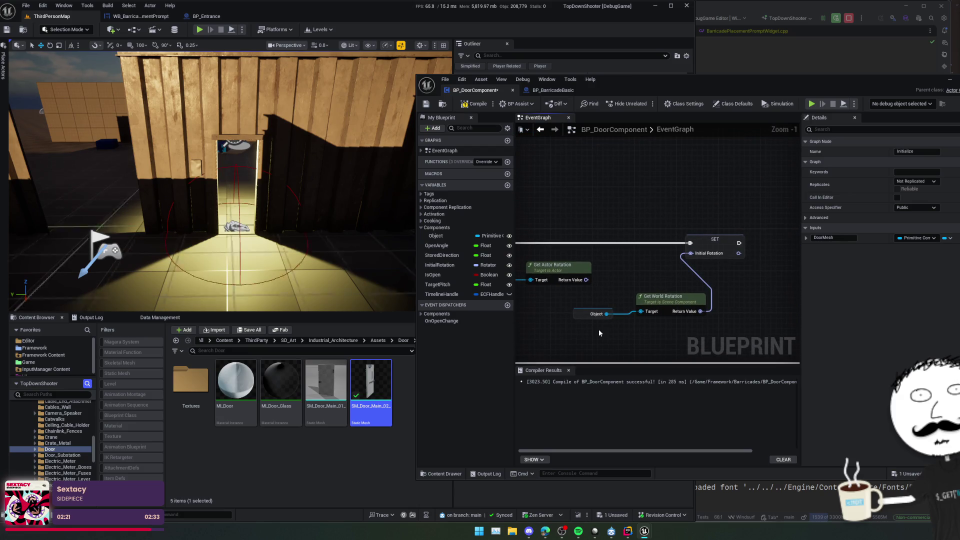
drag(759, 243, 759, 243)
key(Delete)
mouse_move(628, 212)
mouse_down()
mouse_move(764, 260)
mouse_move(742, 253)
mouse_up()
key(ctrl+z)
key(ctrl+z)
key(ctrl+z)
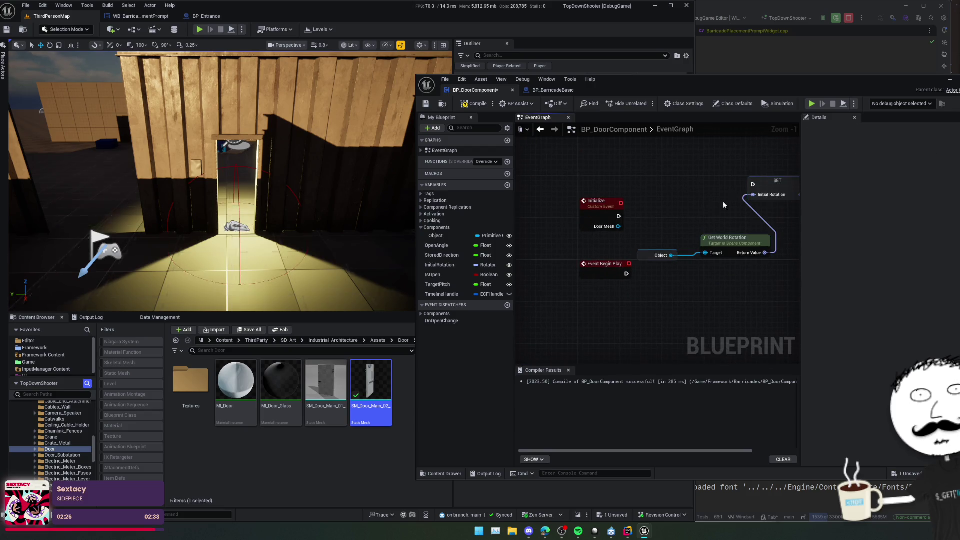
click(665, 227)
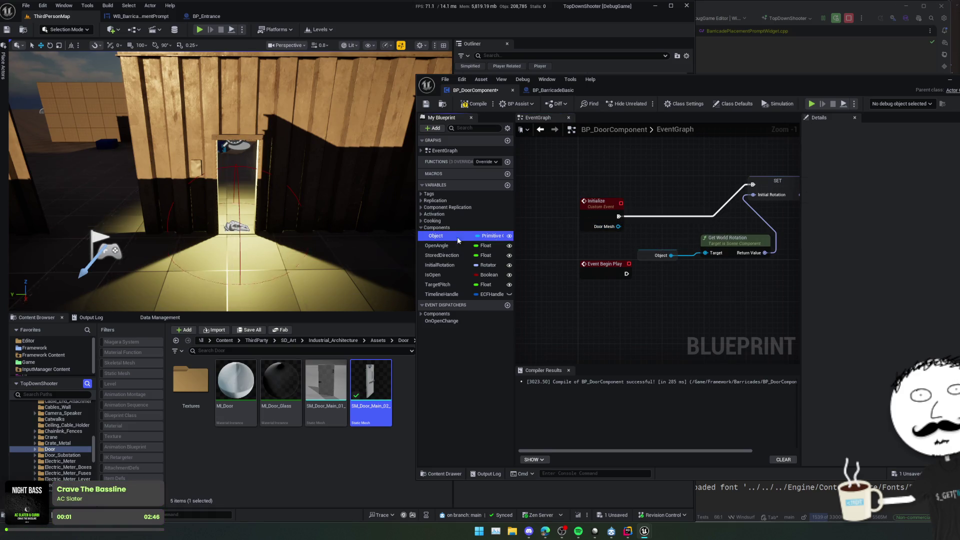
Wire Initialize to set Object from Door Mesh, then into the Initial Rotation SET, and save.
drag(453, 235, 565, 255)
drag(618, 227, 554, 263)
click(570, 249)
mouse_move(619, 217)
mouse_down()
mouse_move(552, 253)
mouse_move(743, 199)
mouse_move(752, 188)
mouse_up()
click(605, 206)
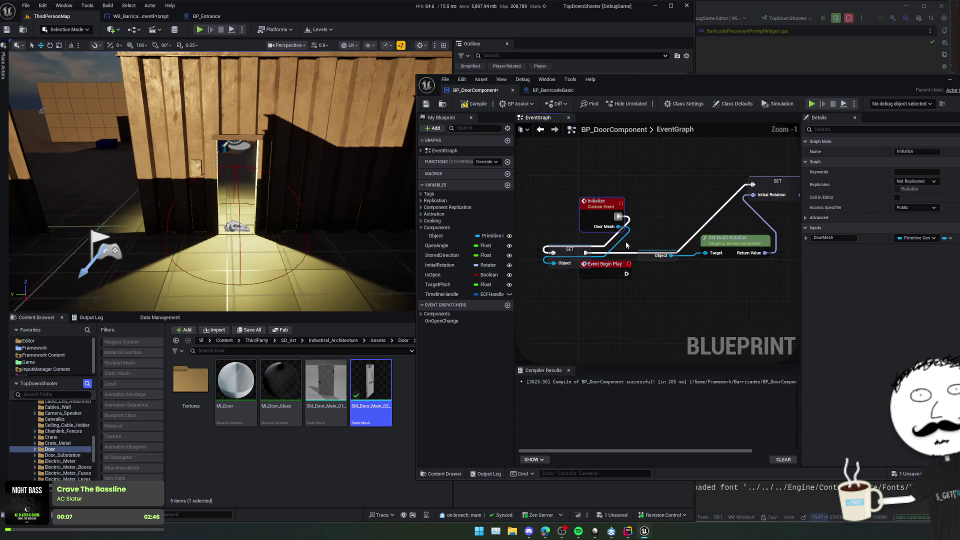
key(f)
mouse_move(691, 259)
mouse_down()
mouse_move(629, 206)
mouse_move(593, 214)
mouse_up()
right_click(599, 250)
click(573, 266)
scroll(585, 263, down, 1)
mouse_move(585, 262)
mouse_down()
mouse_move(675, 246)
mouse_move(663, 205)
mouse_up()
key(ctrl+s)
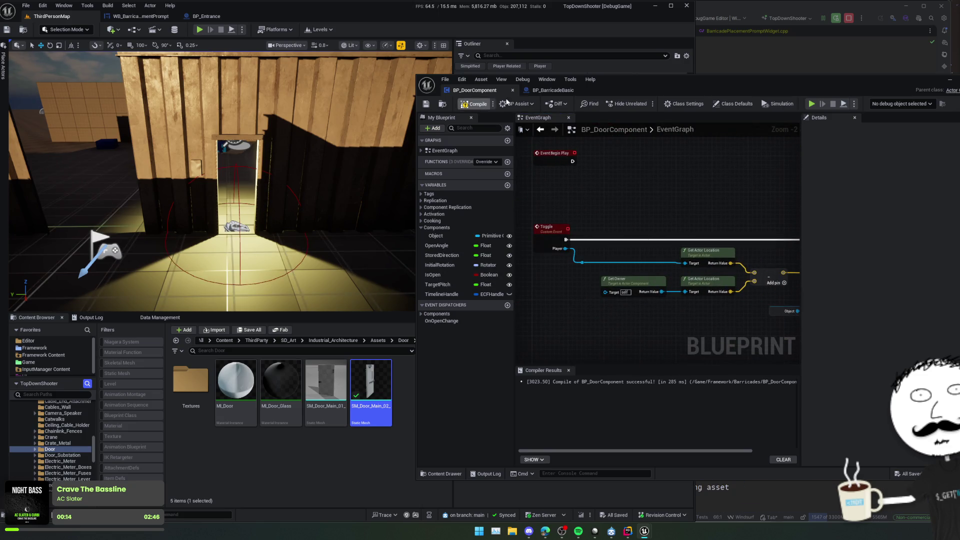
Replace the old SET node with Door Component's Initialize call, fed by Then 1 and Mesh, and save.
click(552, 90)
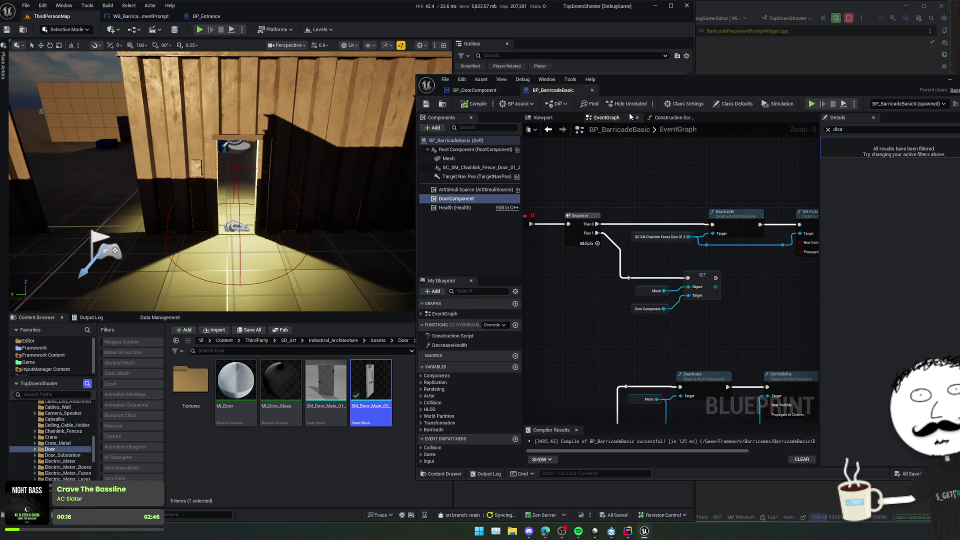
click(681, 314)
drag(694, 313, 705, 322)
text(oinit)
key(Return)
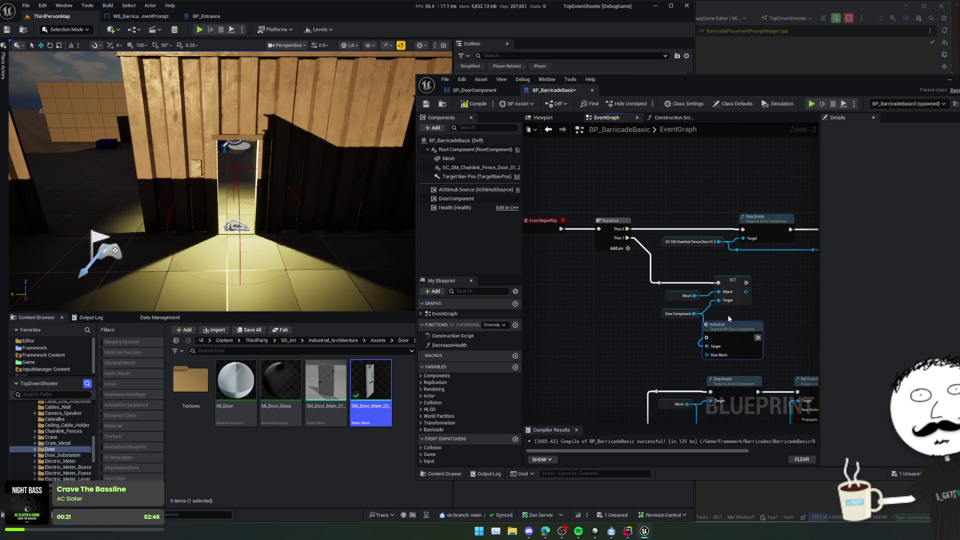
scroll(721, 319, up, 1)
drag(724, 323, 766, 305)
drag(642, 274, 744, 322)
click(725, 278)
key(Delete)
drag(682, 289, 759, 345)
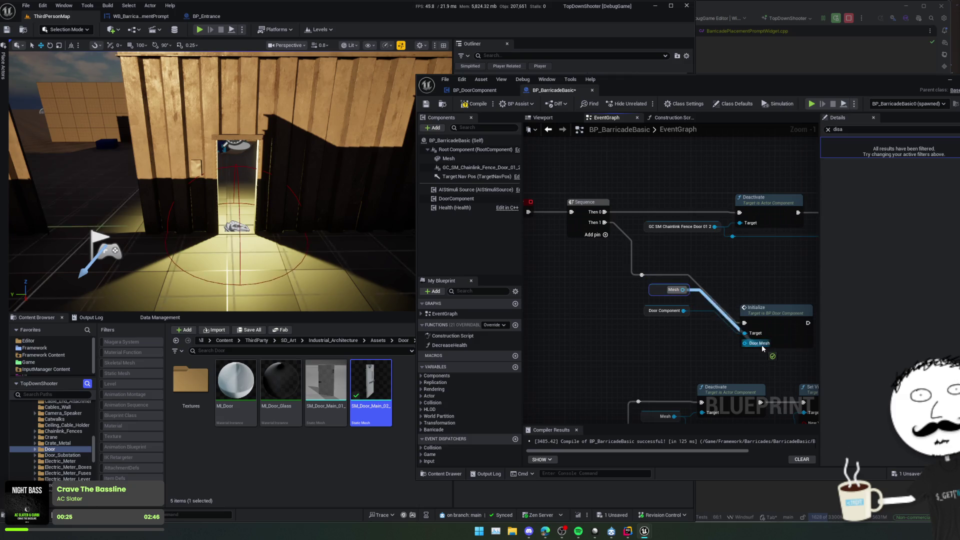
key(ctrl+s)
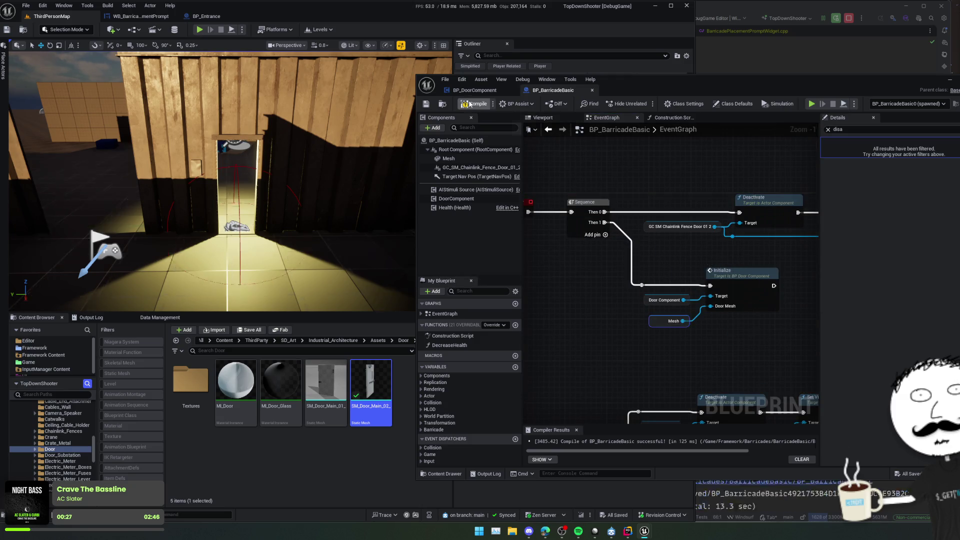
click(204, 31)
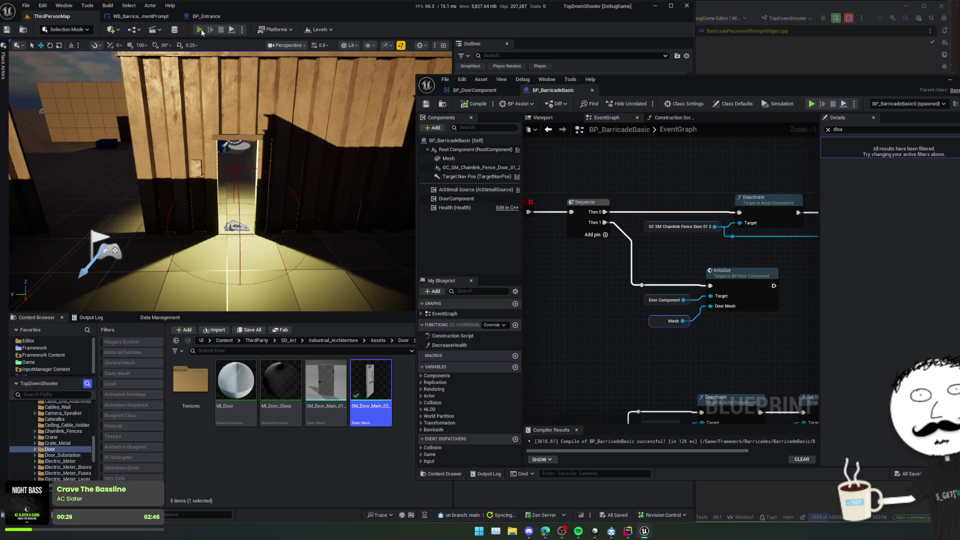
Walk to the barricade, toggle the door with E, and stop play.
key(w)
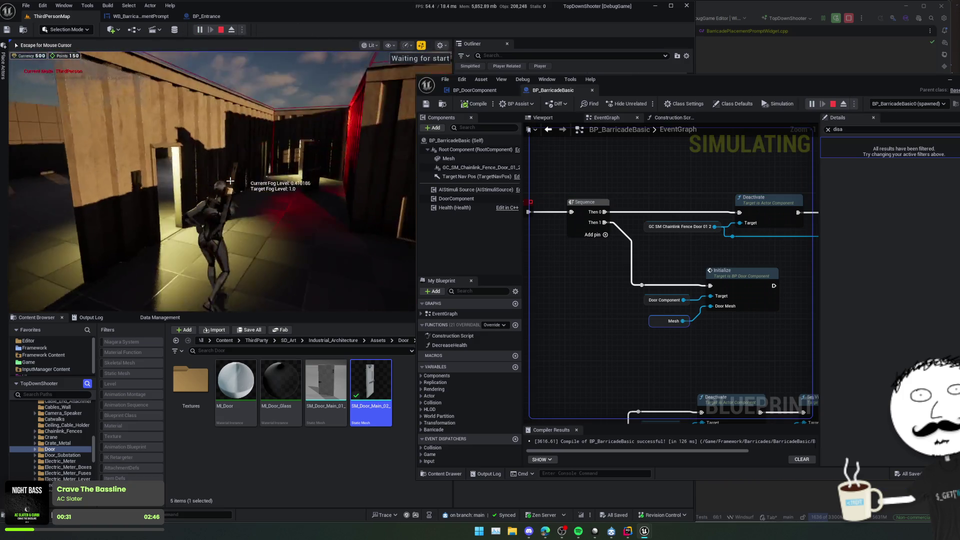
key(w)
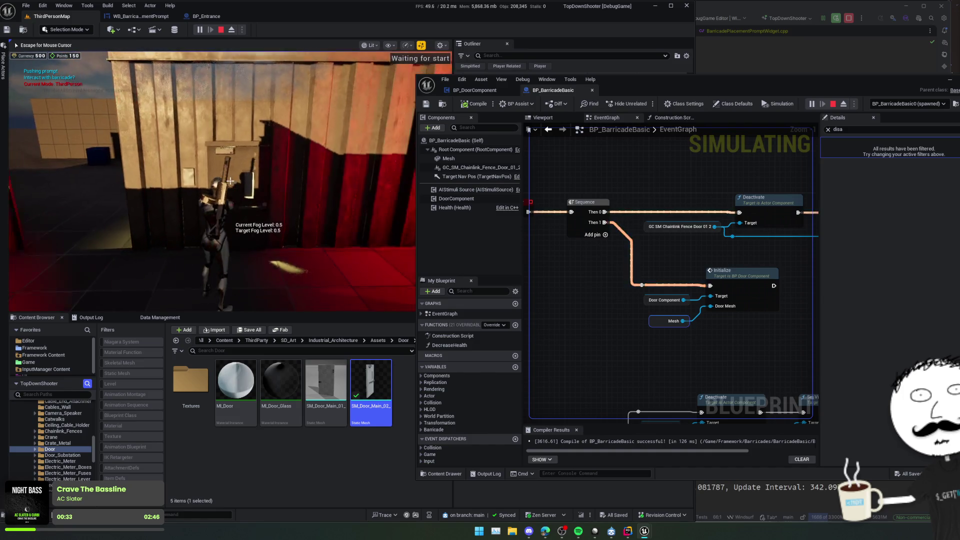
key(e)
key(e)
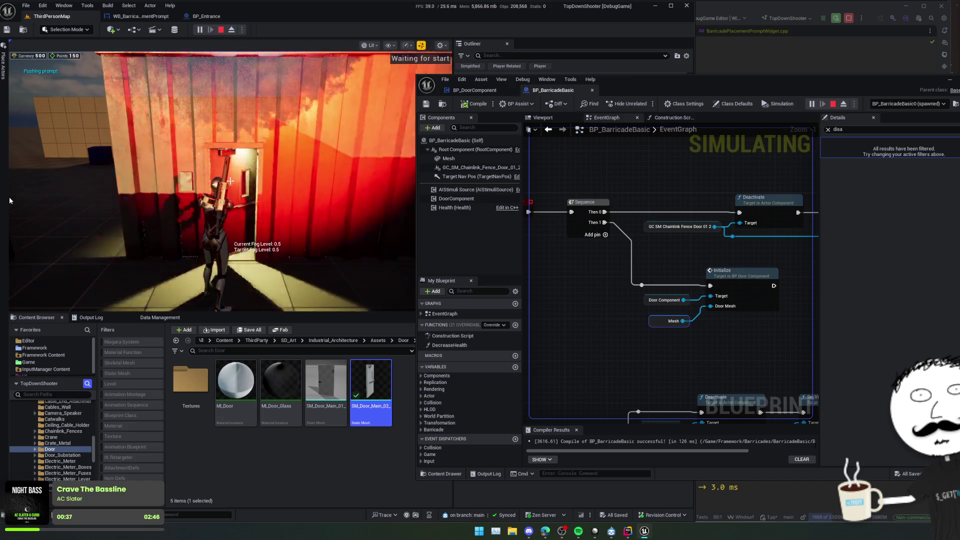
click(221, 30)
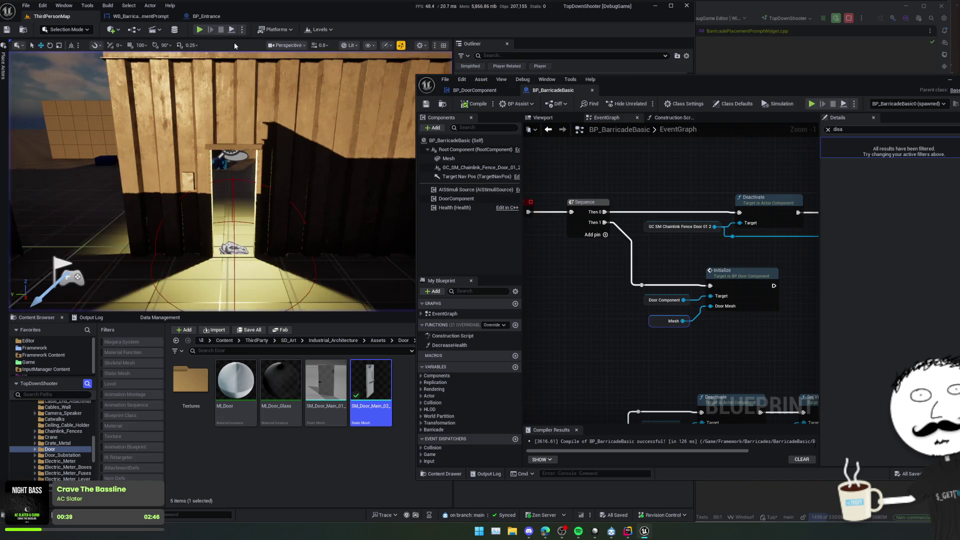
Replay, open the barricade door, walk through into the lit room, and close it.
click(206, 31)
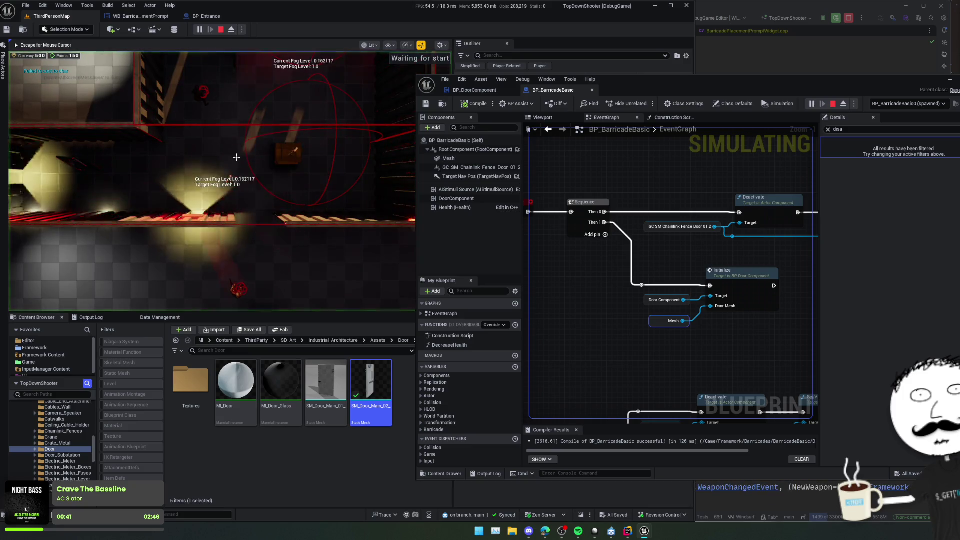
key(w)
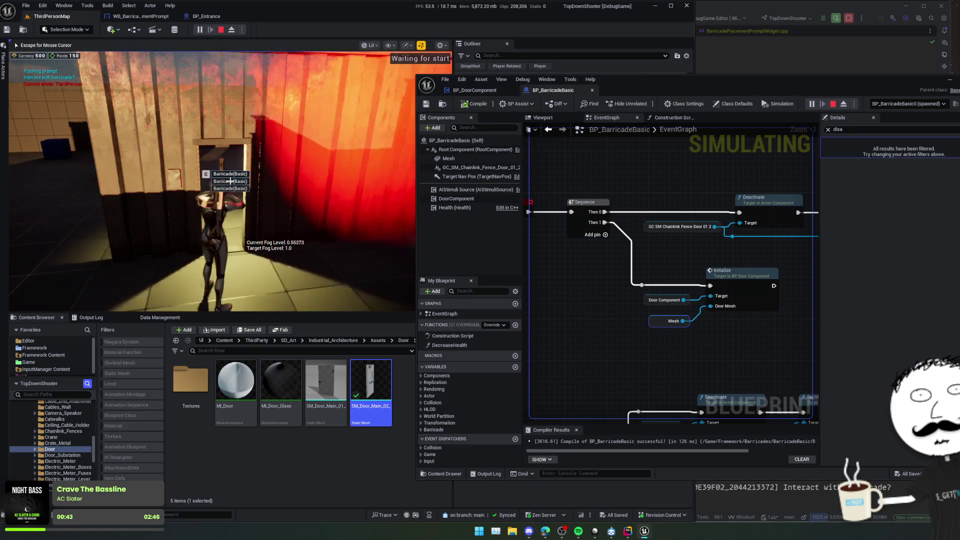
key(e)
key(w)
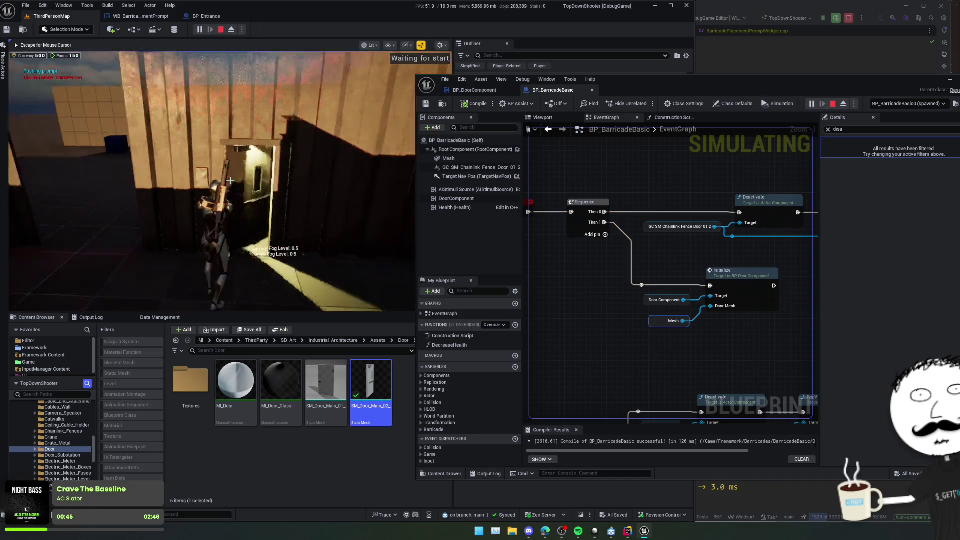
key(w)
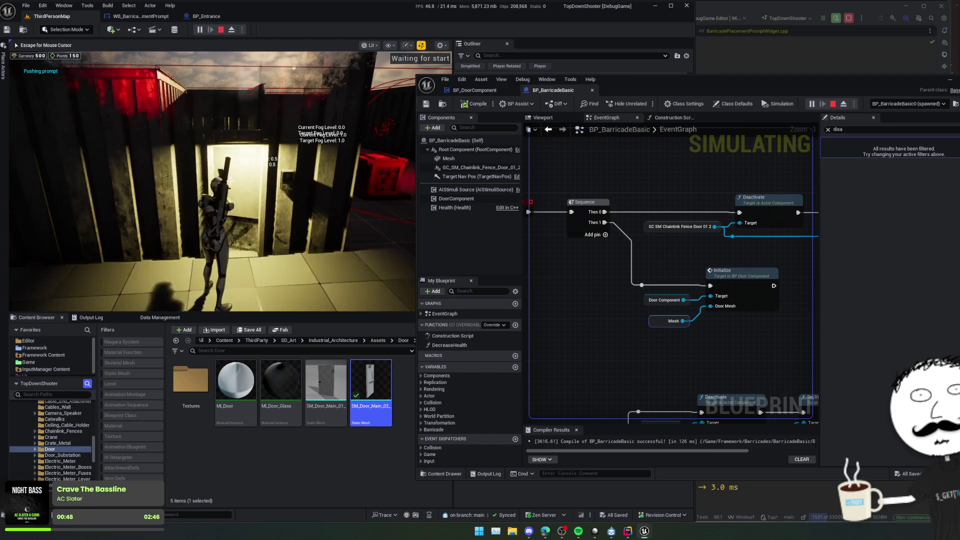
key(e)
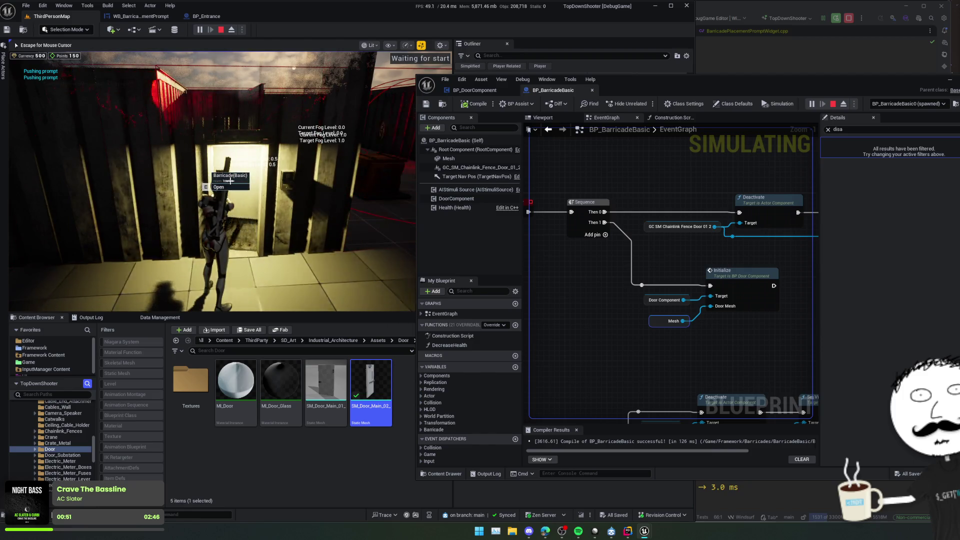
key(Escape)
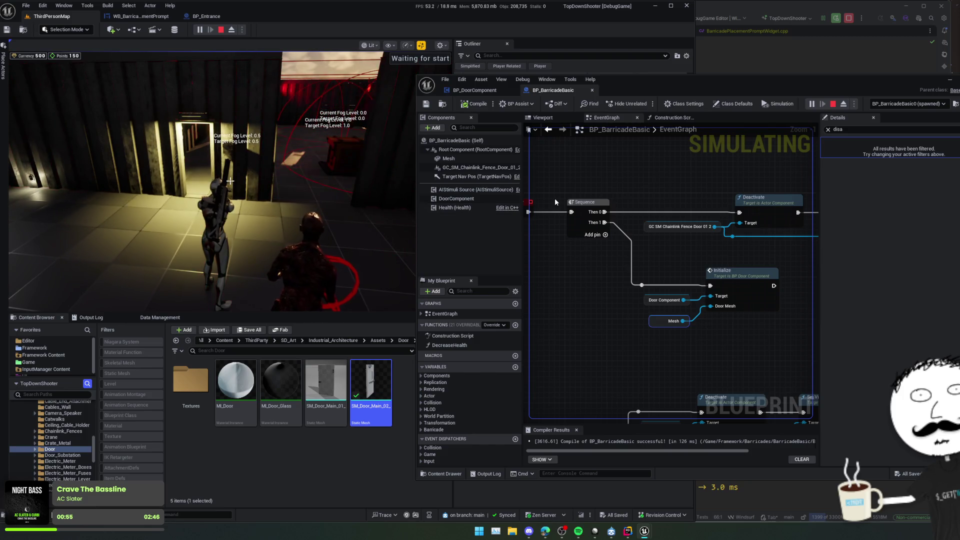
scroll(724, 330, down, 3)
mouse_move(572, 285)
mouse_down()
mouse_move(567, 320)
mouse_move(726, 328)
mouse_up()
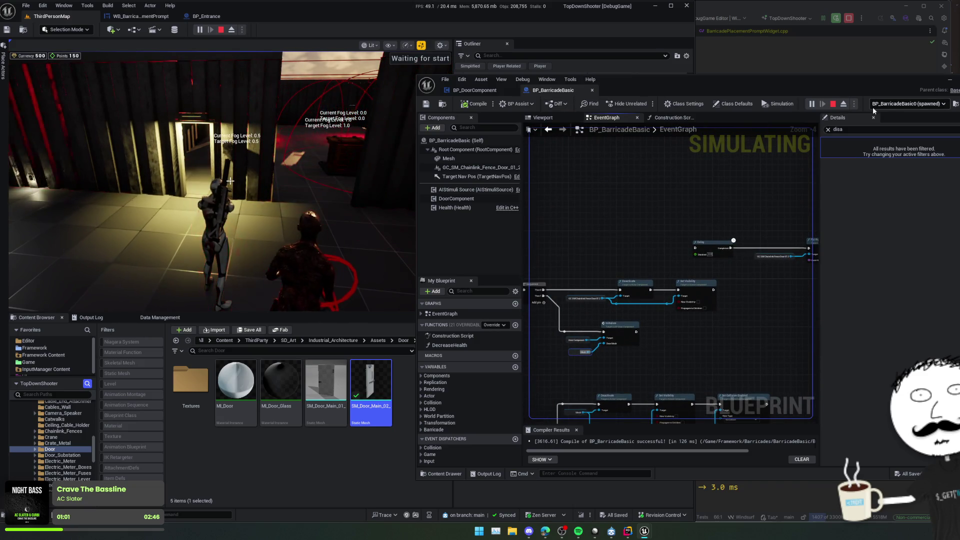
Stop play, close BP_BarricadeBasic, and review BP_DoorComponent's Flip Flop and timeline nodes.
key(Escape)
click(580, 90)
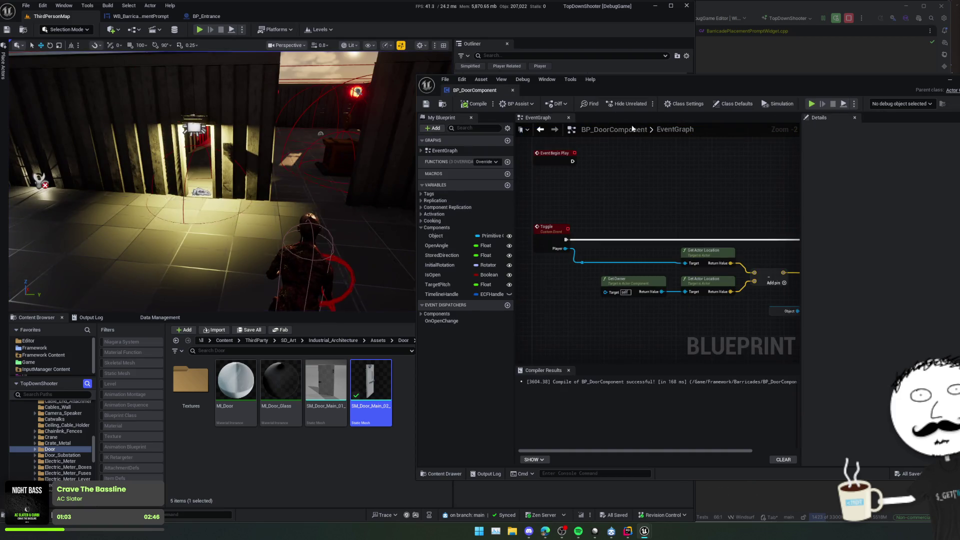
mouse_move(665, 307)
mouse_down()
mouse_move(621, 281)
mouse_move(686, 158)
mouse_move(580, 180)
mouse_up()
drag(702, 296, 559, 299)
mouse_move(679, 290)
mouse_down()
mouse_move(613, 294)
mouse_move(751, 274)
mouse_up()
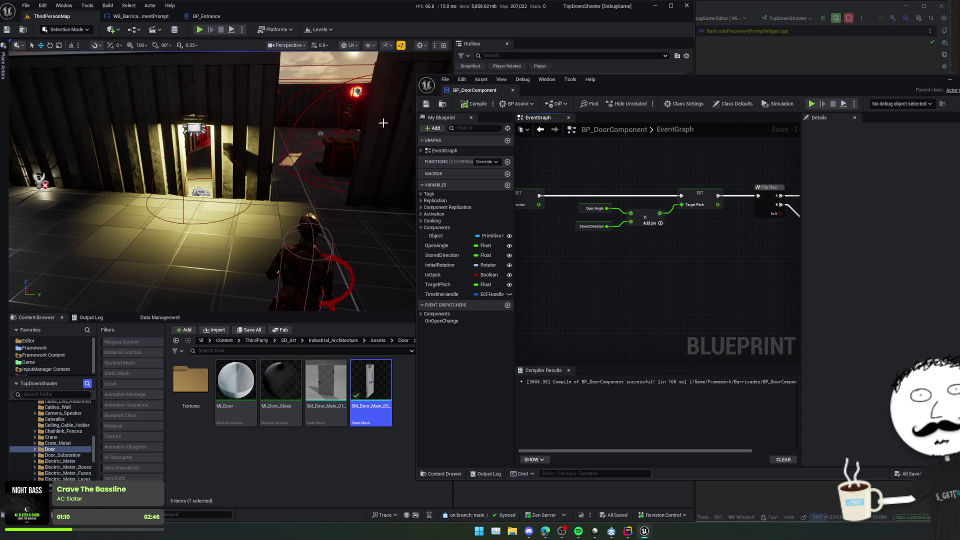
click(442, 107)
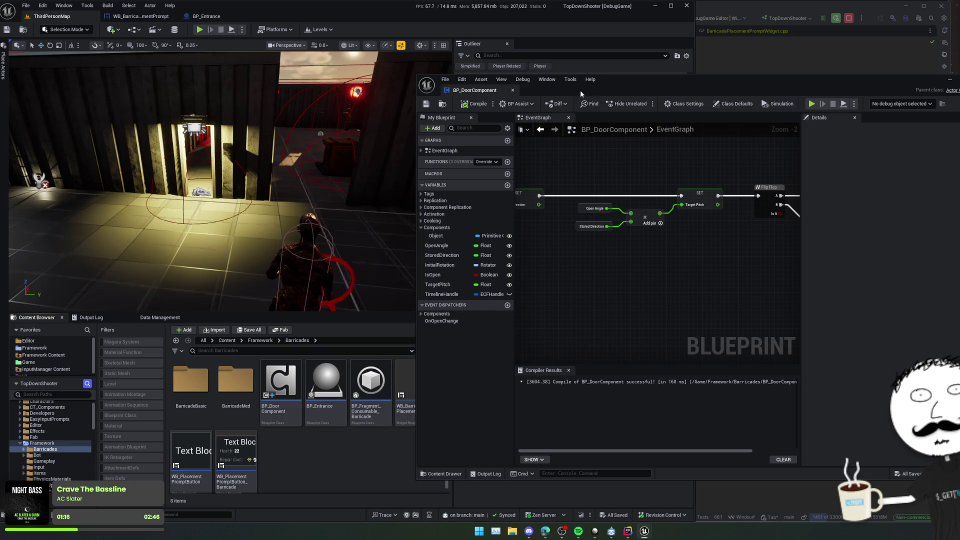
drag(645, 89, 687, 92)
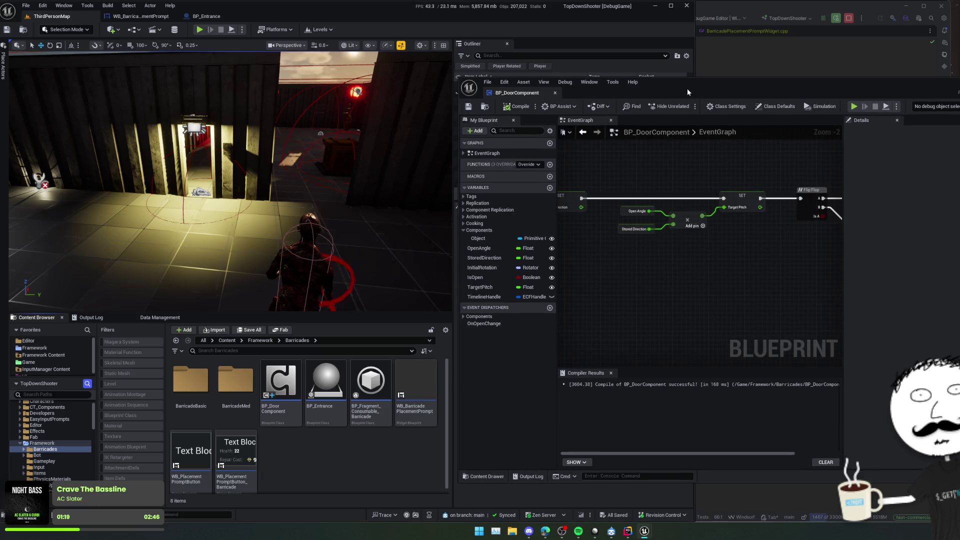
scroll(308, 456, up, 1)
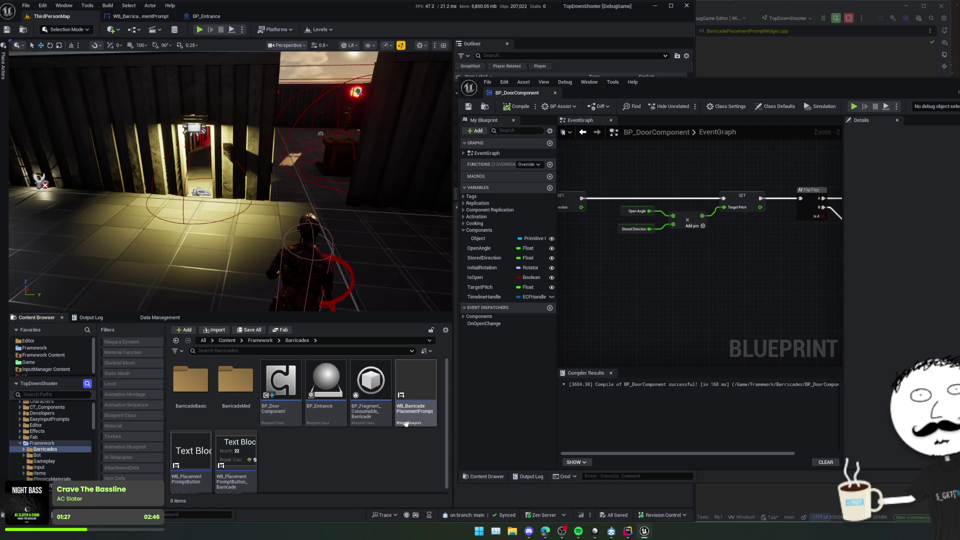
Reopen BP_BarricadeBasic from the BarricadeBasic folder and review its OnDeath, physics and On Open Change nodes.
double_click(197, 400)
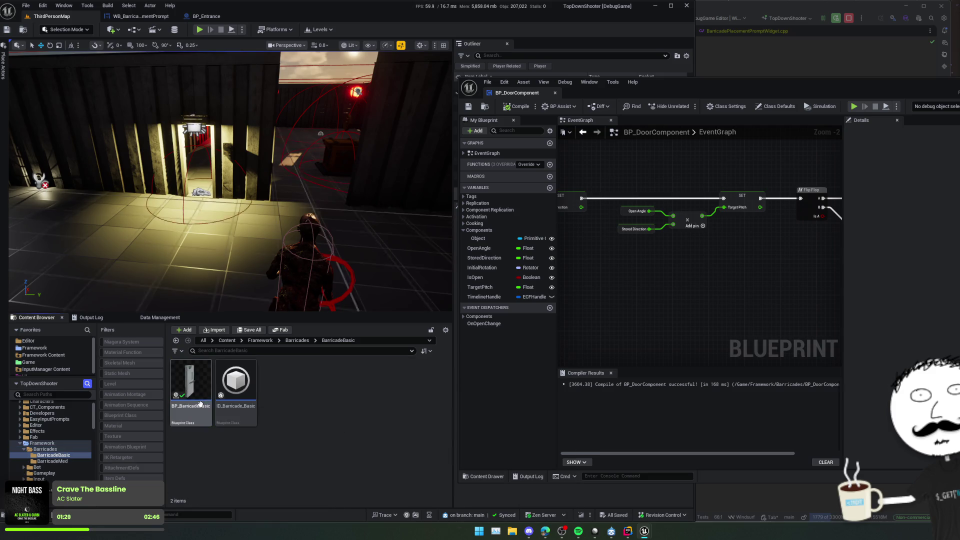
double_click(200, 404)
mouse_move(705, 225)
mouse_down()
mouse_move(688, 254)
mouse_move(781, 217)
mouse_move(766, 208)
mouse_move(770, 183)
mouse_move(733, 165)
mouse_move(734, 279)
mouse_move(696, 349)
mouse_move(760, 328)
mouse_move(749, 344)
mouse_move(763, 349)
mouse_move(635, 336)
mouse_move(760, 347)
mouse_move(654, 355)
mouse_up()
scroll(733, 179, up, 1)
mouse_move(691, 277)
mouse_down()
mouse_move(677, 261)
mouse_move(735, 247)
mouse_move(817, 254)
mouse_move(845, 220)
mouse_move(855, 140)
mouse_move(835, 146)
mouse_up()
scroll(695, 319, up, 1)
mouse_move(694, 430)
mouse_down()
mouse_move(694, 319)
mouse_move(705, 309)
mouse_move(711, 331)
mouse_move(723, 323)
mouse_up()
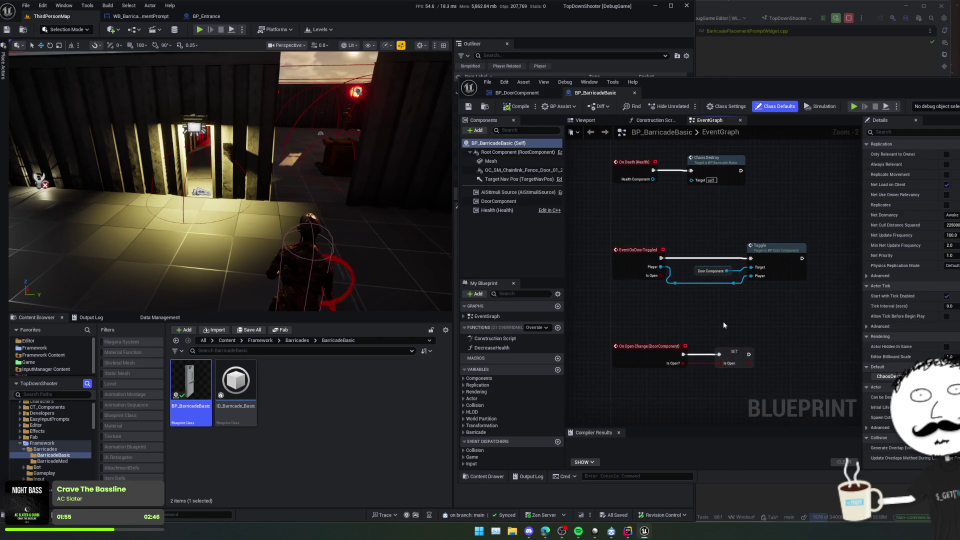
Show BP_BarricadeBasic's 3D viewport preview, close up on the chain-link door mesh.
click(520, 93)
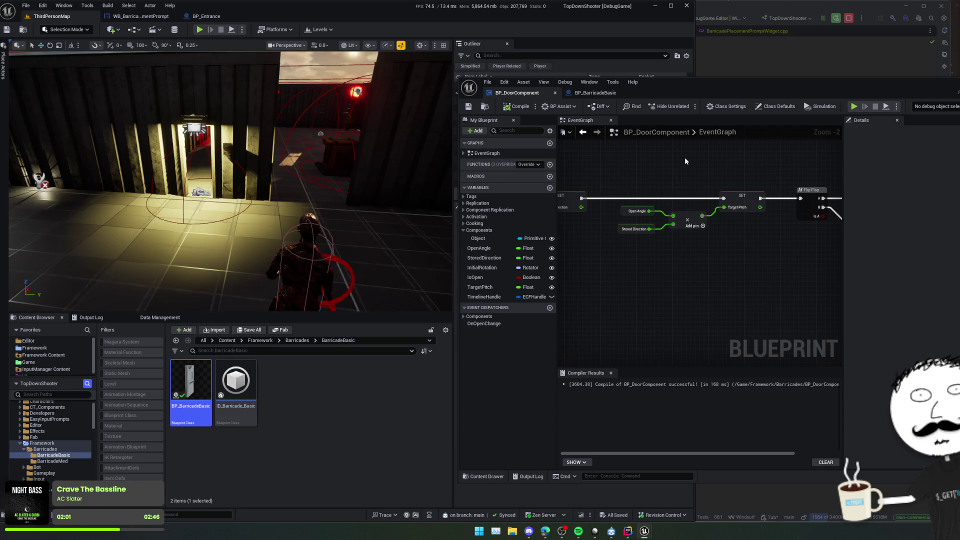
click(616, 94)
drag(677, 90, 658, 92)
click(543, 121)
mouse_move(701, 209)
mouse_down()
mouse_move(665, 210)
mouse_move(701, 209)
mouse_up()
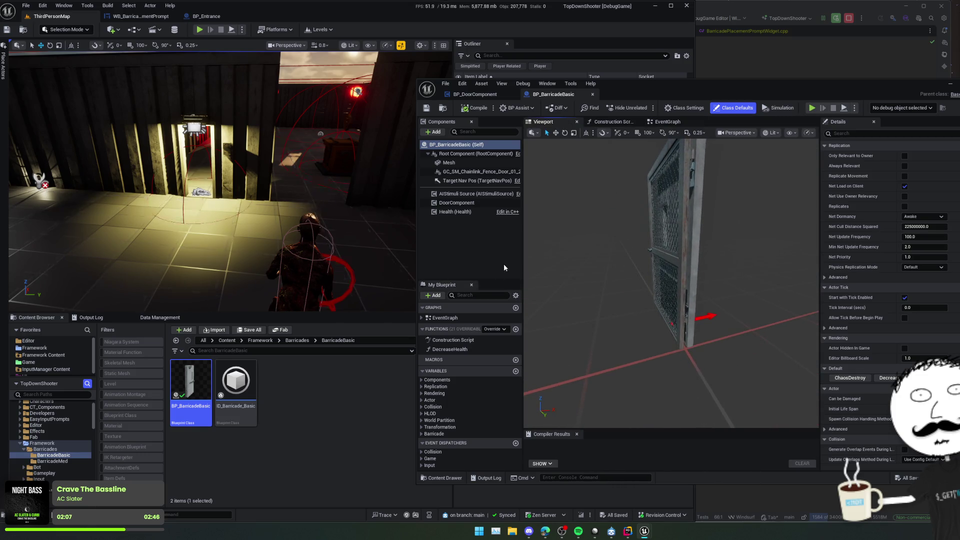
Open the GC_SM chain-link door geometry collection through quick search, skipping dataflow graph creation.
click(695, 235)
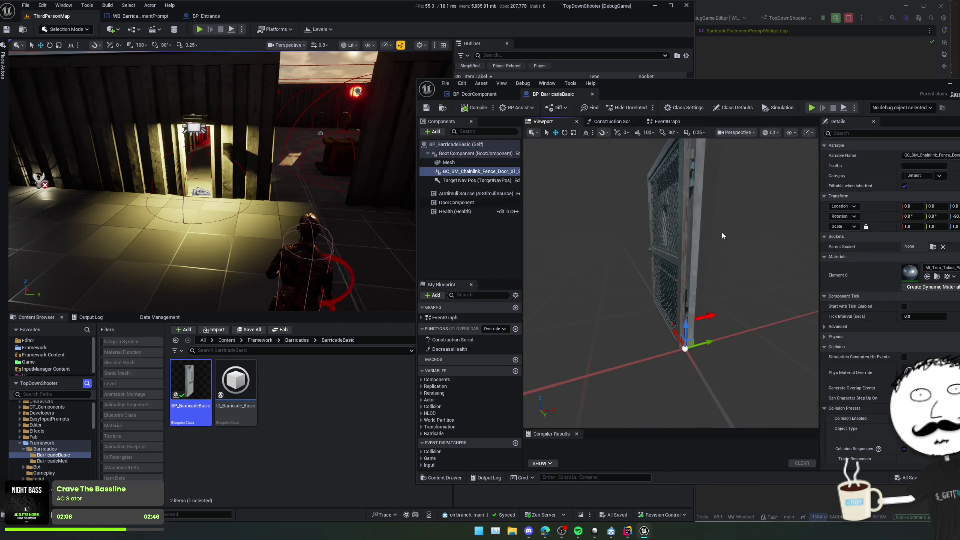
click(342, 386)
key(alt+space)
text(gc_sm)
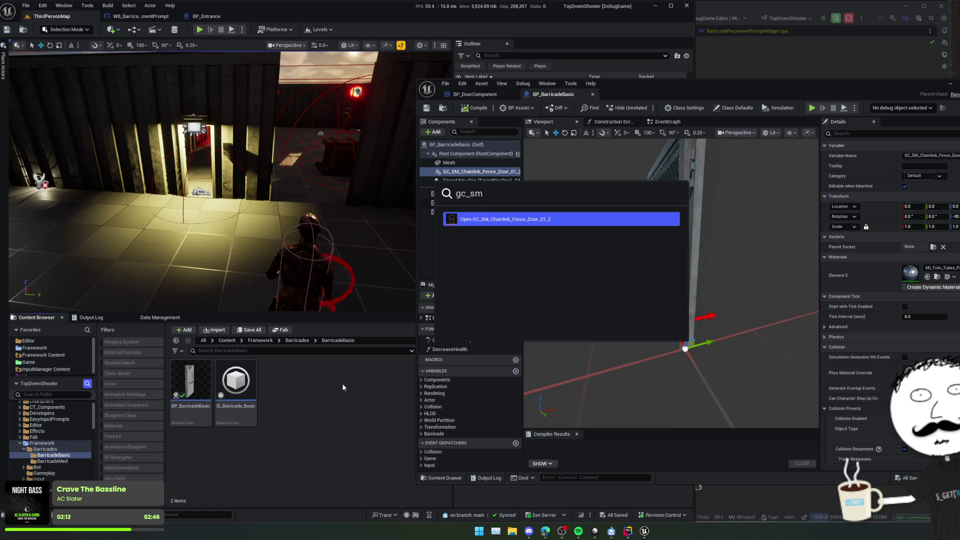
key(Return)
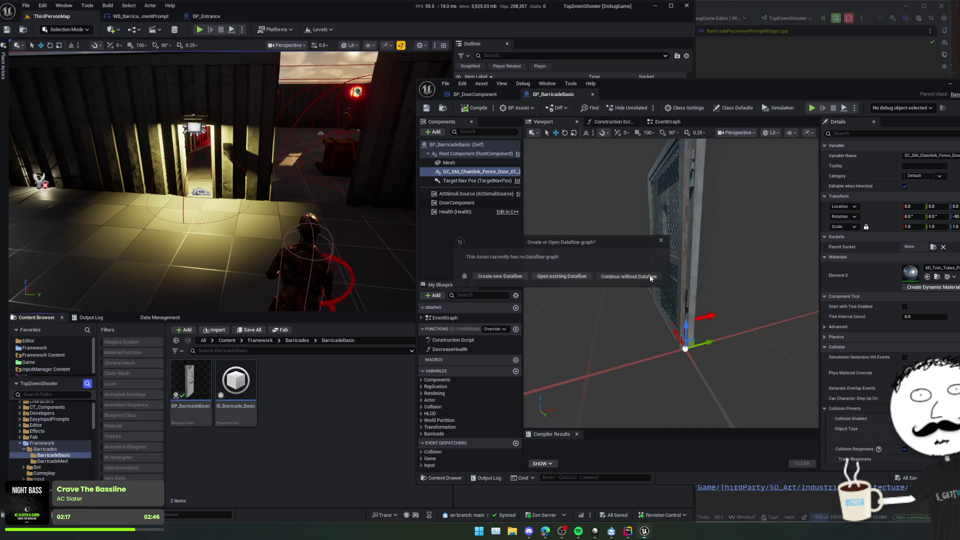
click(651, 278)
Locate the door's proxy mesh asset, close the geometry collection editor and move the blueprint window aside.
scroll(575, 242, down, 10)
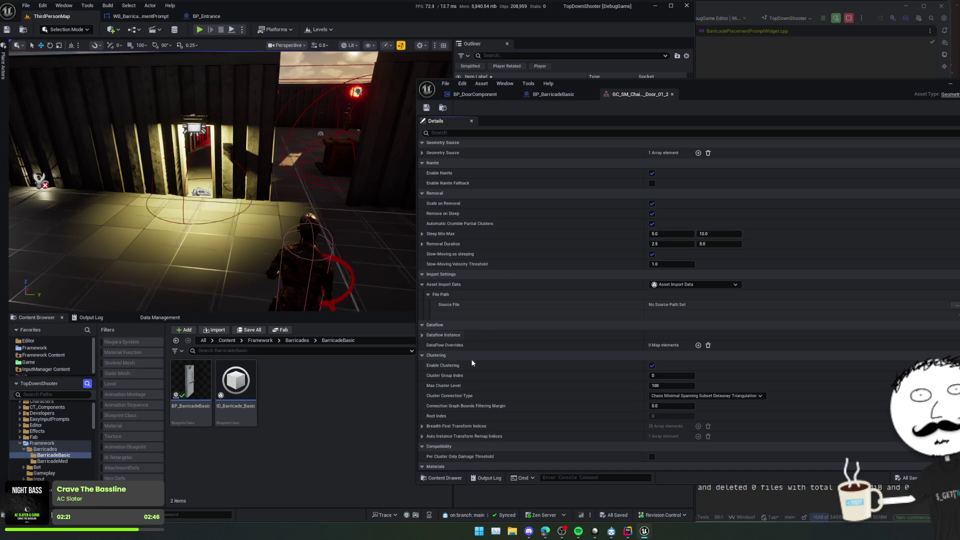
scroll(473, 358, down, 6)
scroll(456, 242, down, 8)
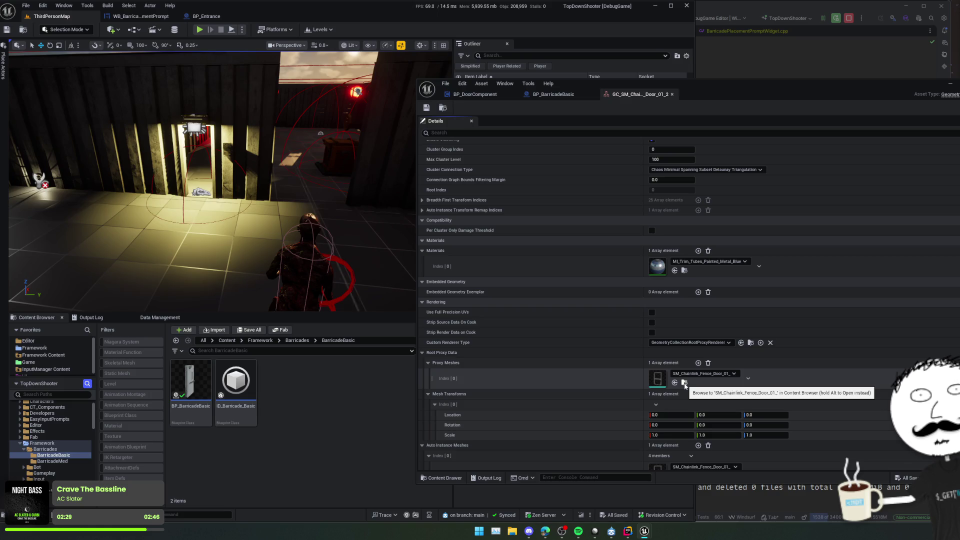
click(684, 383)
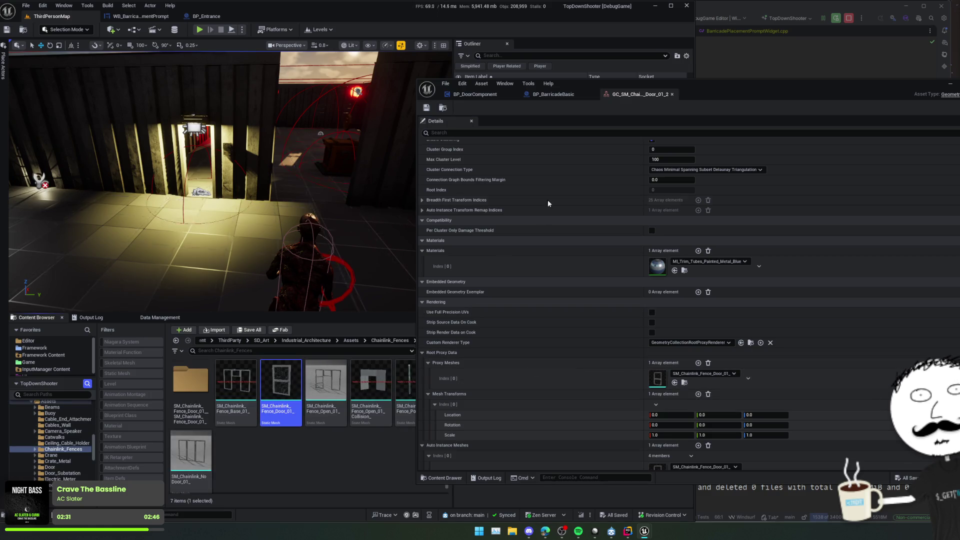
middle_click(629, 95)
drag(629, 88, 720, 100)
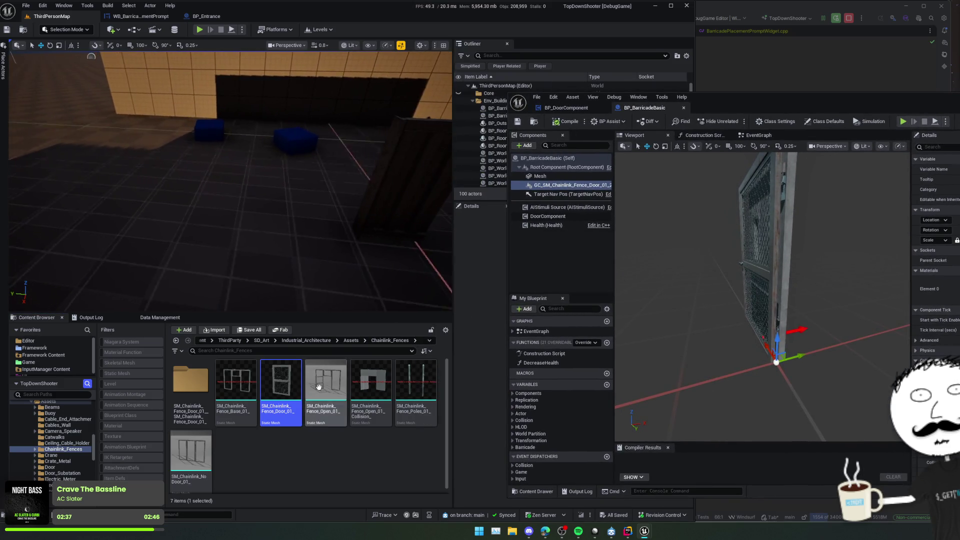
Place SM_Chainlink_Fence_Door in the level and set its Z rotation to 270.
drag(281, 395, 255, 244)
drag(219, 195, 219, 195)
drag(745, 106, 932, 93)
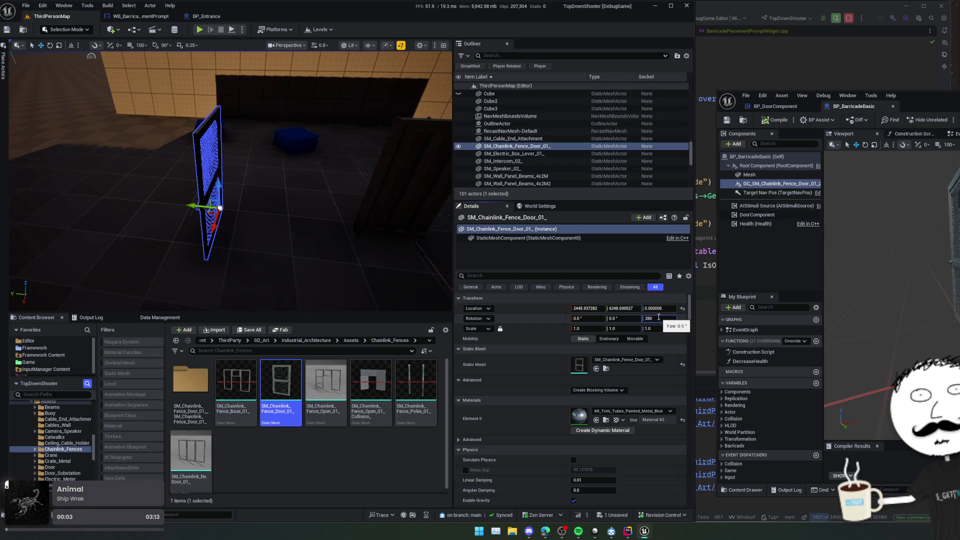
key(Return)
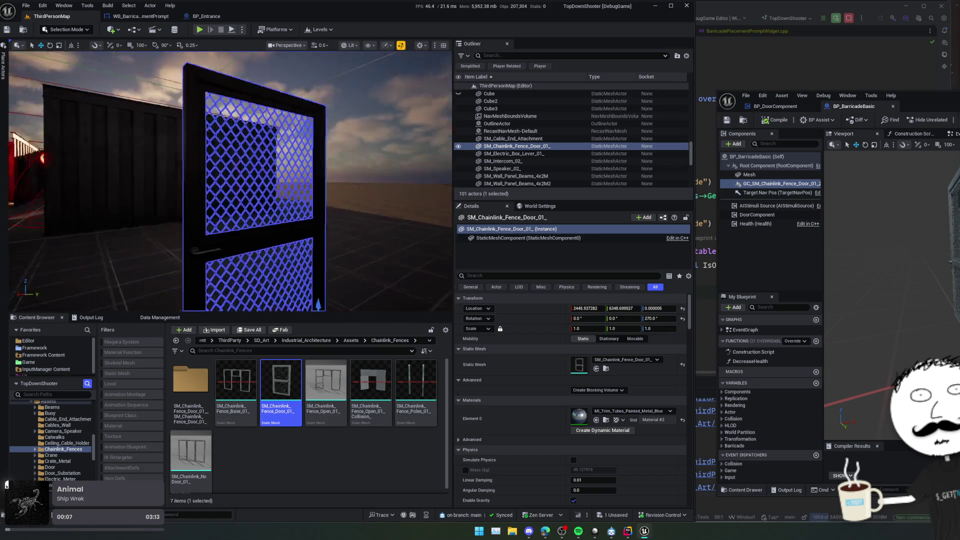
Reselect the chain-link door actor in the level and save the level.
key(Escape)
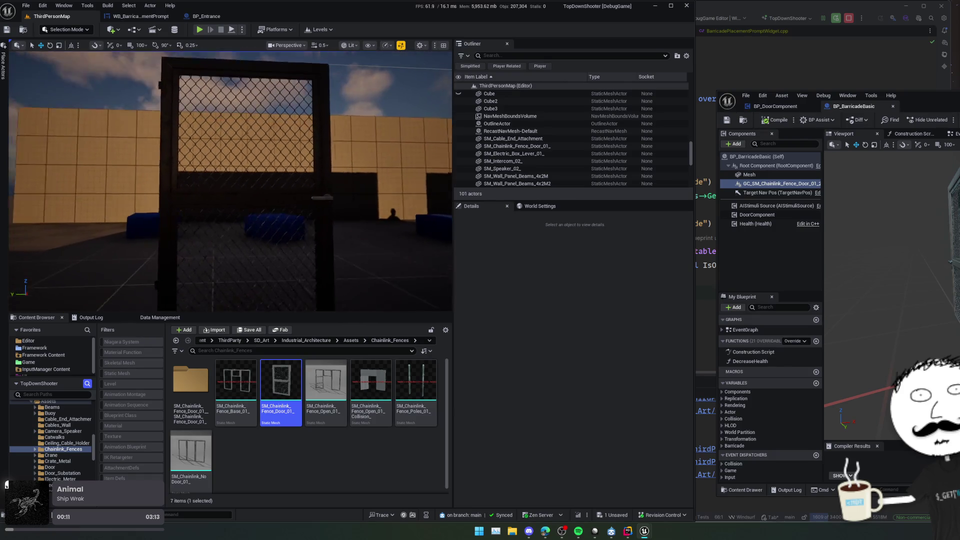
click(235, 223)
key(ctrl+s)
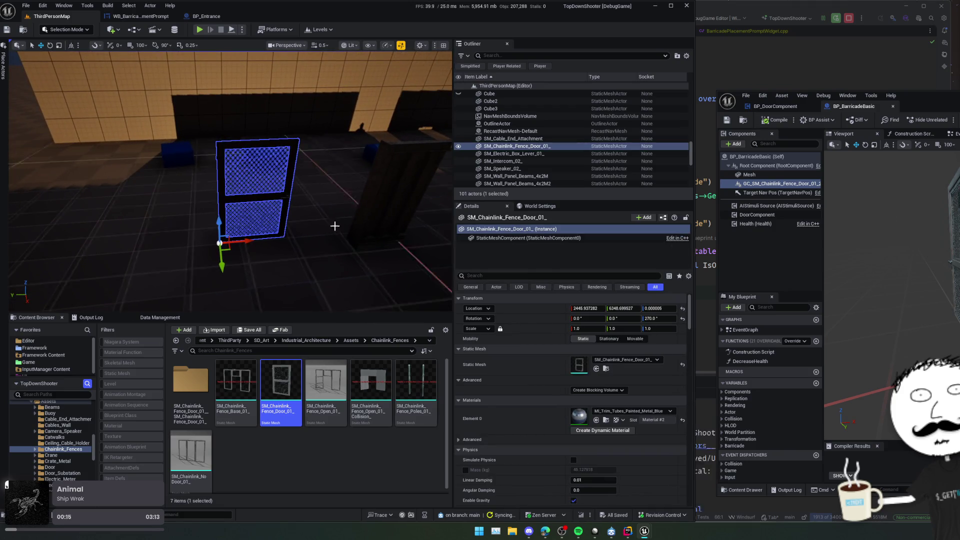
right_click(50, 50)
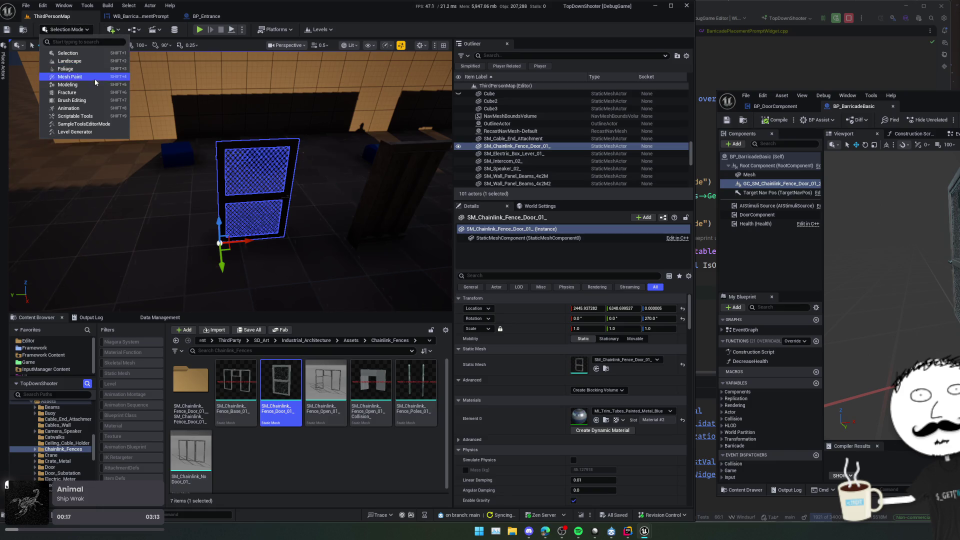
In Modeling Mode, bake the door's 270° rotation into its mesh with XForm > Bake Transform and save.
click(90, 96)
click(67, 31)
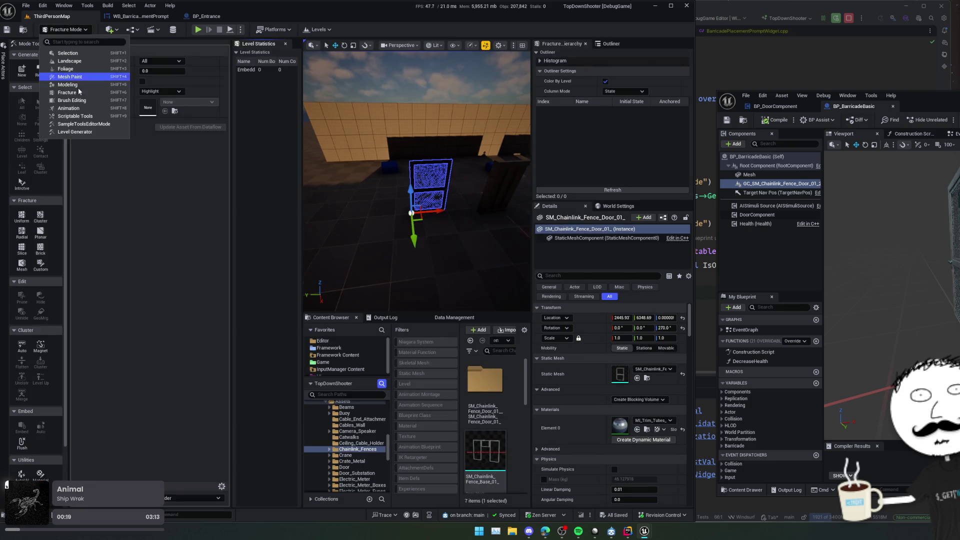
click(89, 84)
key(shift+5)
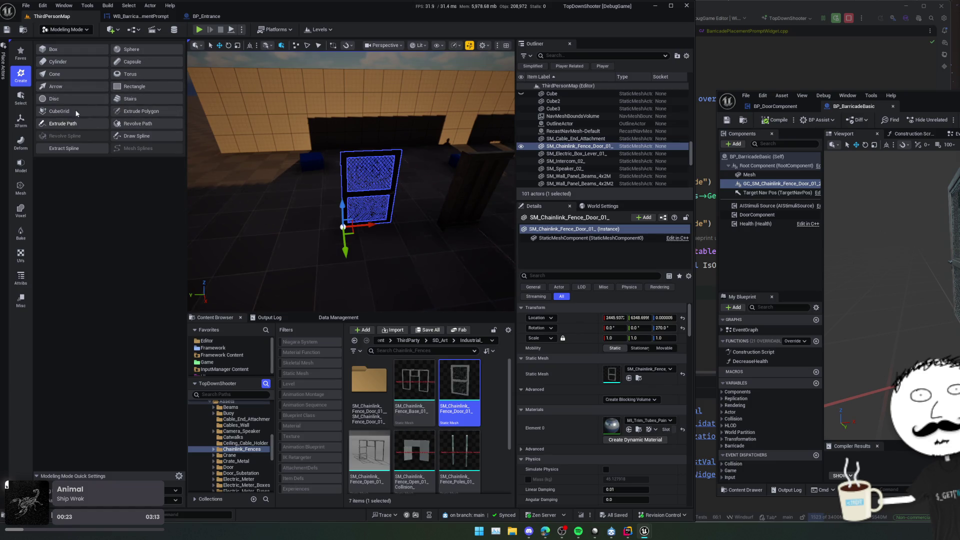
click(20, 120)
click(145, 72)
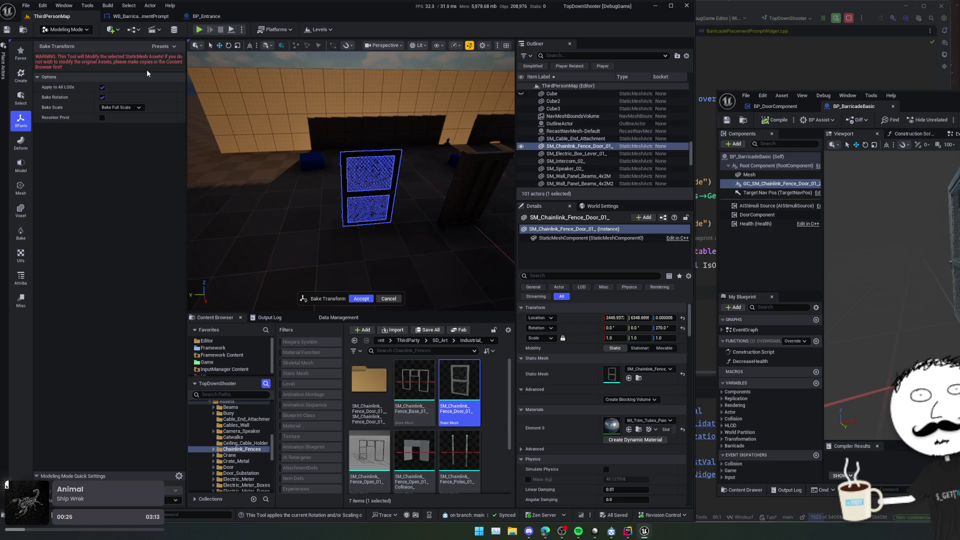
click(364, 299)
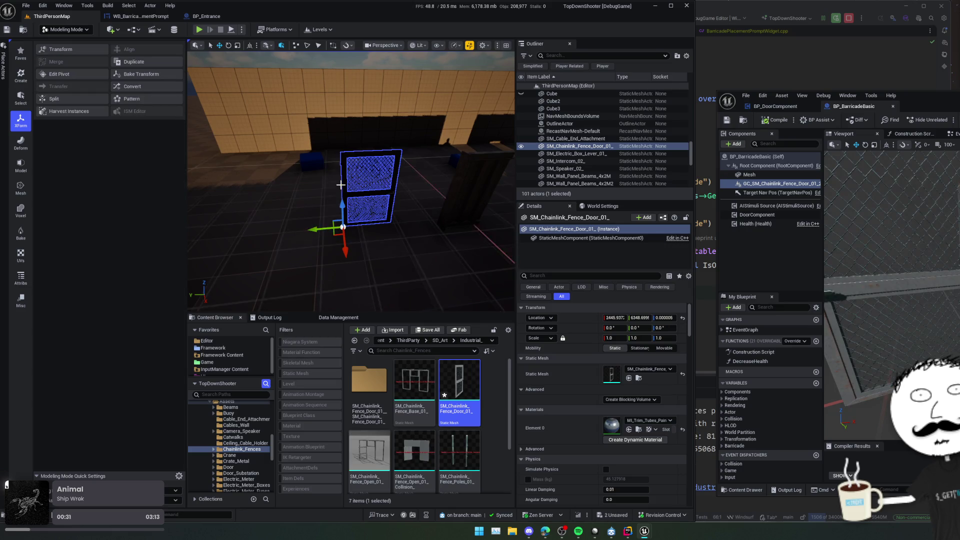
key(ctrl+s)
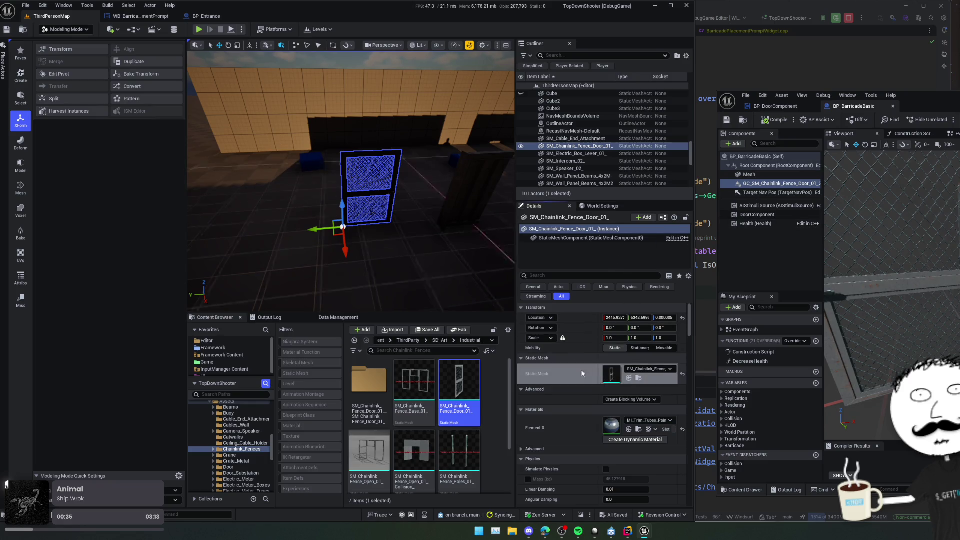
Check the door component in the BP_BarricadeBasic preview, then compile and save the blueprint.
click(814, 201)
key(f)
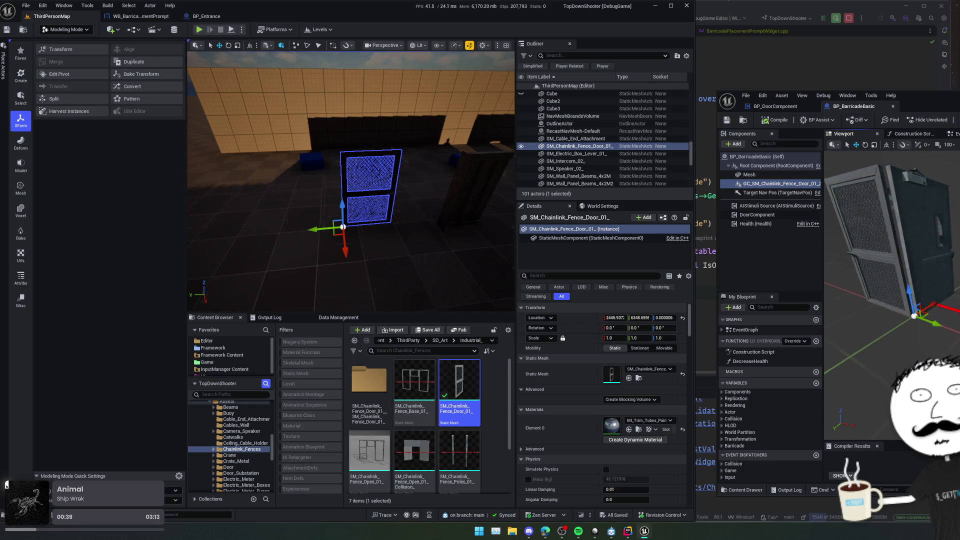
click(750, 174)
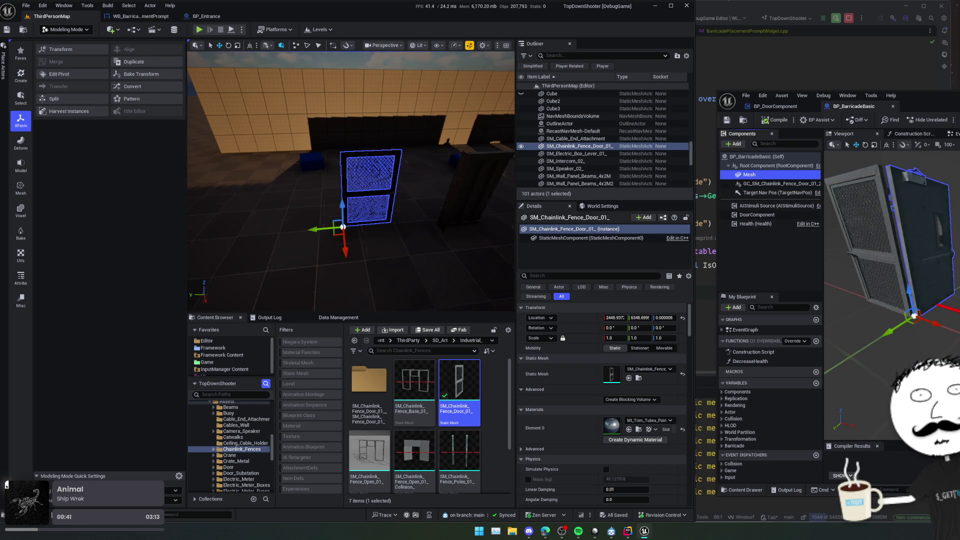
drag(890, 275, 845, 265)
click(785, 184)
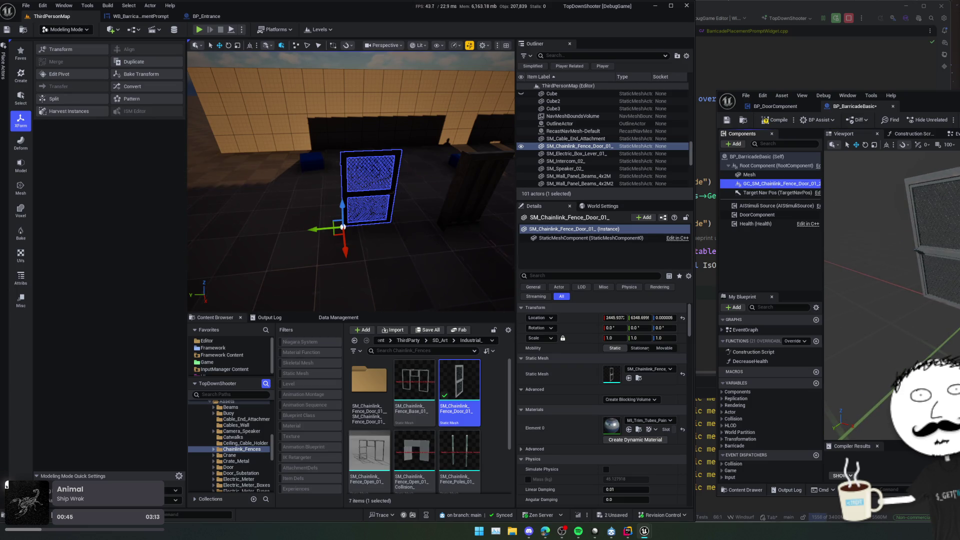
click(890, 275)
drag(890, 275, 850, 270)
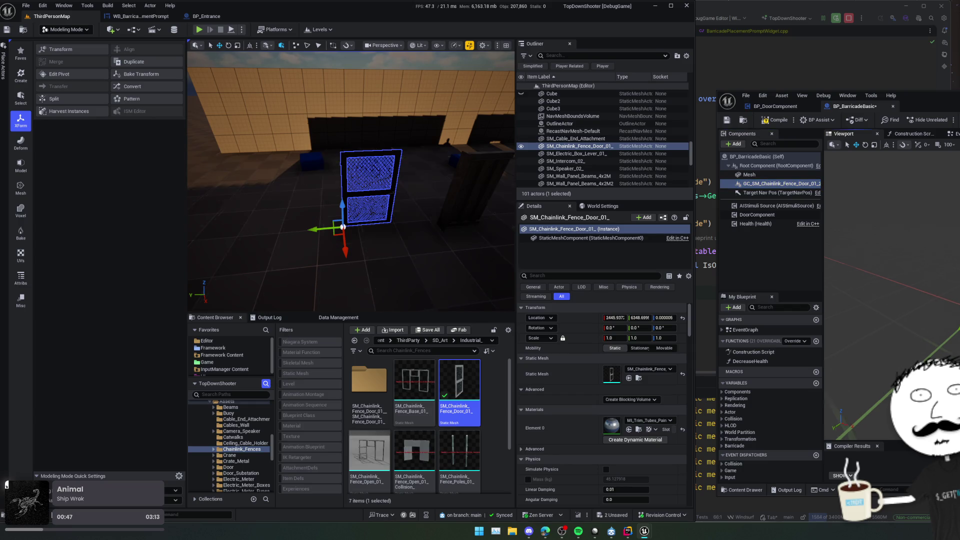
click(726, 120)
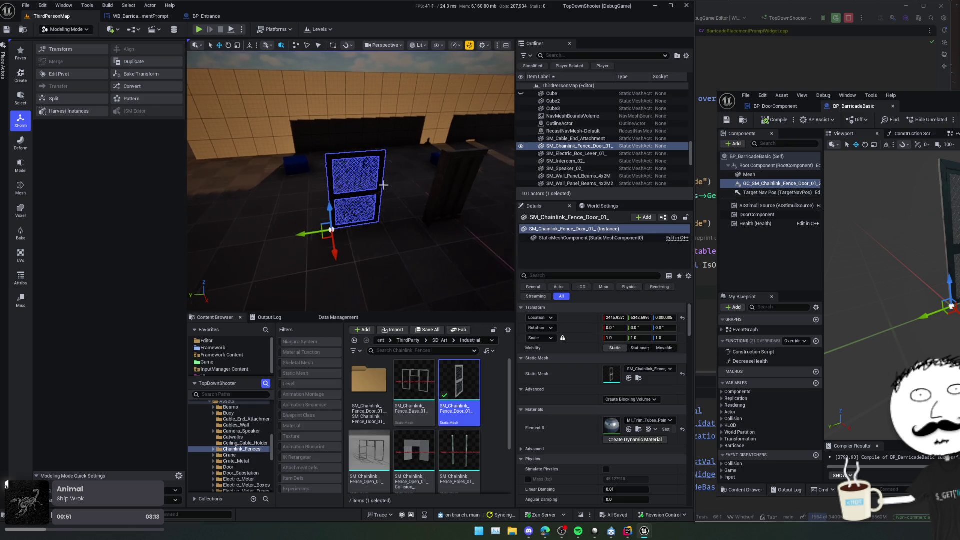
Delete the test door actor, return to Selection Mode and save.
key(Delete)
click(65, 30)
click(75, 53)
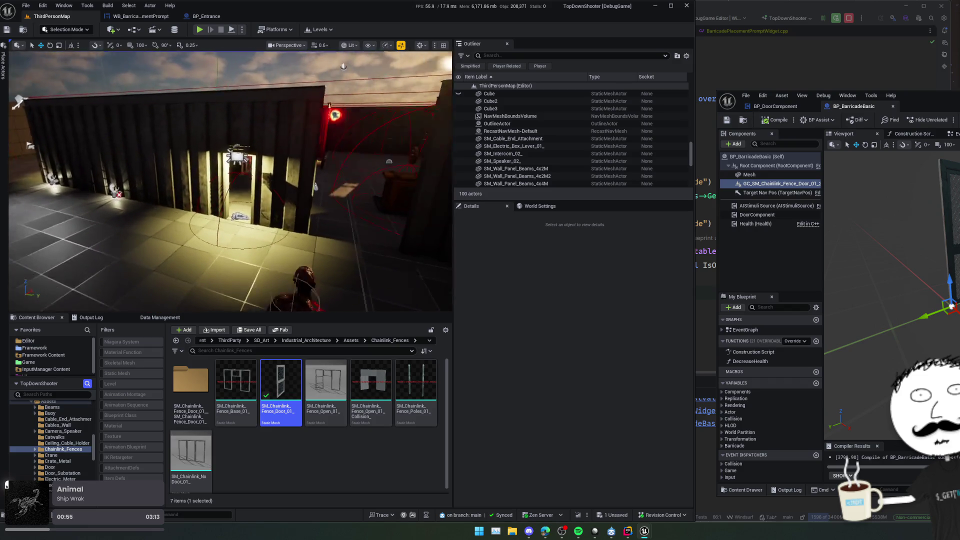
key(ctrl+s)
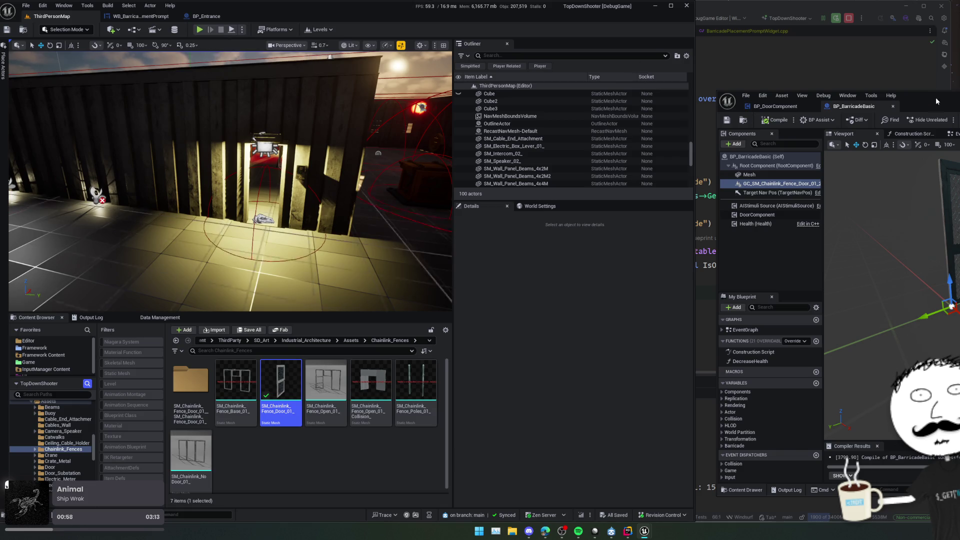
Play in editor, walk to the container doorway, interact with the barricade using E and pass through.
drag(935, 97, 888, 45)
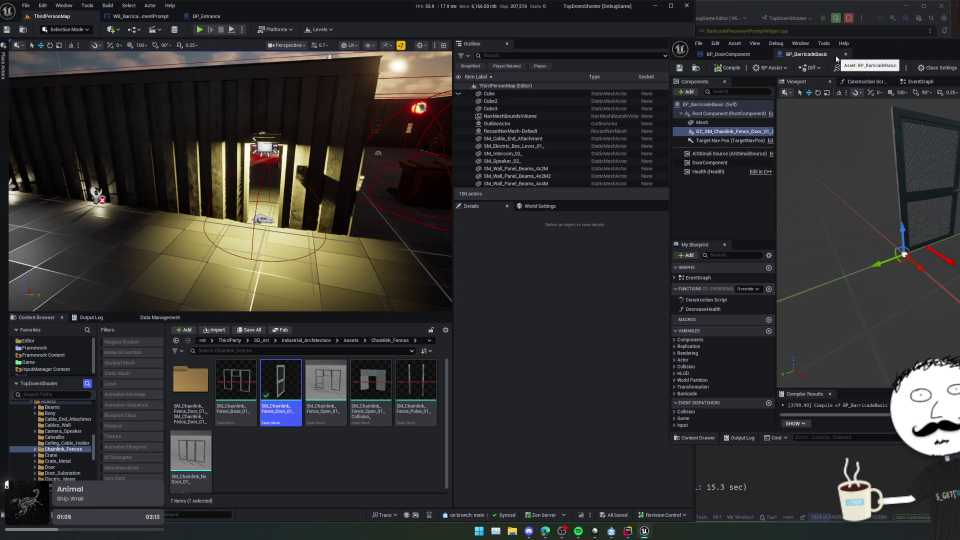
click(200, 30)
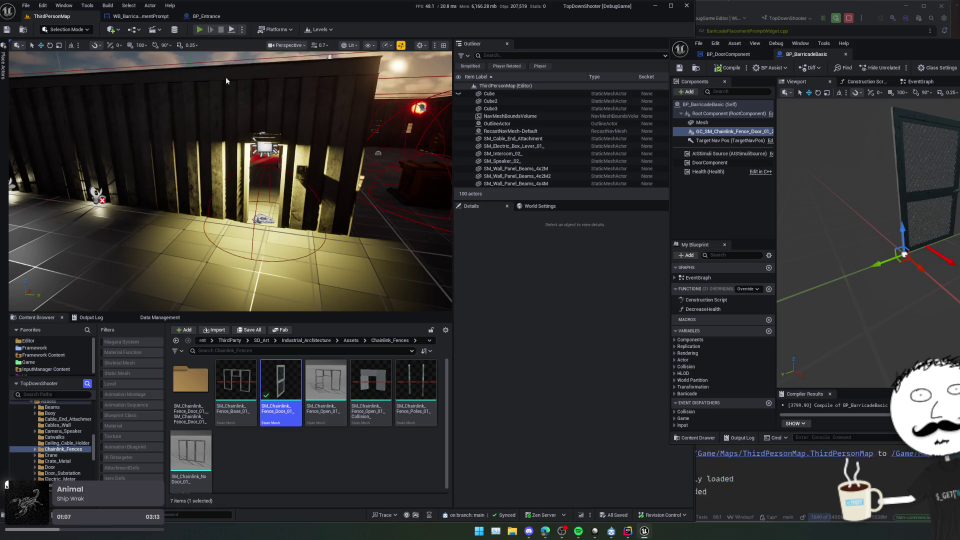
key(w)
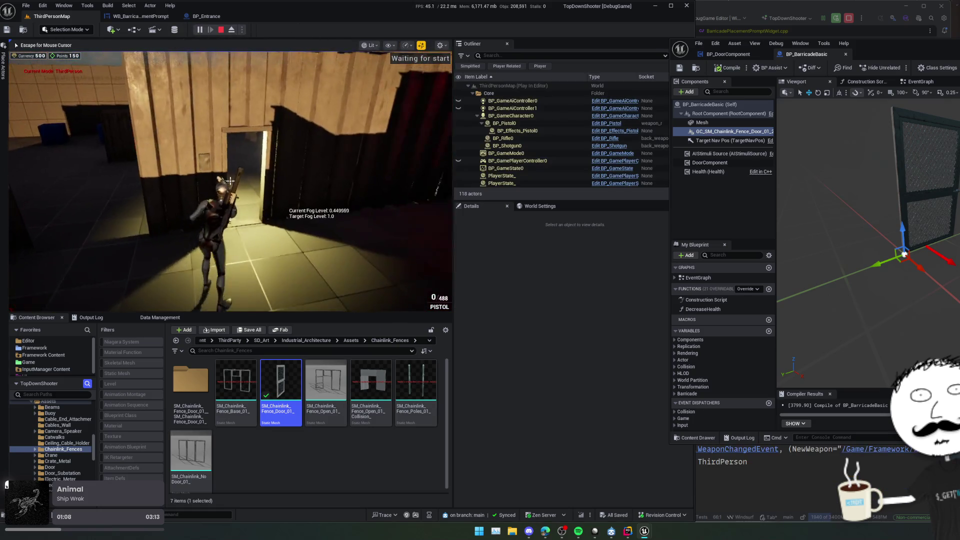
key(e)
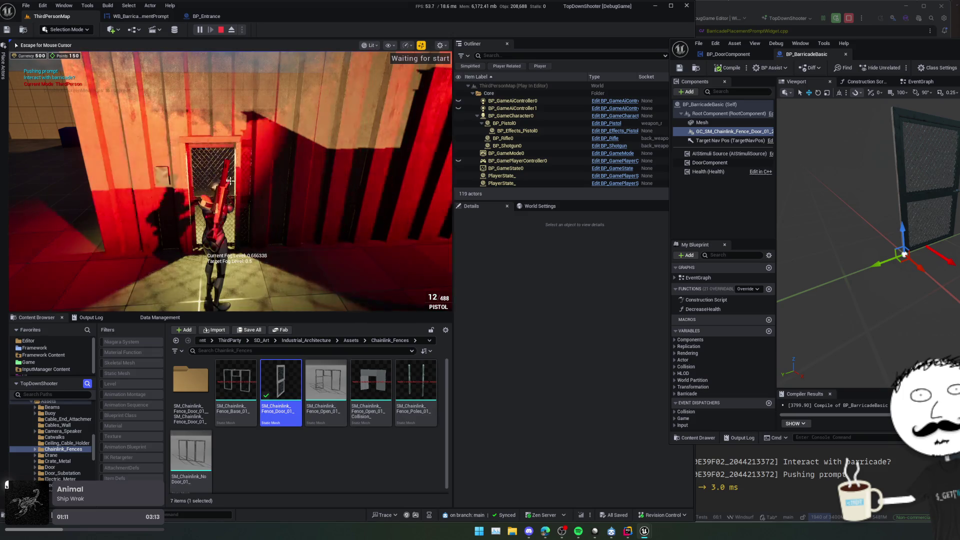
key(w)
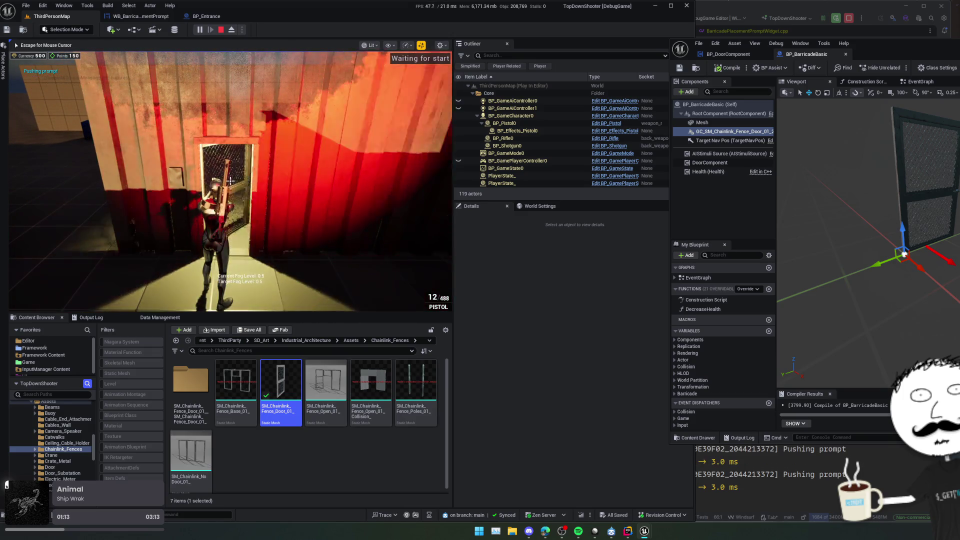
key(w)
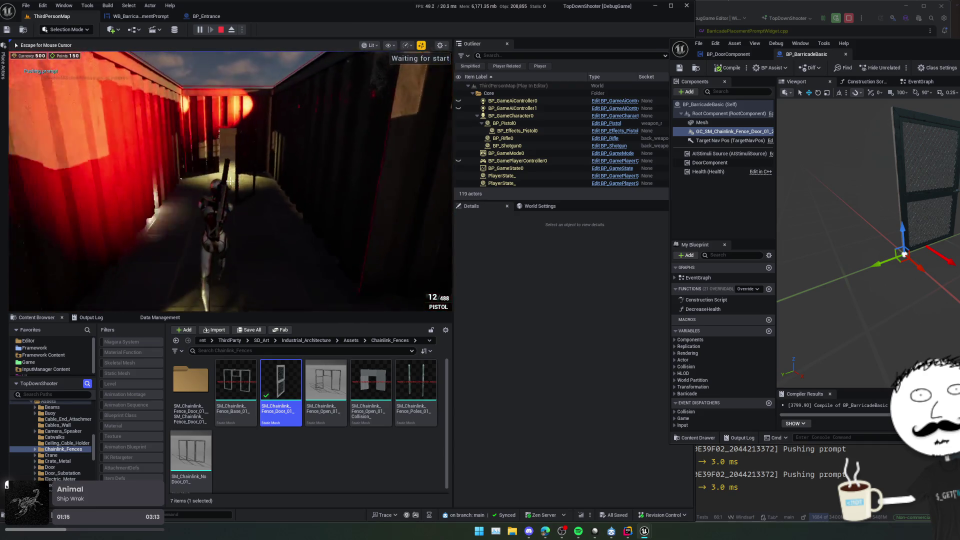
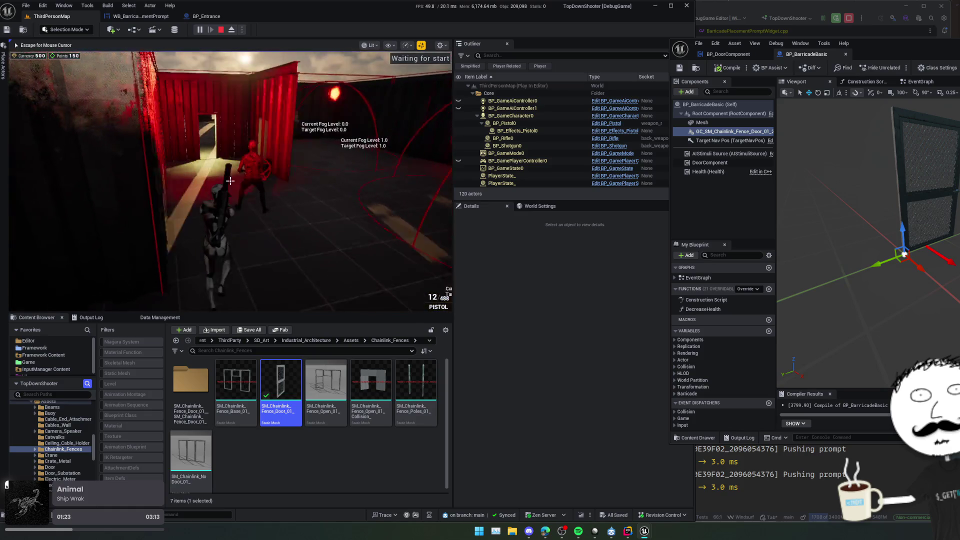
In play mode, walk the character through the barricade doorway and step back out.
key(w)
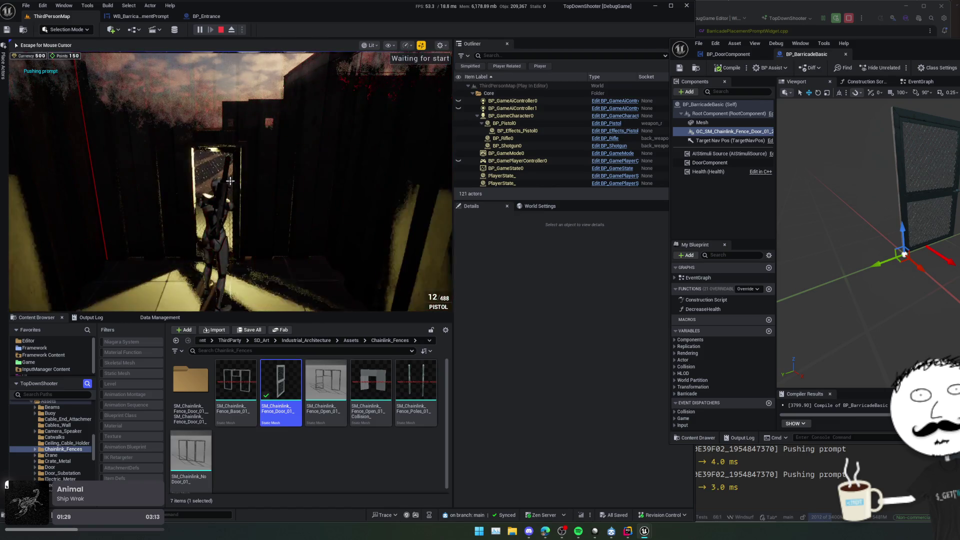
key(w)
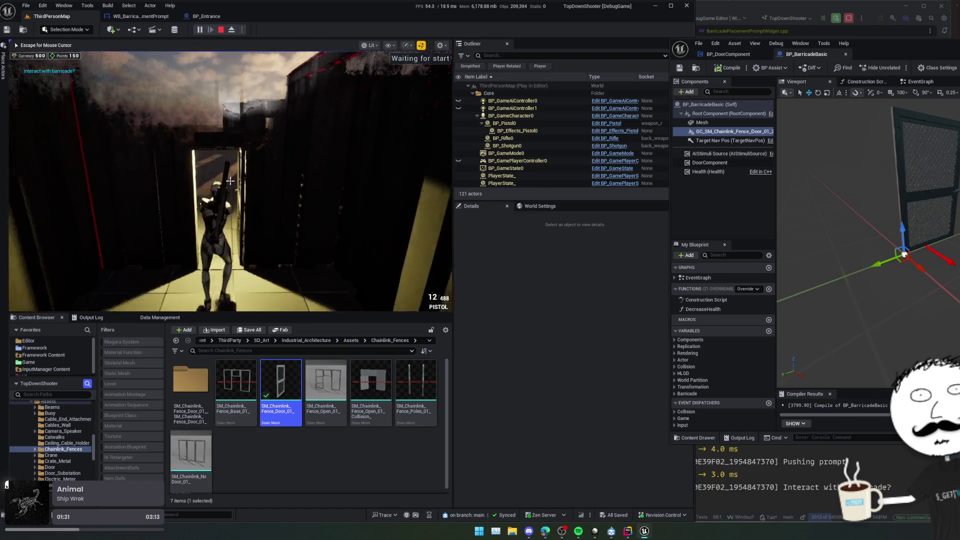
key(w)
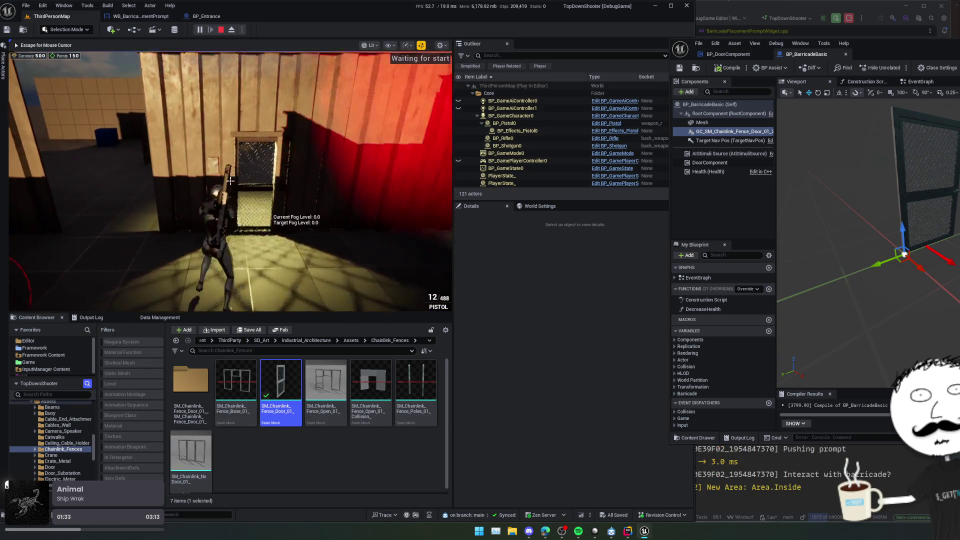
key(w)
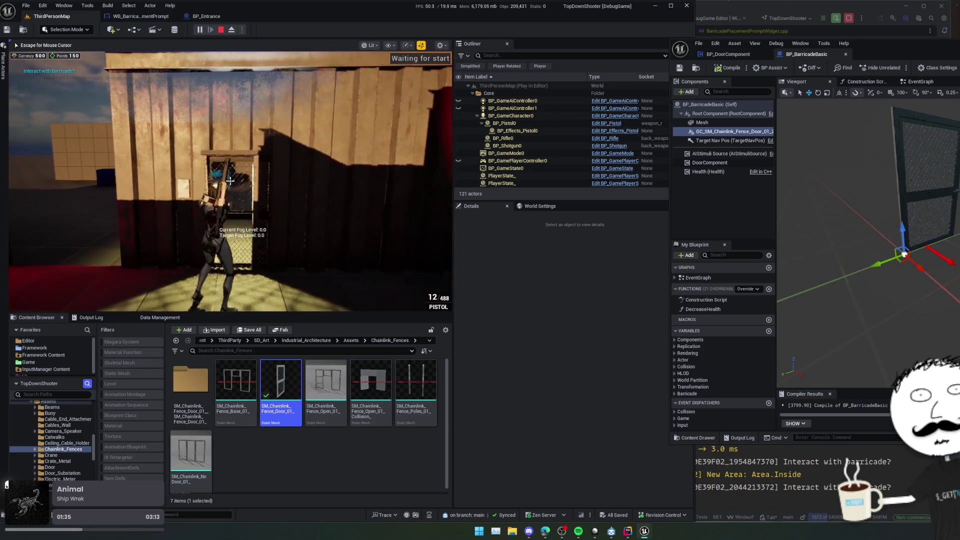
key(e)
key(e)
key(s)
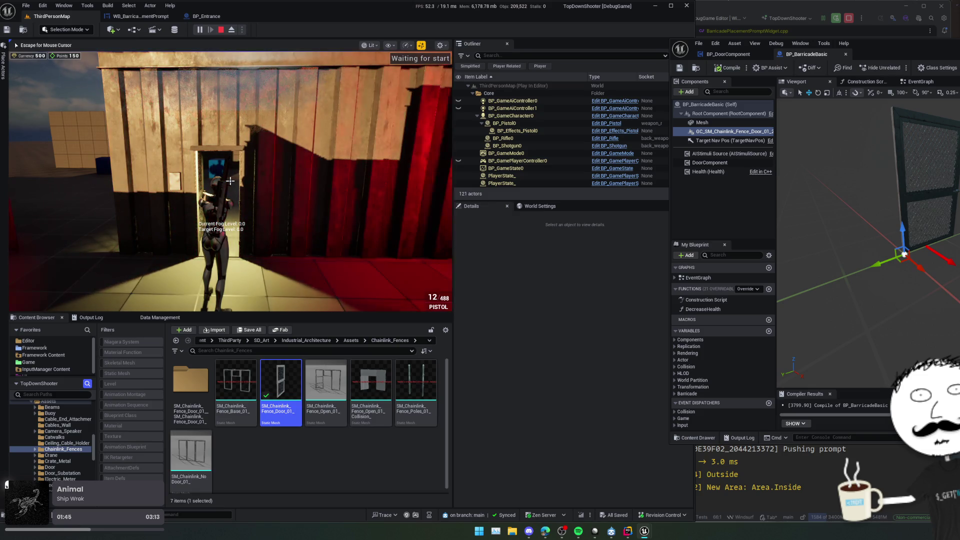
Close the BP_BarricadeBasic tab and the BP_DoorComponent Blueprint window.
drag(886, 49, 784, 66)
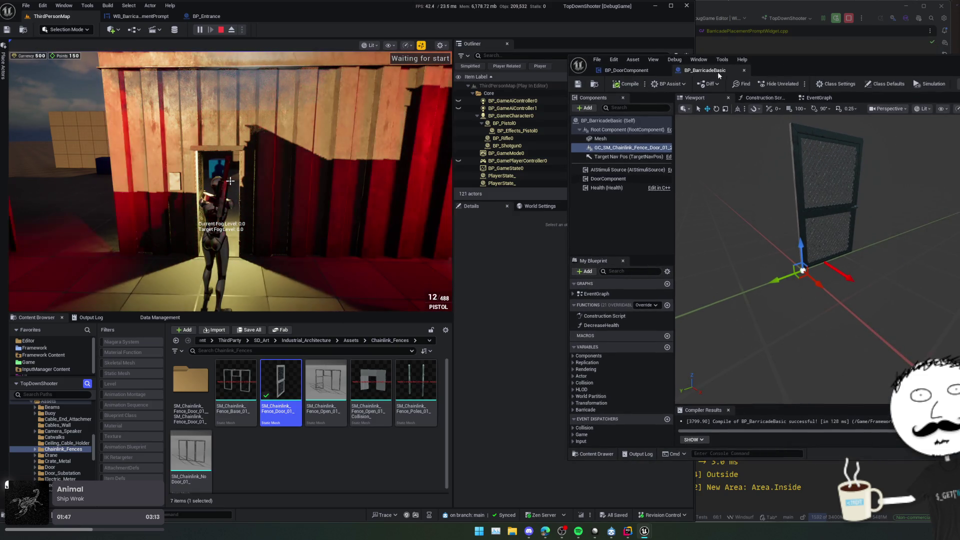
middle_click(682, 71)
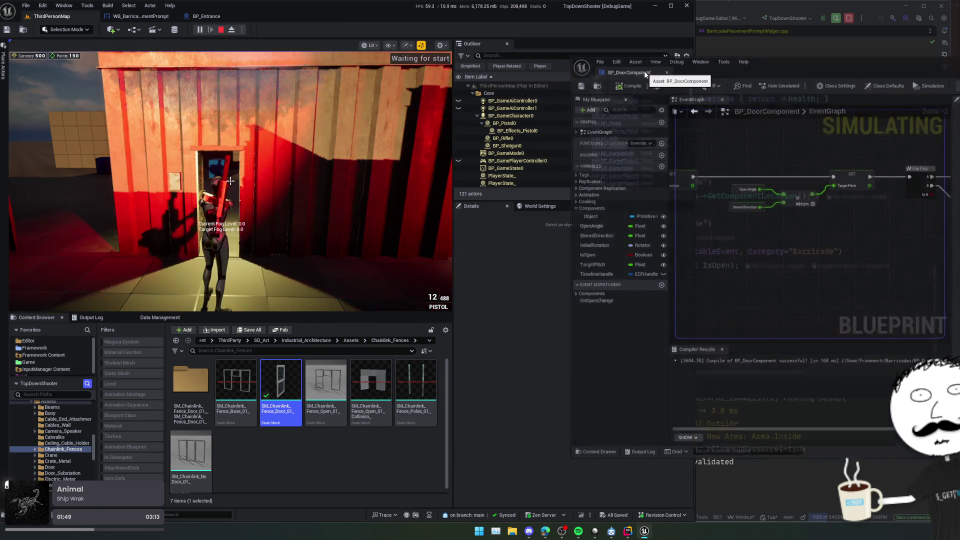
click(664, 70)
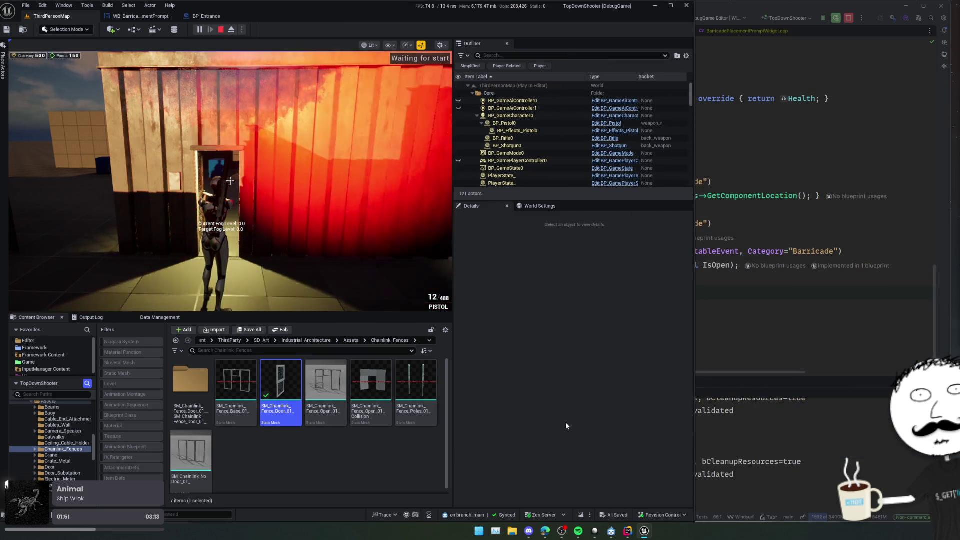
Mark Linear issue ZOM-47, about door-type barricades, as Done and return to Rider.
click(595, 534)
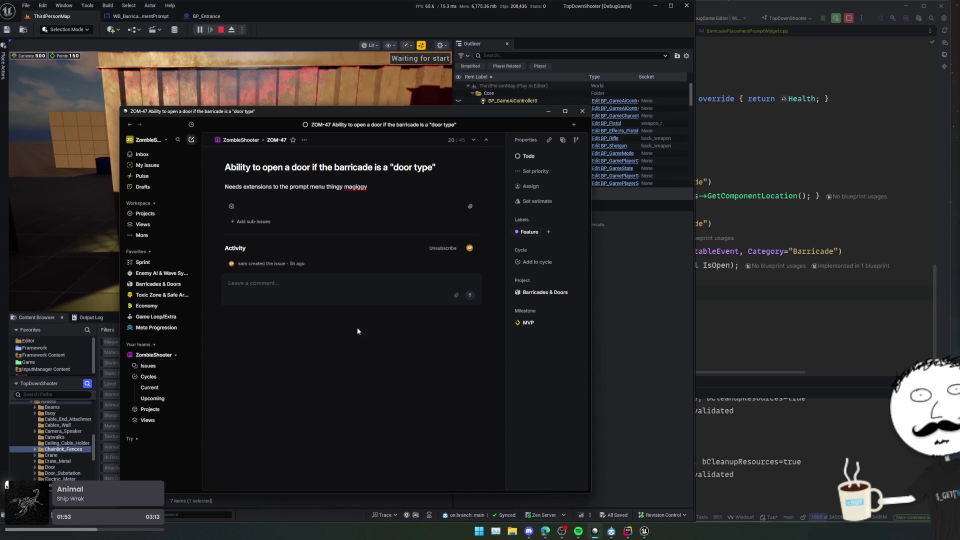
key(ctrl+a)
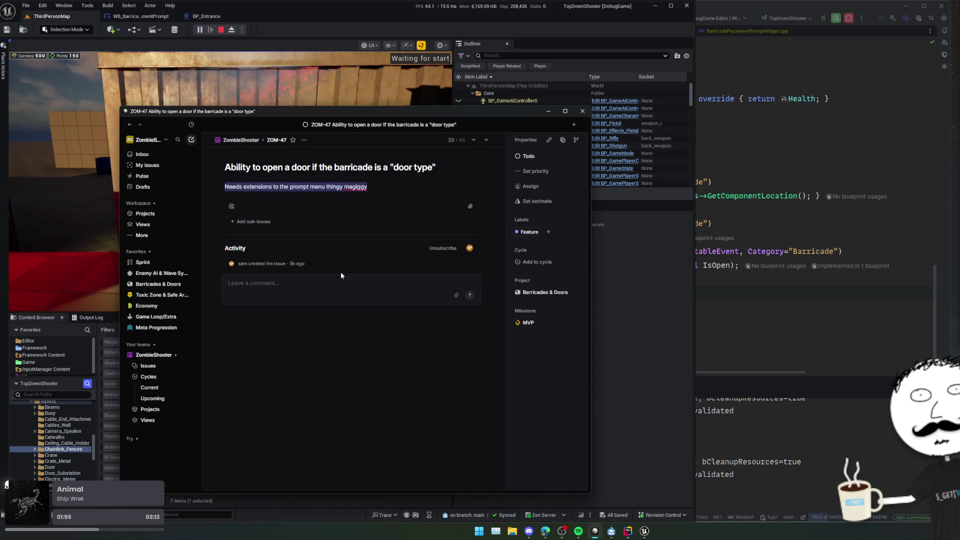
key(Escape)
key(s)
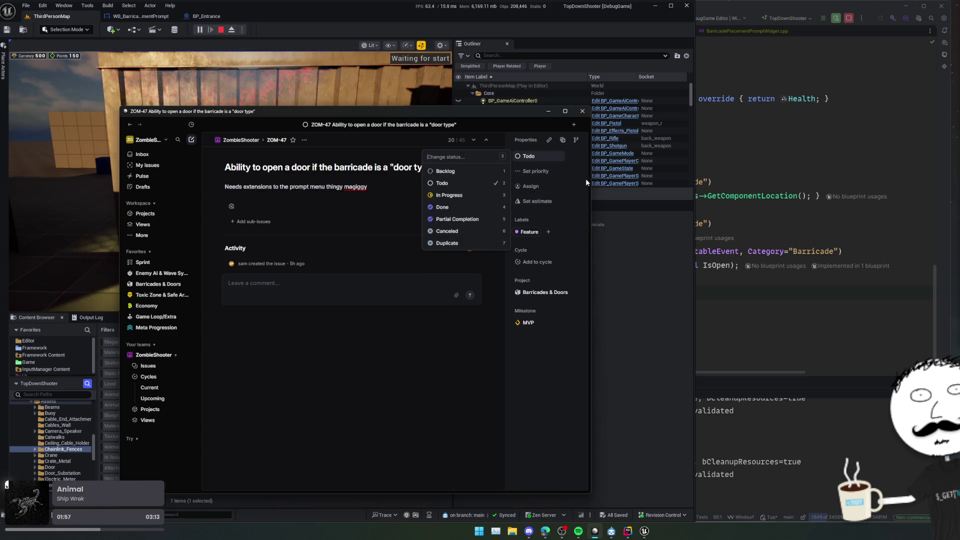
click(473, 207)
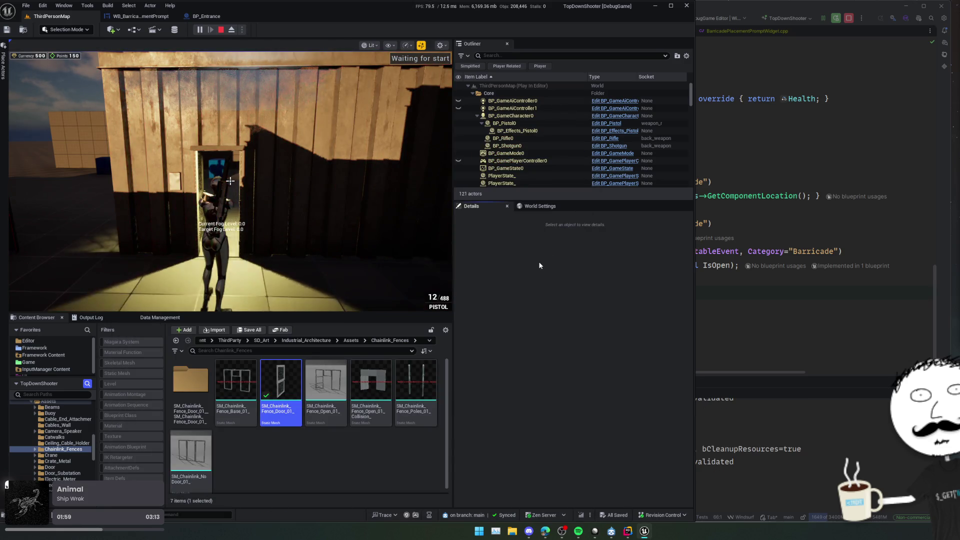
click(774, 347)
Save the project and open Commit Changes with the Content folders collapsed.
key(ctrl+s)
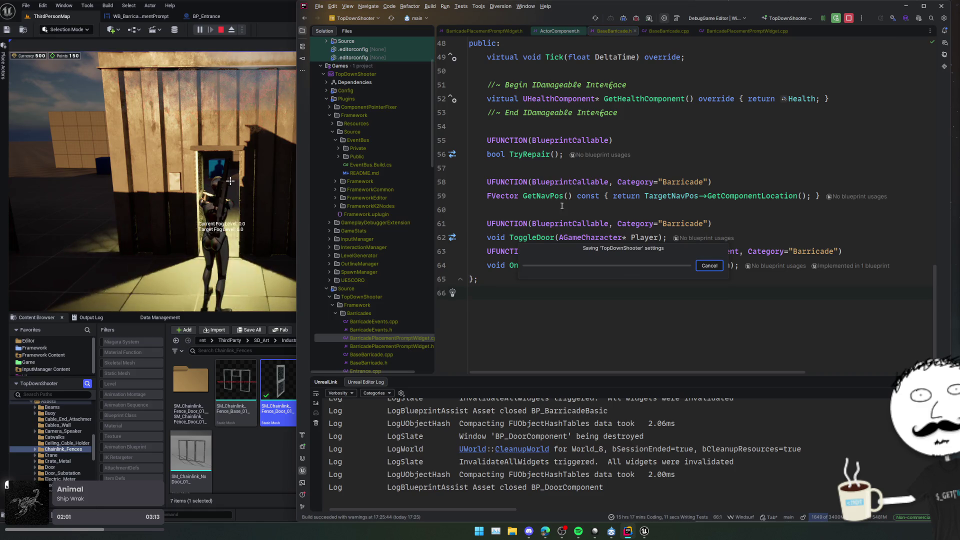
key(ctrl+k)
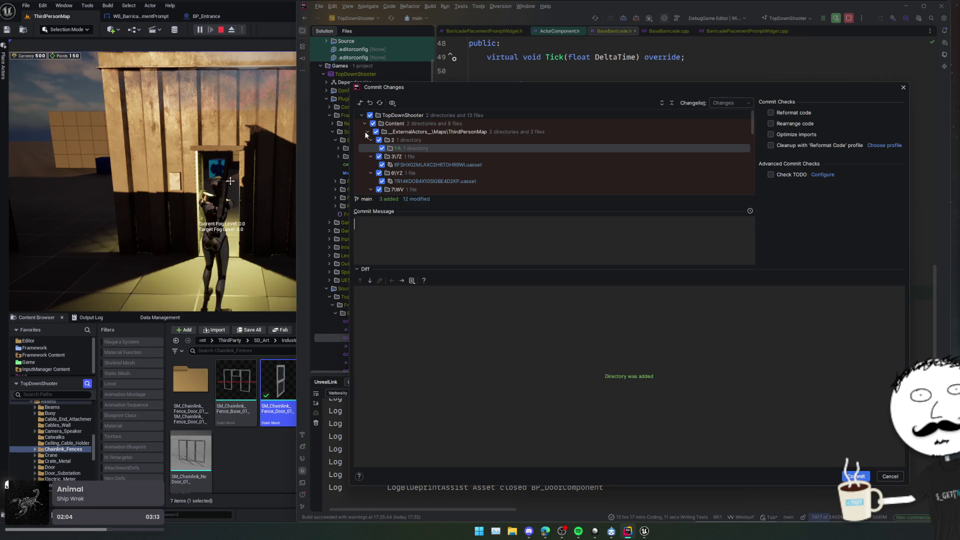
click(367, 131)
click(364, 124)
scroll(469, 151, down, 1)
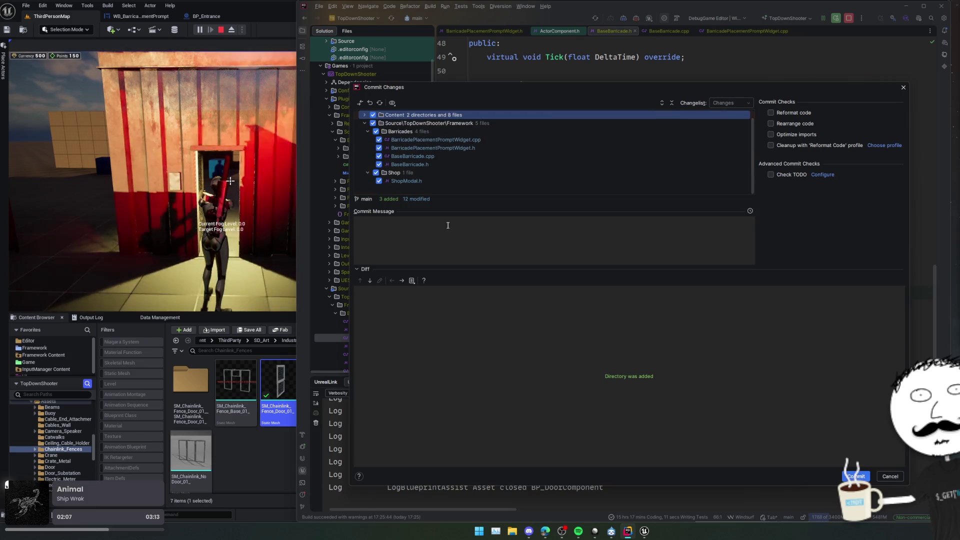
Commit the 15 files with a message about reopening the last shop tab and 'Ability to open/close doors'.
click(405, 230)
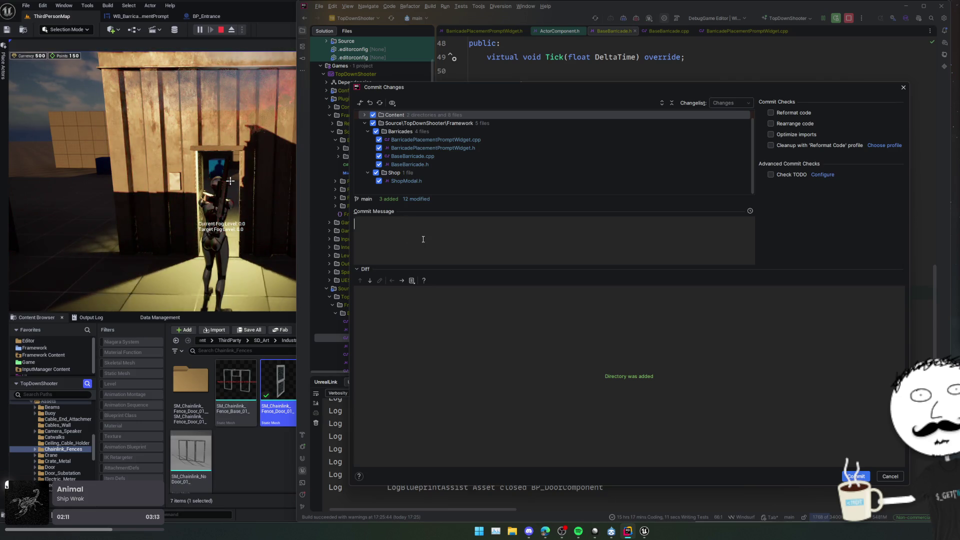
text(opening)
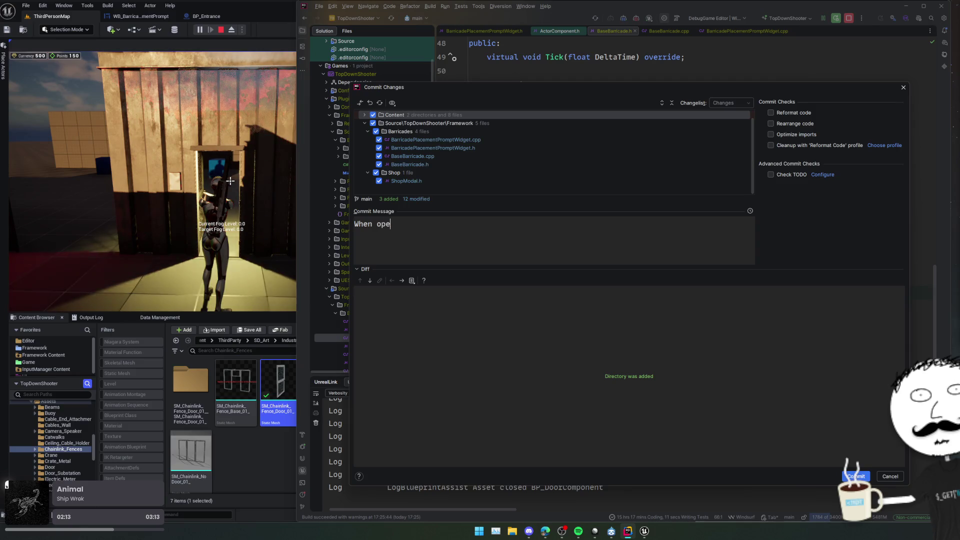
text( shop, )
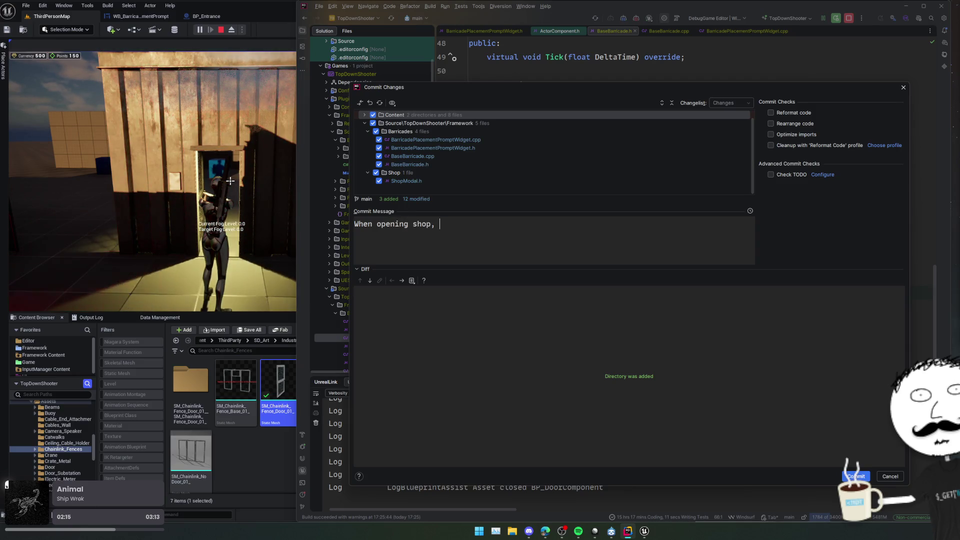
text(selec)
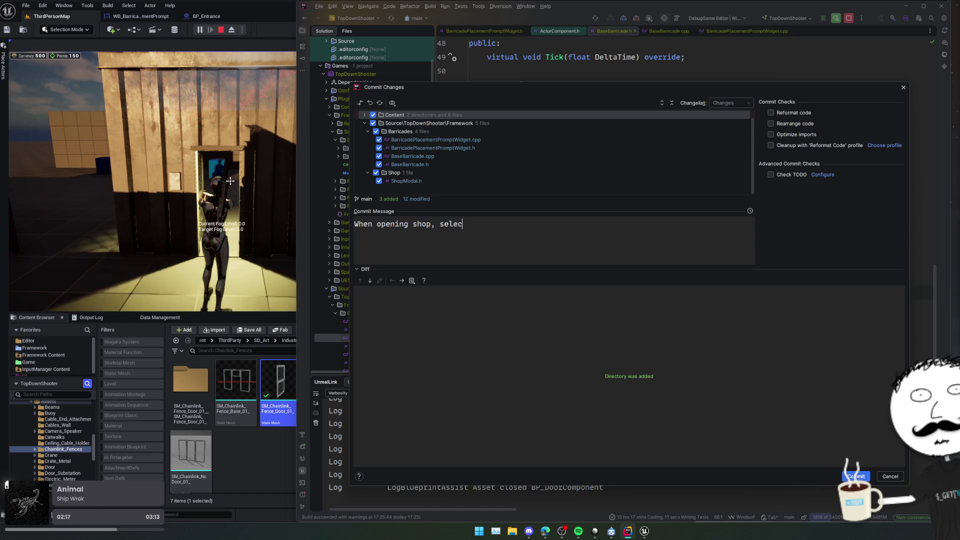
text(t last op)
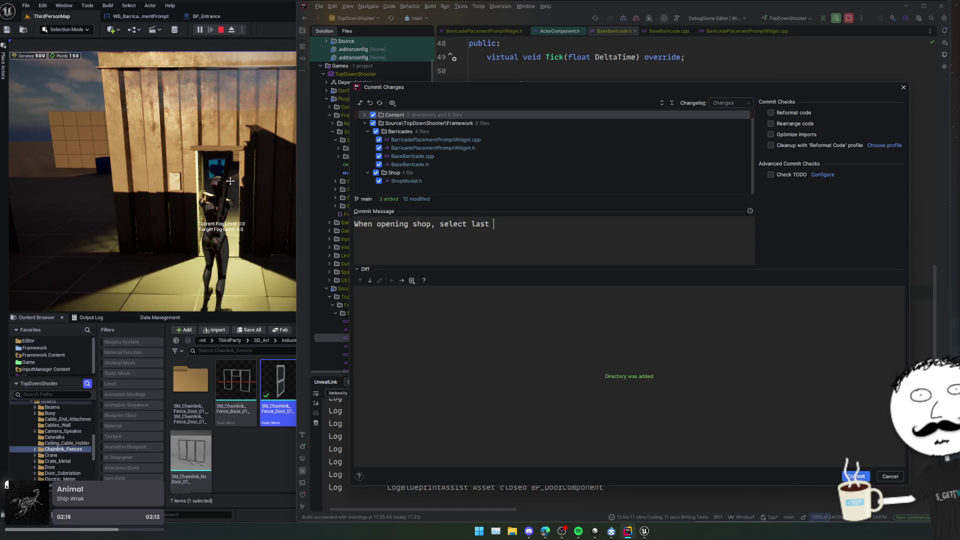
key(BackSpace)
text(tabv th)
text(that was)
text(last time we)
text(closed it)
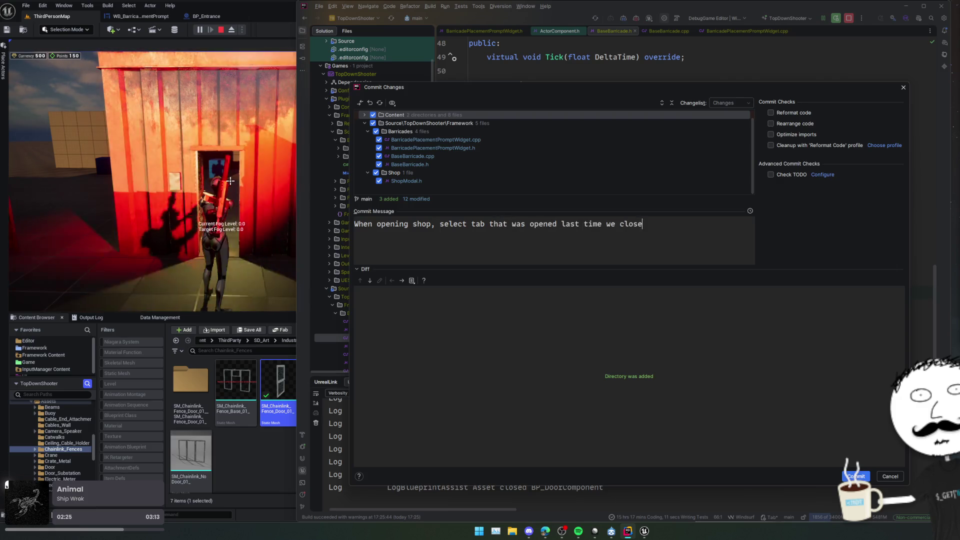
key(Return)
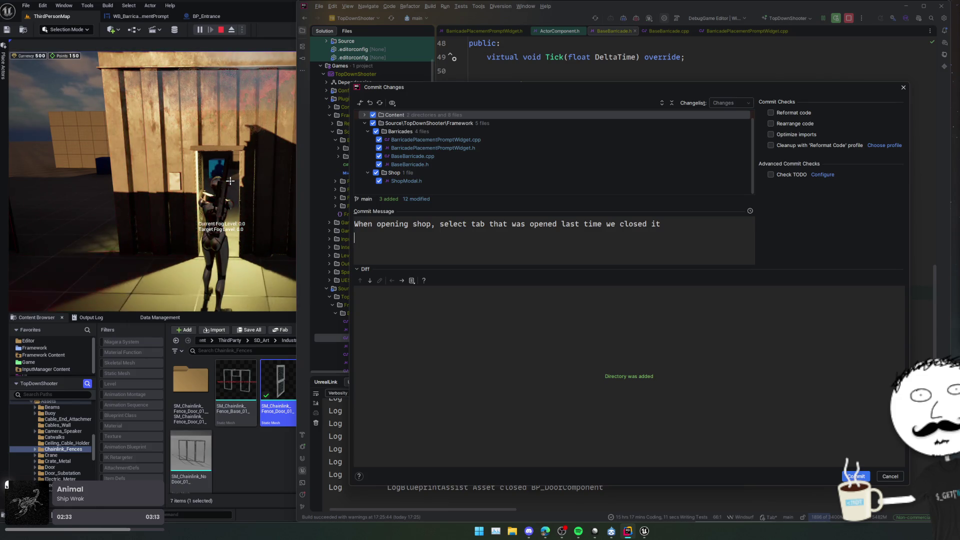
key(Return)
text(Add)
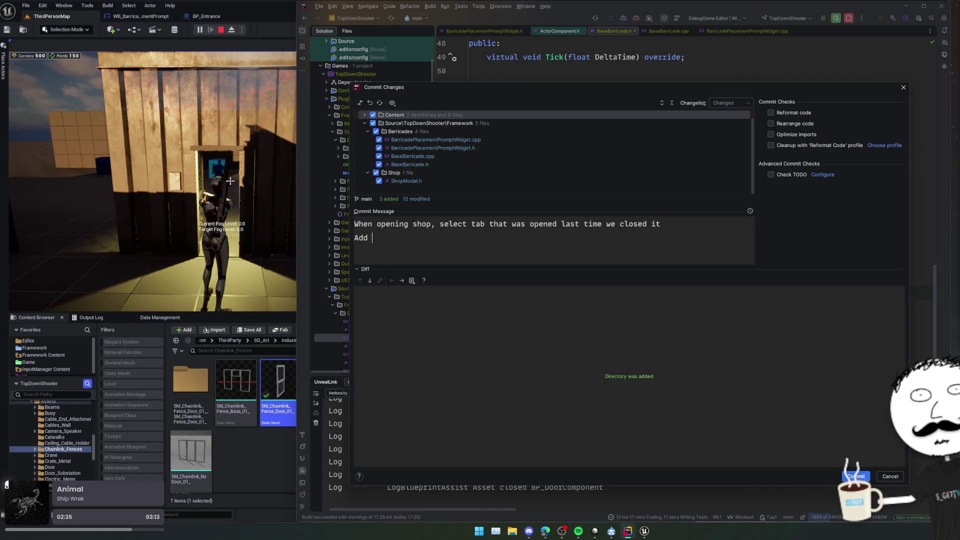
text( abi)
text(Ability)
text(o open)
text(/close does)
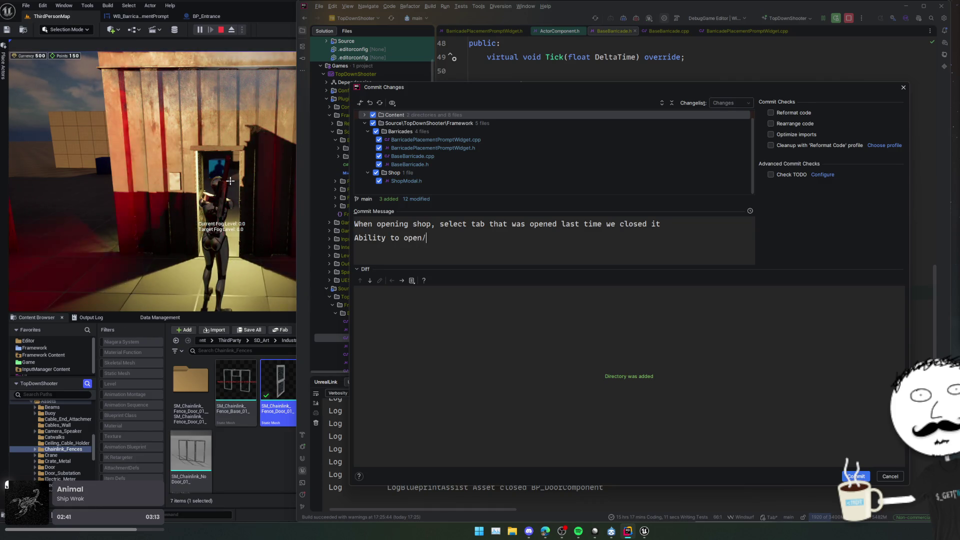
key(BackSpace)
key(BackSpace)
text(ors)
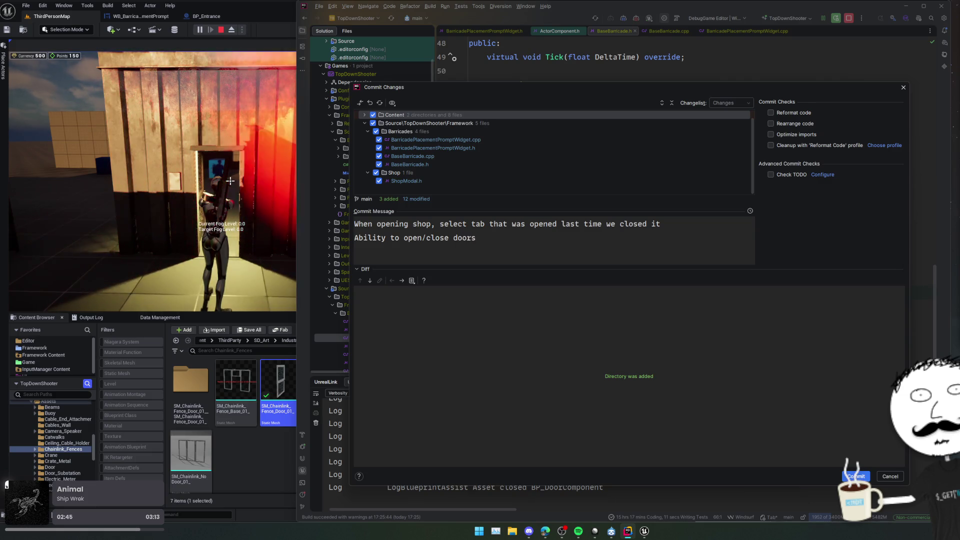
key(ctrl+Return)
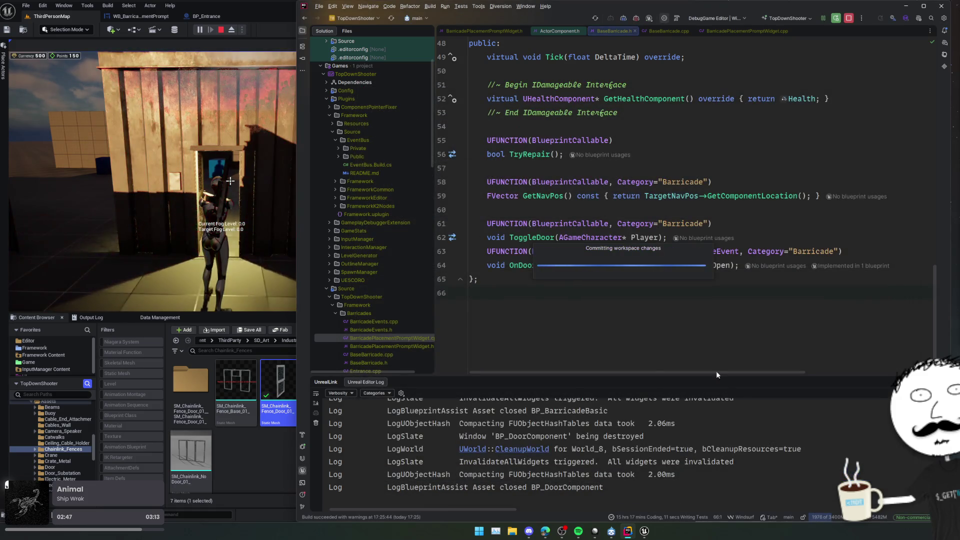
click(611, 532)
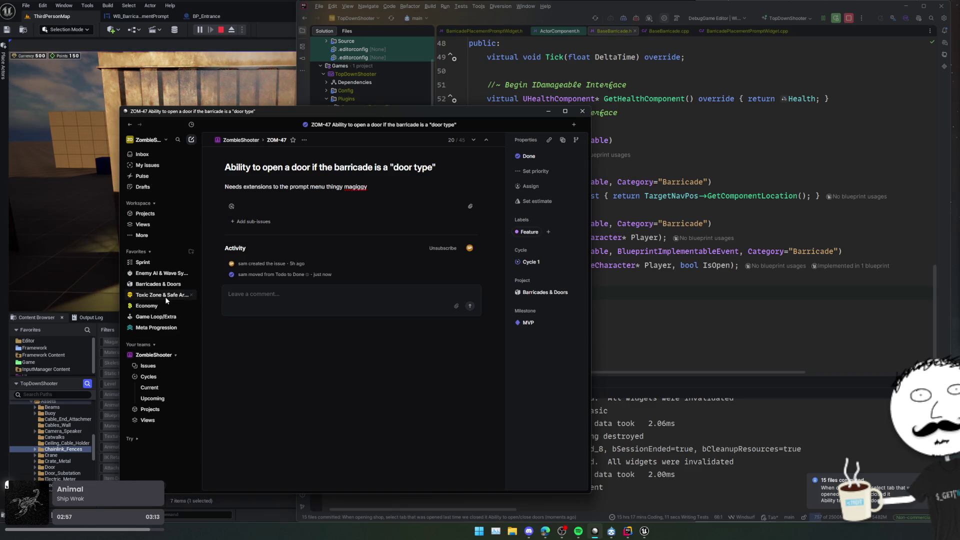
Draft an Enemy AI & Wave System issue 'AI needs to be able to walk through a door that is open', labelled Stretch.
click(162, 273)
key(c)
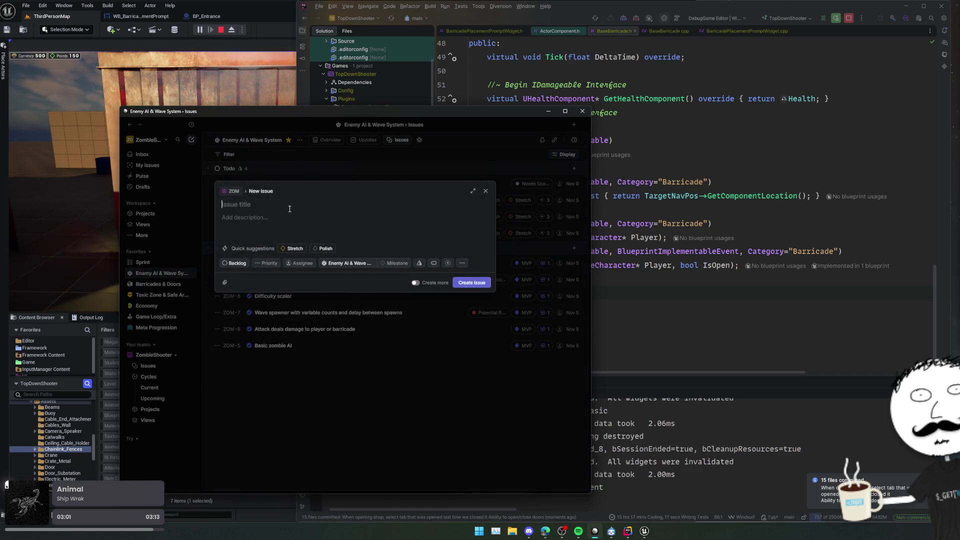
text(AI n)
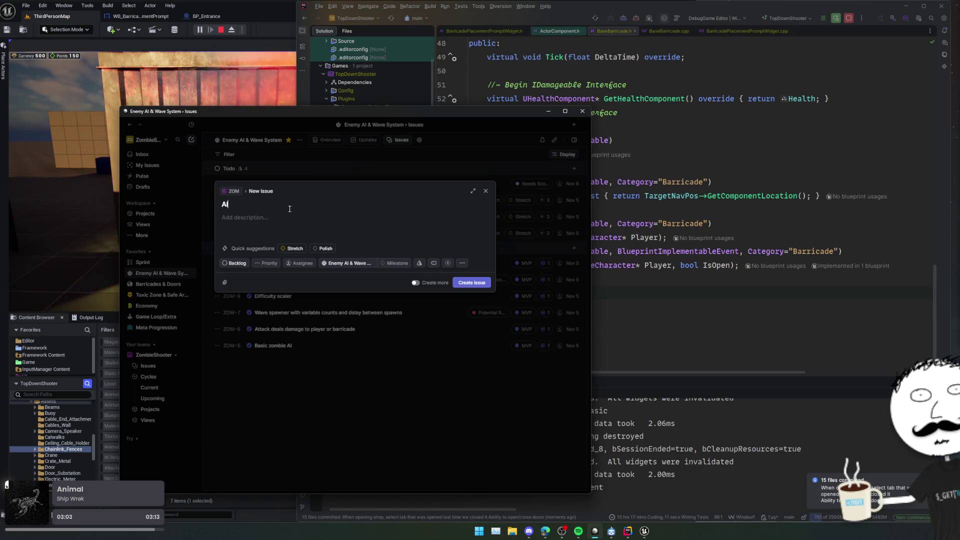
text(eeds to )
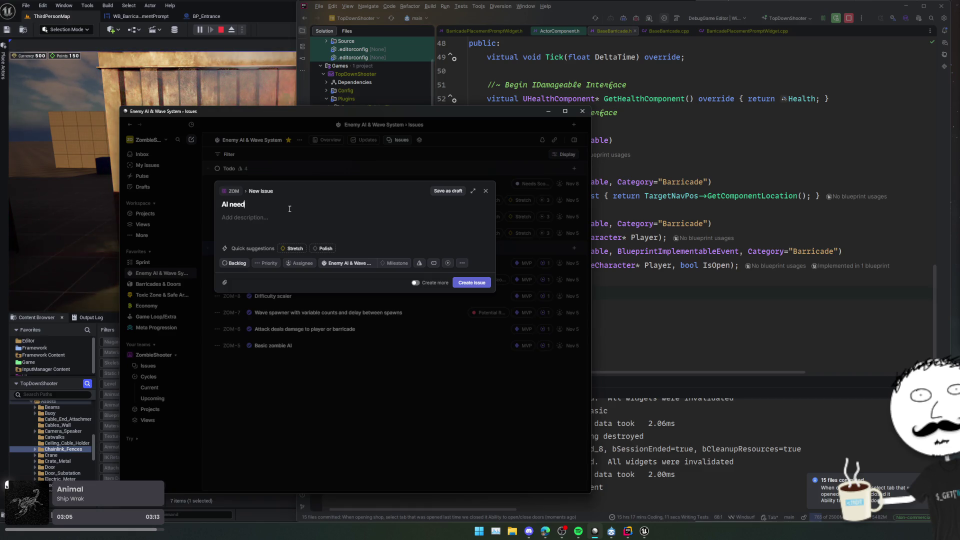
text(be able to wa)
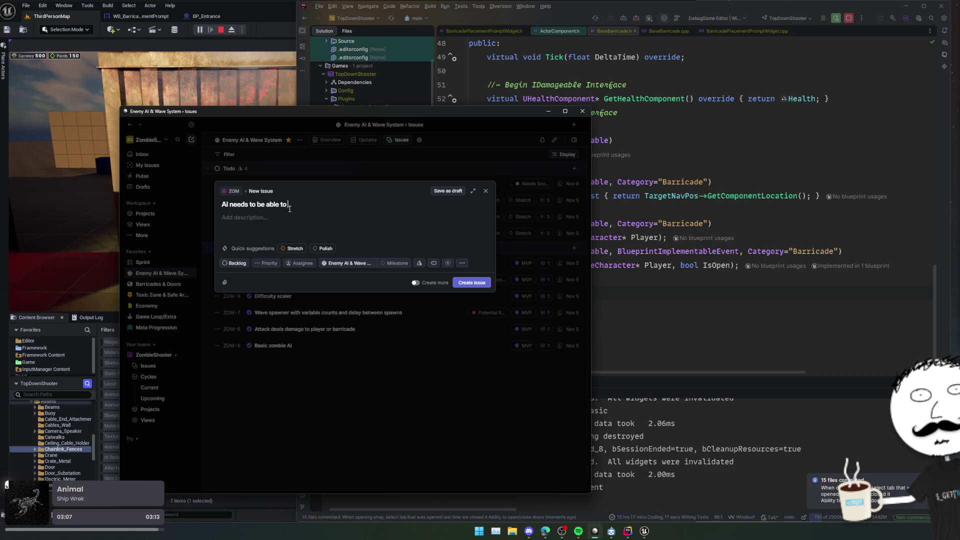
text(lk through a)
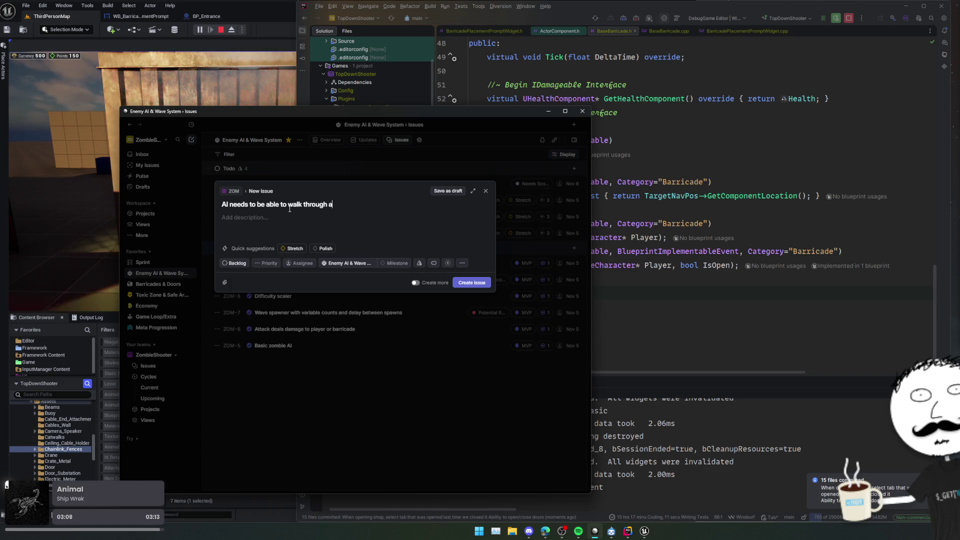
text( door that is open)
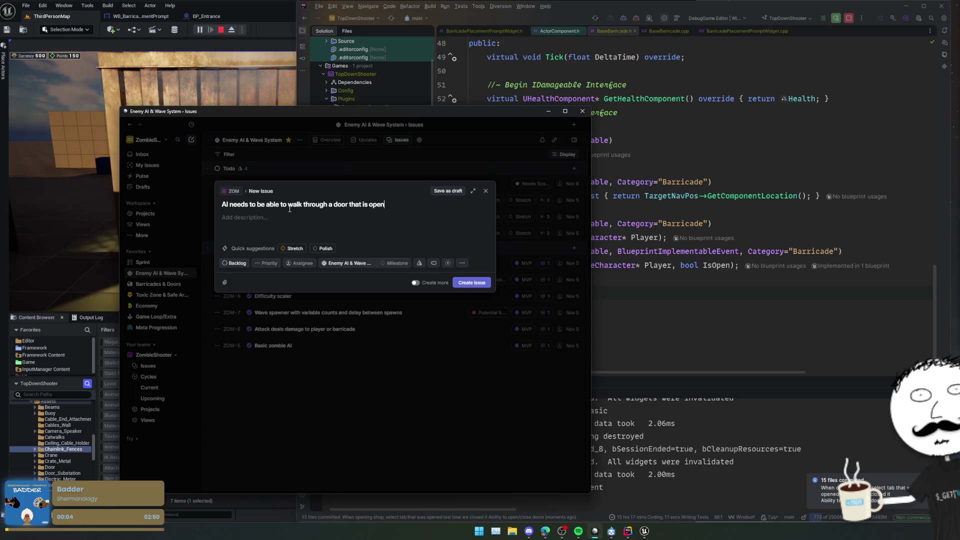
key(Tab)
text(@admin you've been summoned)
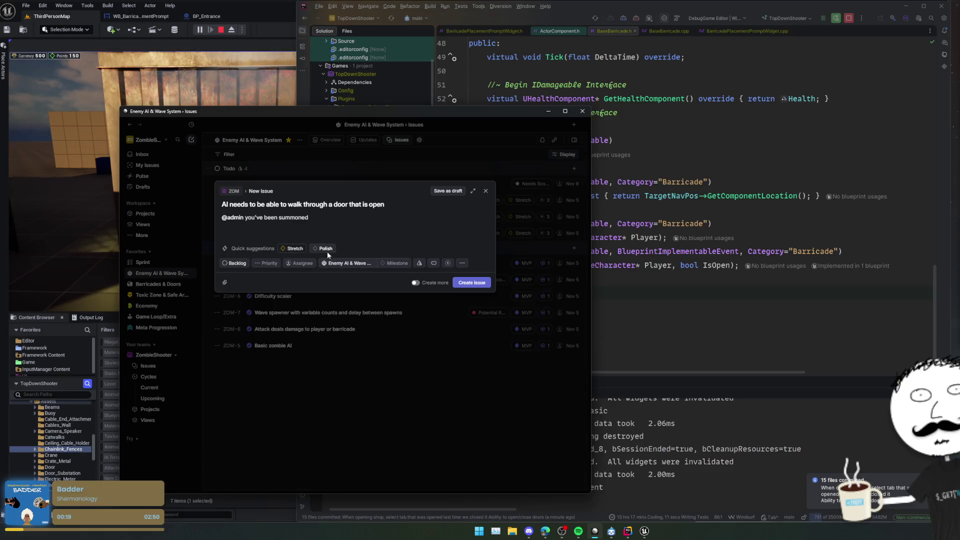
click(294, 248)
Set the issue's status to Todo, assign it to a teammate, and create it.
click(240, 250)
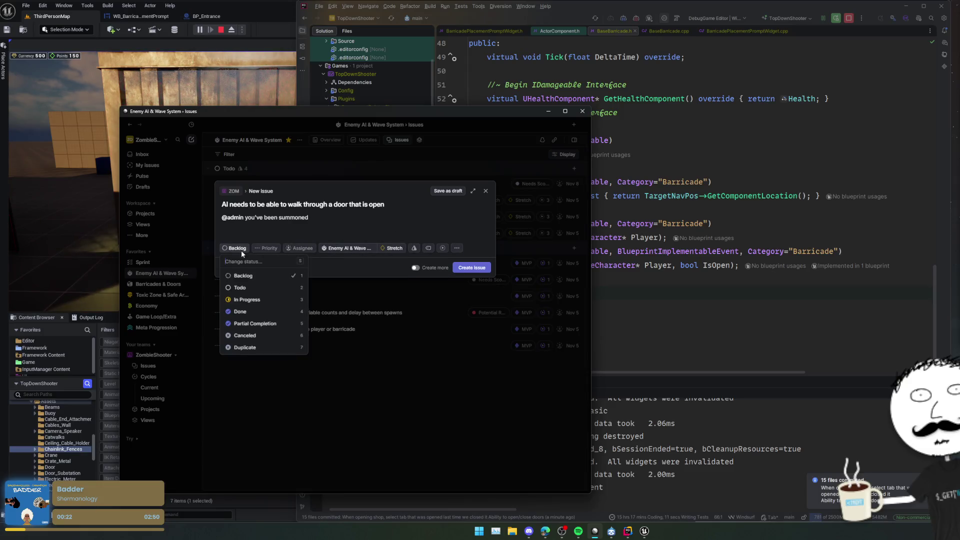
click(259, 289)
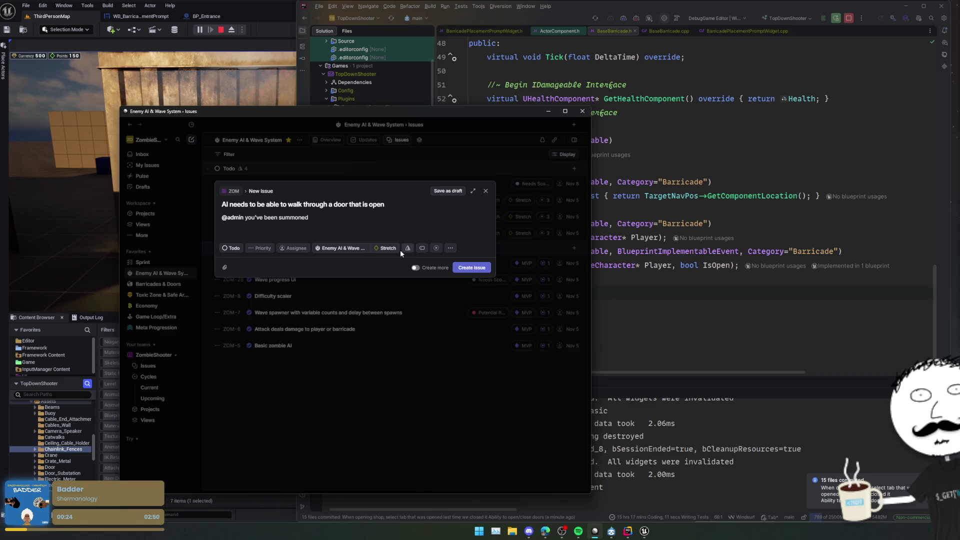
click(292, 249)
click(311, 272)
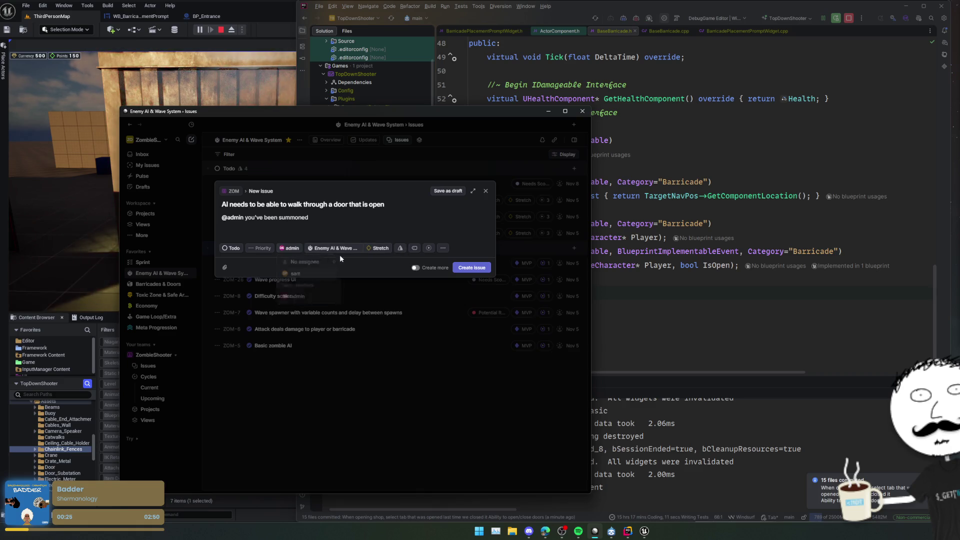
click(400, 248)
click(420, 245)
click(416, 250)
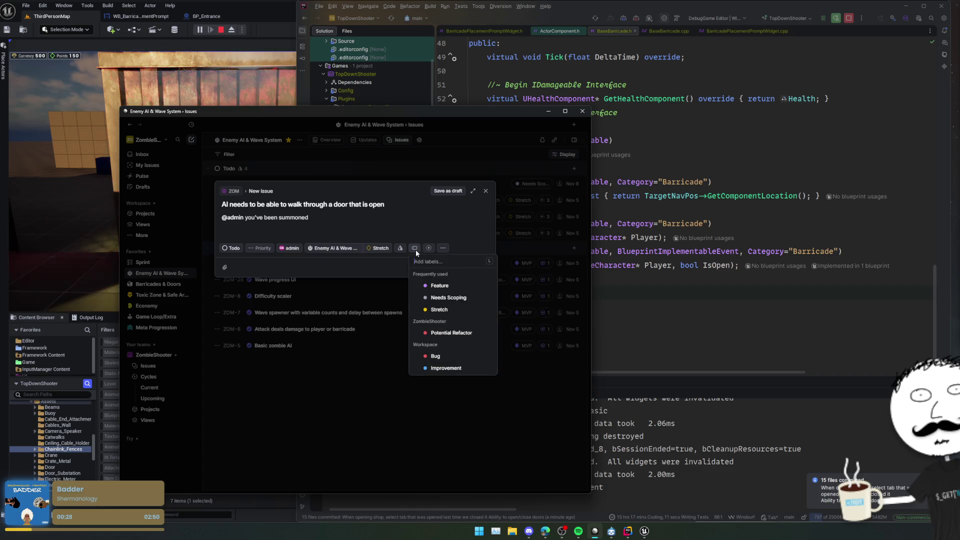
click(364, 264)
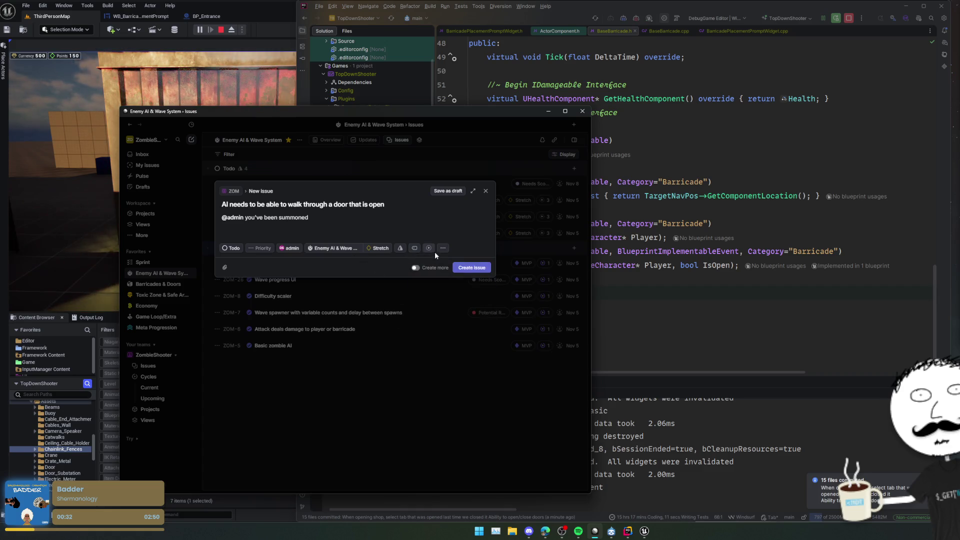
click(481, 268)
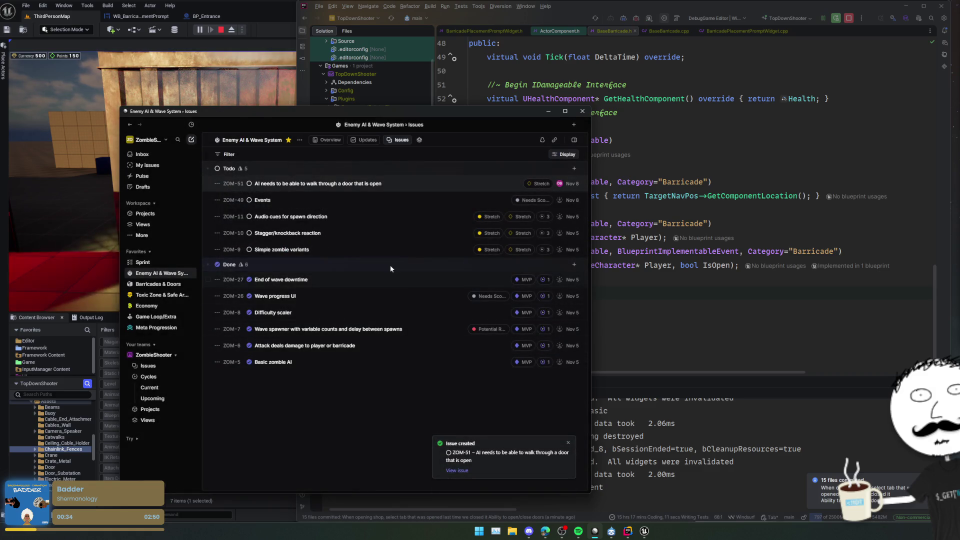
Add issue ZOM-51 to Cycle 3.
right_click(384, 189)
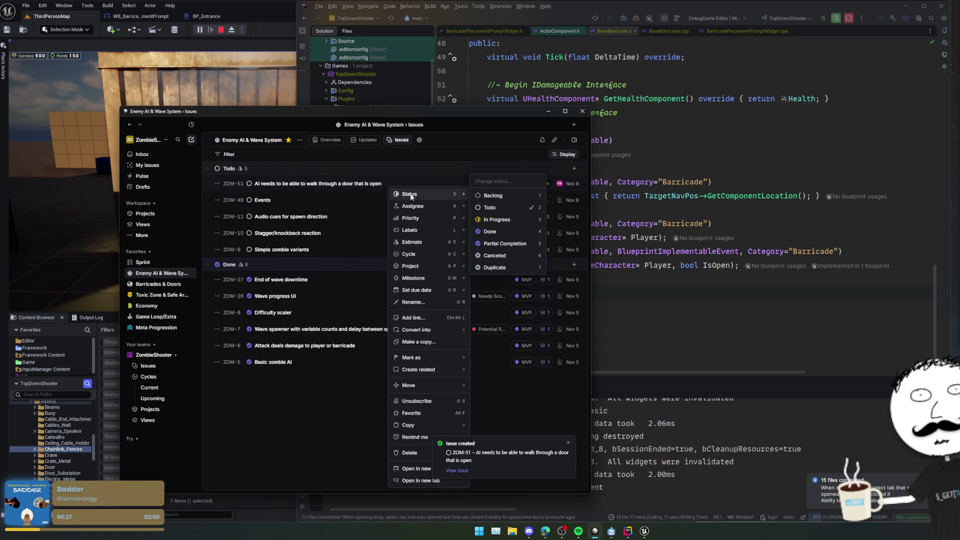
mouse_move(430, 254)
click(506, 287)
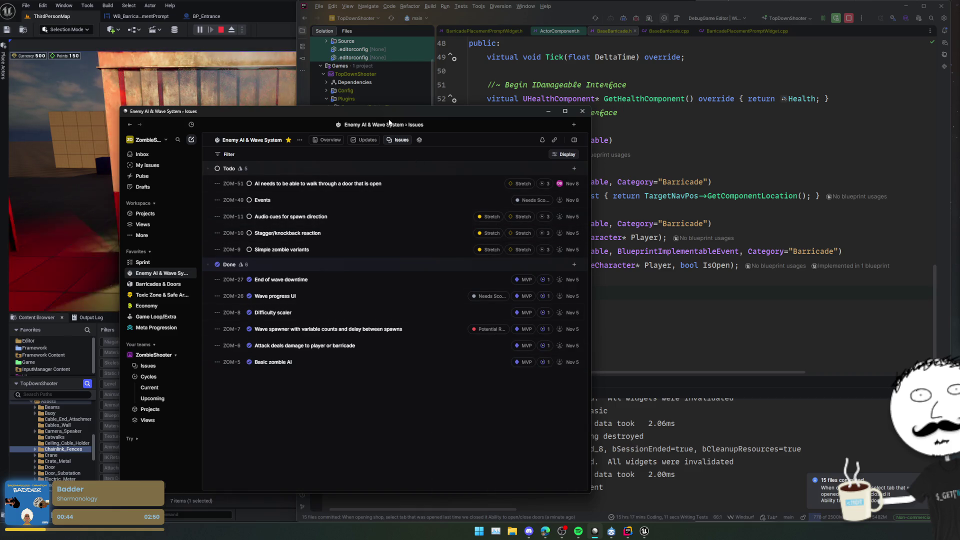
Stop the game preview and look over the BTT_AttackTarget graph.
drag(350, 111, 592, 123)
click(220, 30)
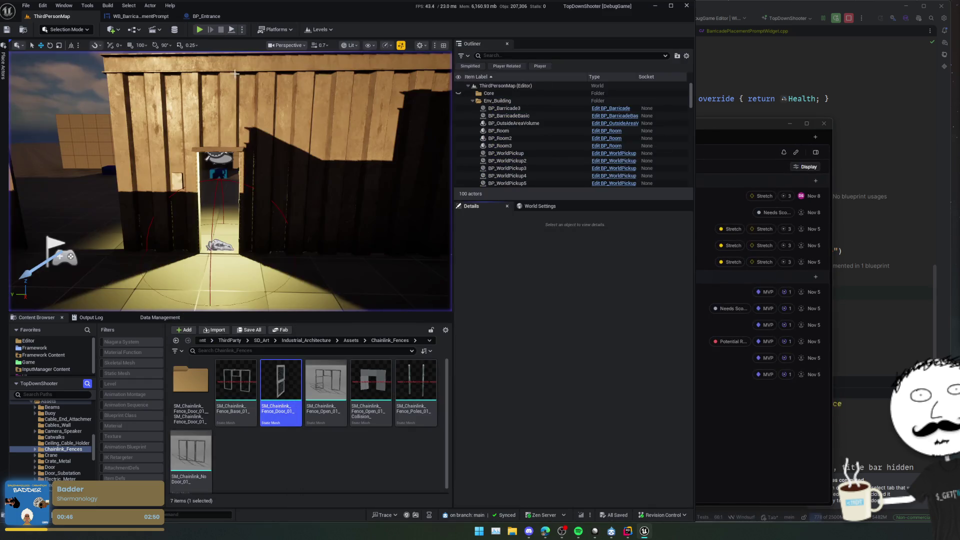
key(ctrl+p)
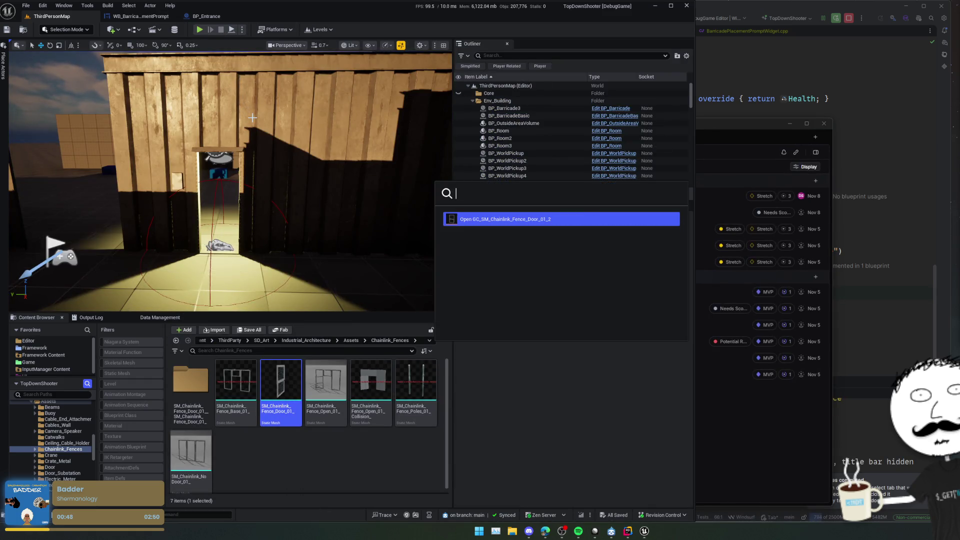
key(Escape)
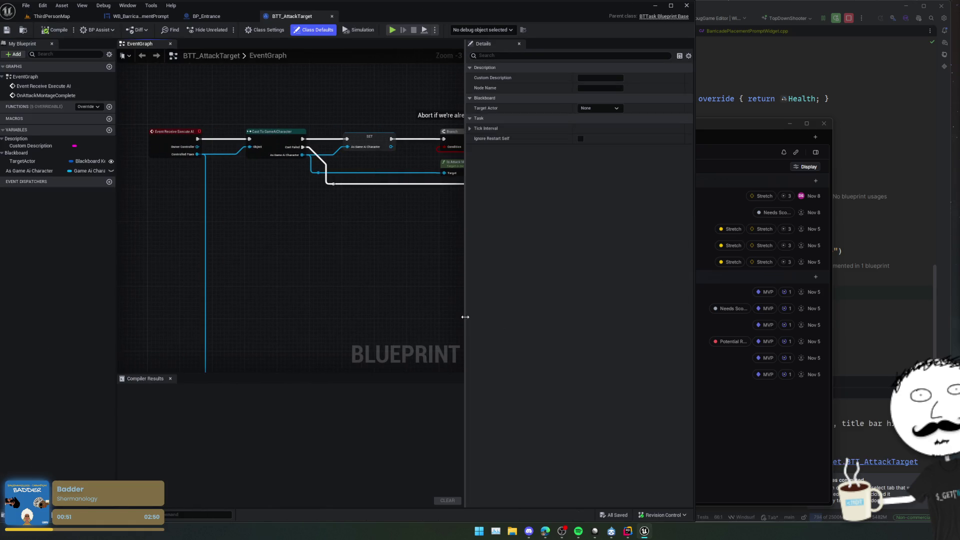
drag(464, 320, 566, 323)
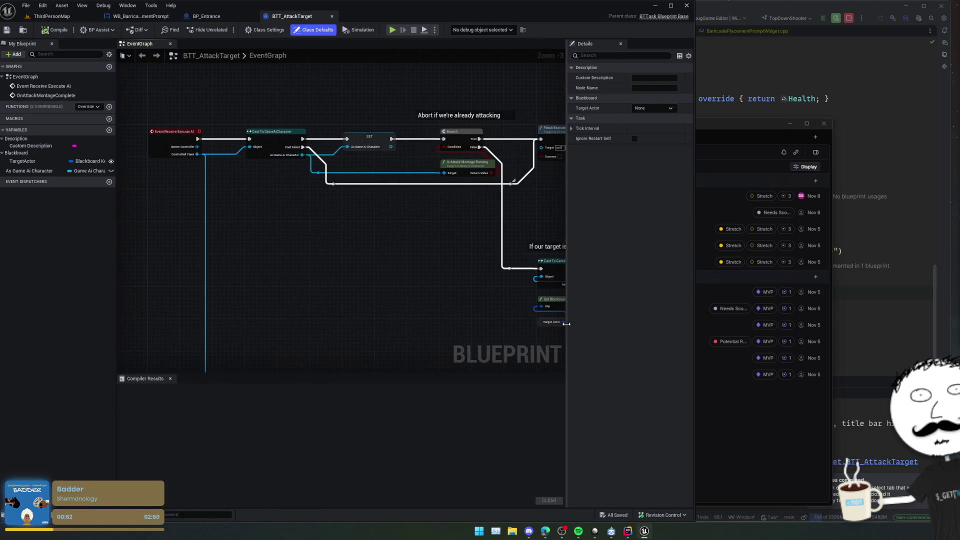
mouse_move(404, 274)
mouse_down()
mouse_move(413, 307)
mouse_move(360, 219)
mouse_up()
scroll(361, 219, down, 4)
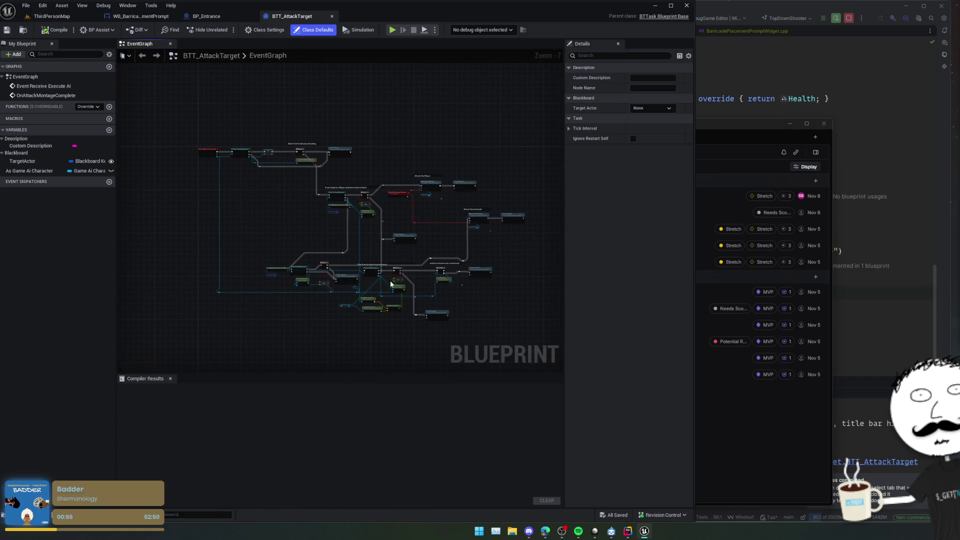
Open the BT_Bot behavior tree from Framework/Bot/BT in the Content Browser.
click(23, 29)
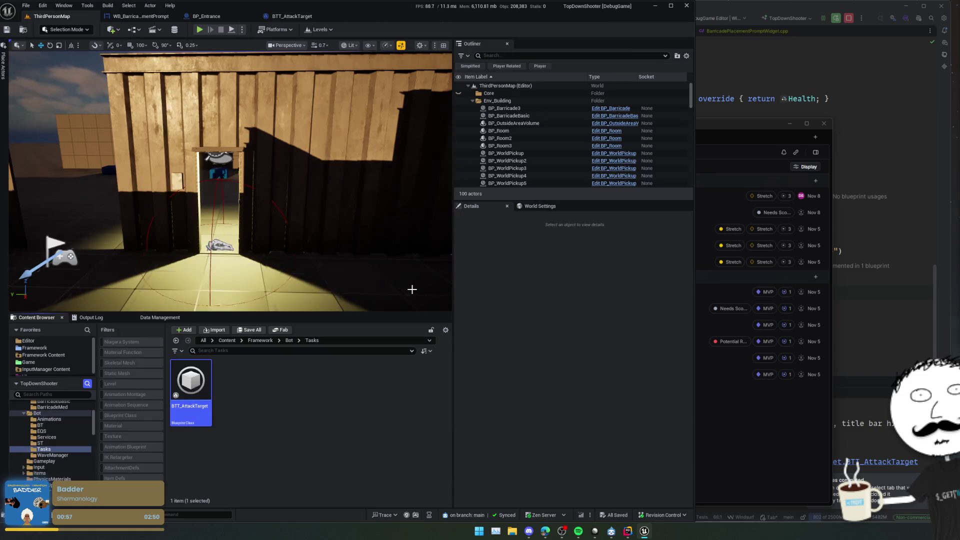
click(289, 341)
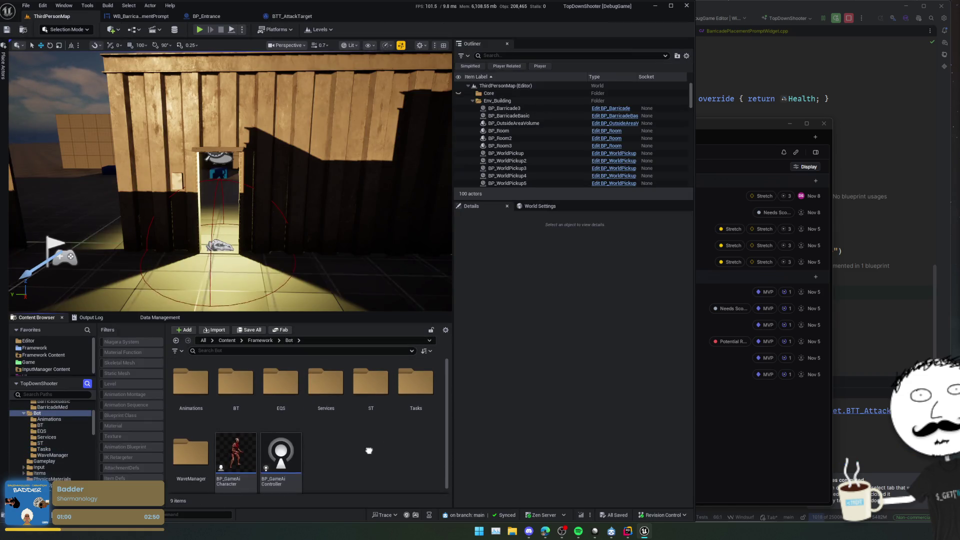
double_click(236, 386)
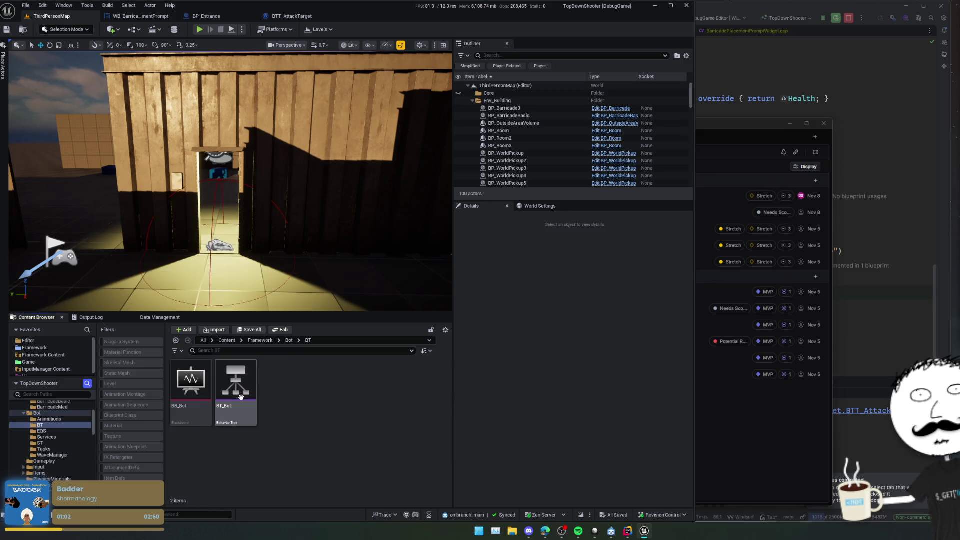
key(alt+Left)
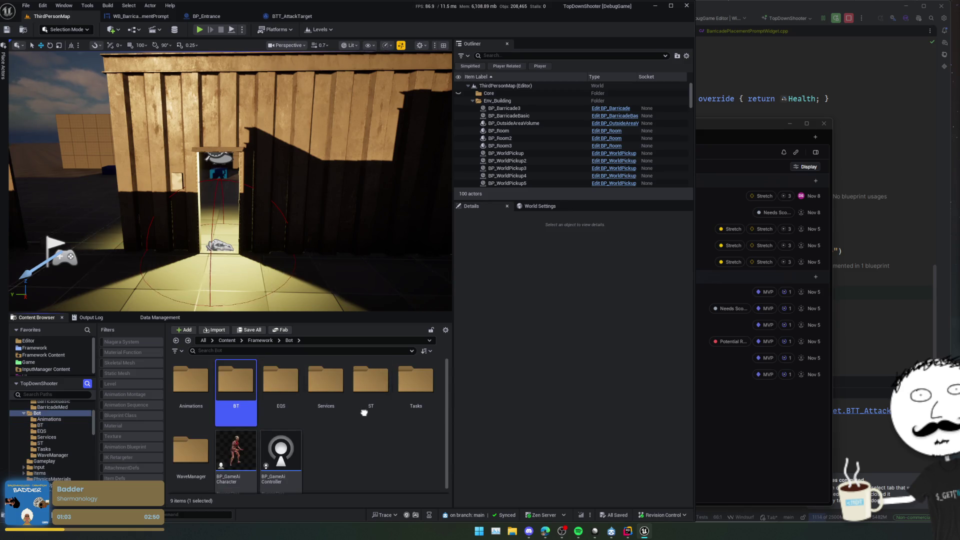
double_click(255, 402)
double_click(250, 394)
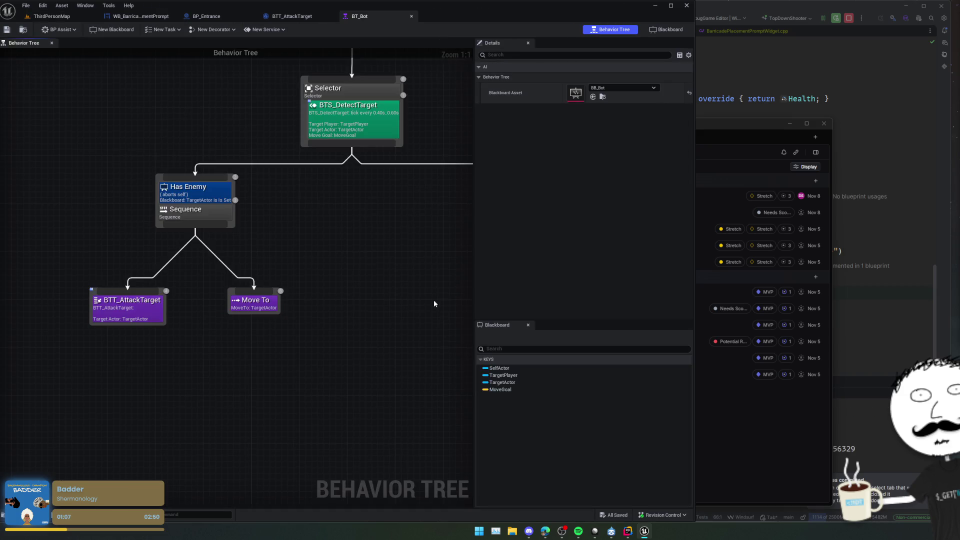
mouse_move(328, 224)
mouse_down()
mouse_move(331, 287)
mouse_move(316, 358)
mouse_up()
click(322, 261)
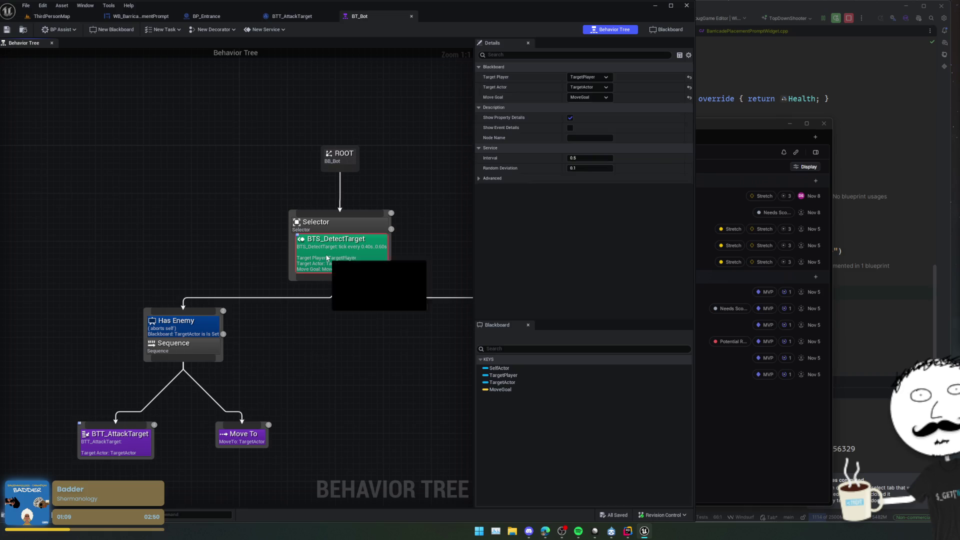
scroll(320, 295, down, 8)
scroll(334, 289, up, 7)
drag(271, 263, 160, 273)
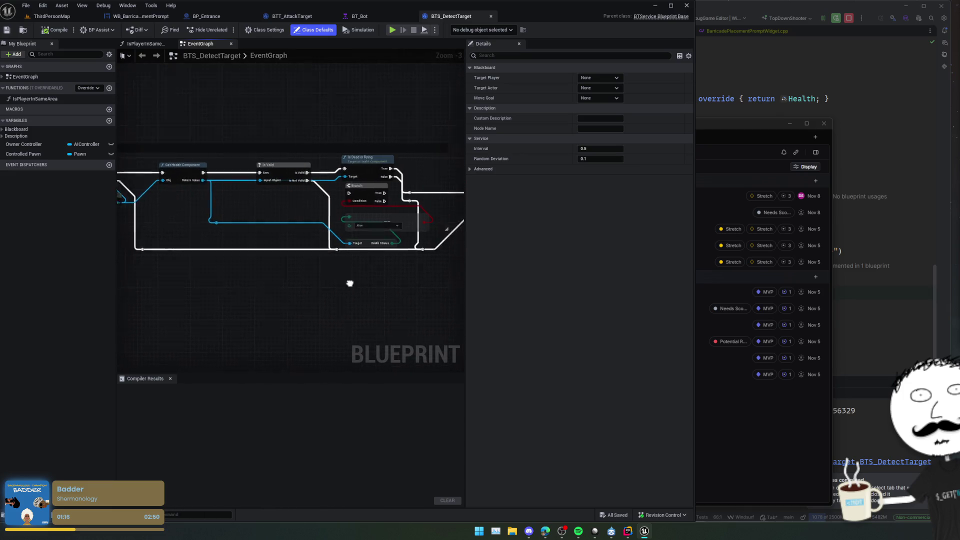
drag(323, 285, 258, 299)
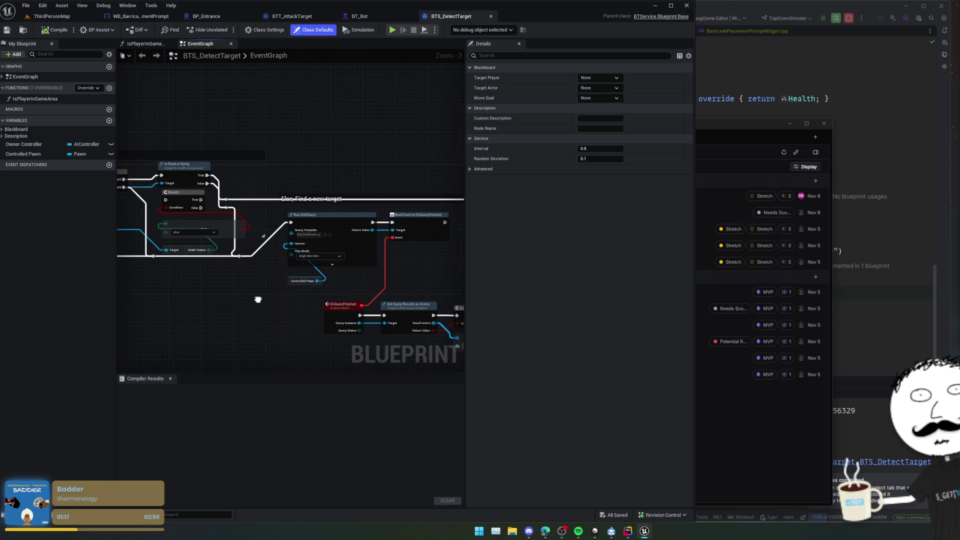
scroll(375, 259, up, 2)
mouse_move(375, 259)
mouse_down()
mouse_move(358, 219)
mouse_move(284, 148)
mouse_move(237, 178)
mouse_move(259, 212)
mouse_move(233, 276)
mouse_up()
mouse_move(348, 279)
mouse_down()
mouse_move(199, 274)
mouse_move(142, 260)
mouse_up()
drag(340, 202, 562, 203)
mouse_move(394, 201)
mouse_down()
mouse_move(338, 200)
mouse_move(281, 139)
mouse_up()
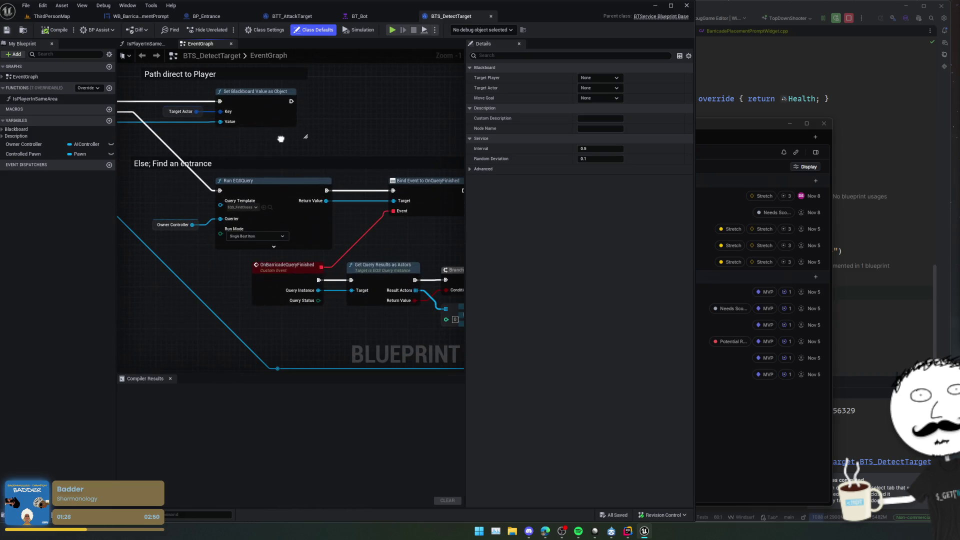
mouse_move(237, 271)
mouse_down()
mouse_move(235, 263)
mouse_move(312, 310)
mouse_move(279, 304)
mouse_move(359, 297)
mouse_move(184, 287)
mouse_up()
mouse_move(335, 178)
mouse_down()
mouse_move(319, 160)
mouse_move(332, 146)
mouse_up()
click(204, 214)
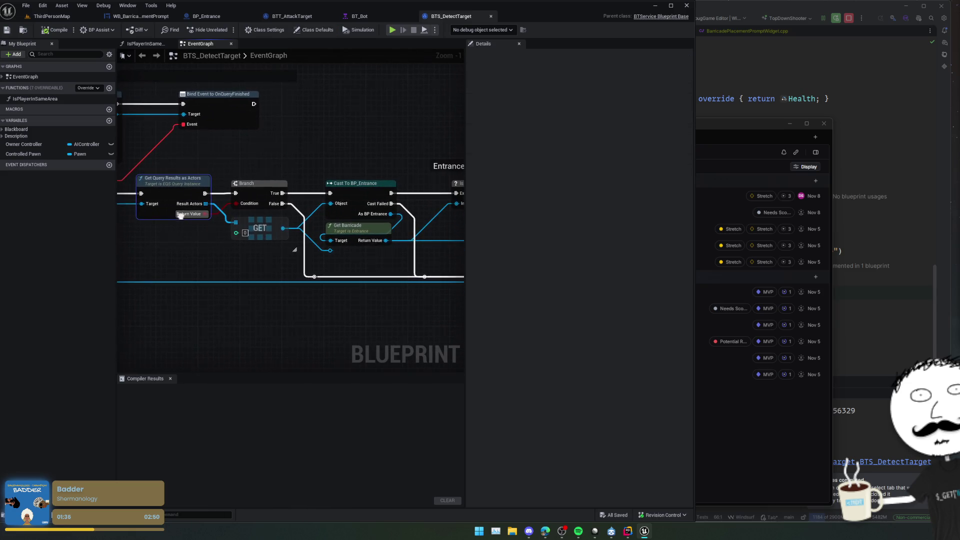
drag(181, 215, 150, 239)
drag(325, 253, 199, 237)
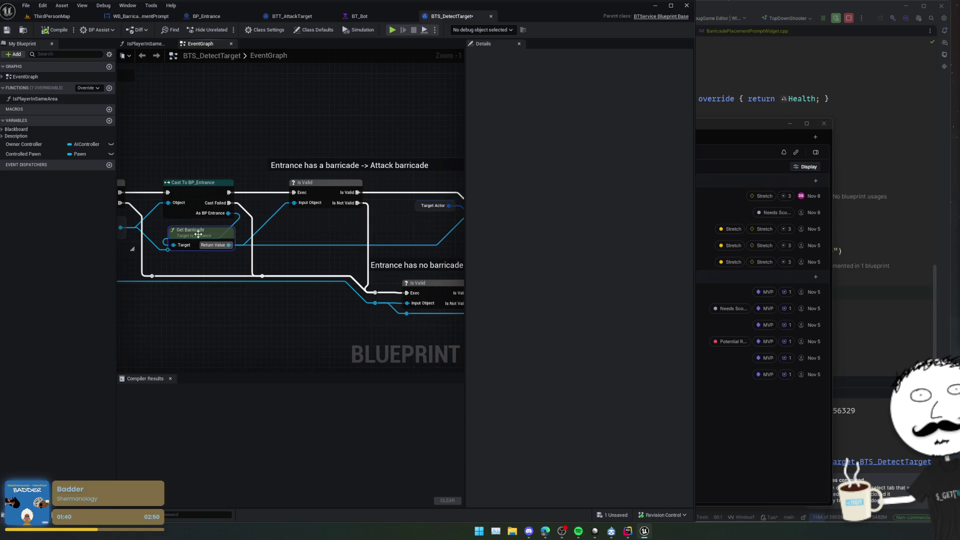
right_click(166, 251)
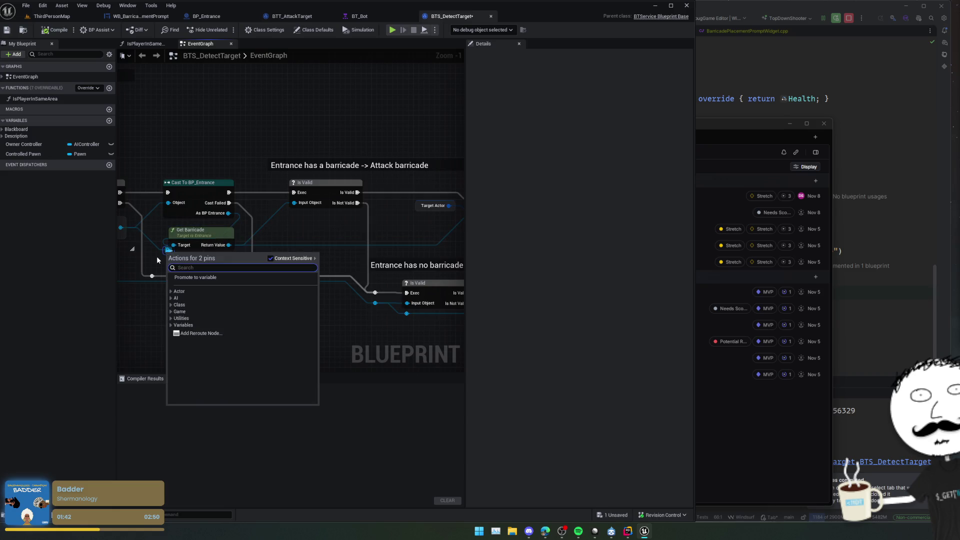
click(157, 256)
mouse_move(194, 230)
mouse_down()
mouse_move(210, 229)
mouse_move(198, 231)
mouse_up()
key(Delete)
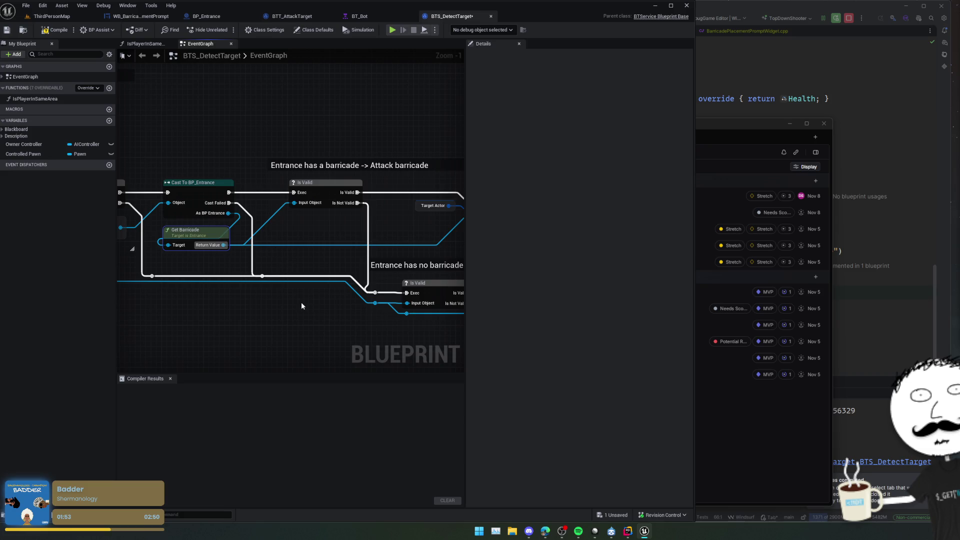
mouse_move(298, 303)
mouse_down()
mouse_move(246, 313)
mouse_move(253, 317)
mouse_up()
mouse_move(315, 322)
mouse_down()
mouse_move(338, 326)
mouse_move(308, 337)
mouse_move(236, 308)
mouse_move(277, 315)
mouse_move(347, 302)
mouse_move(347, 313)
mouse_move(206, 312)
mouse_move(240, 304)
mouse_move(376, 318)
mouse_move(540, 310)
mouse_up()
scroll(400, 318, down, 1)
drag(290, 220, 440, 304)
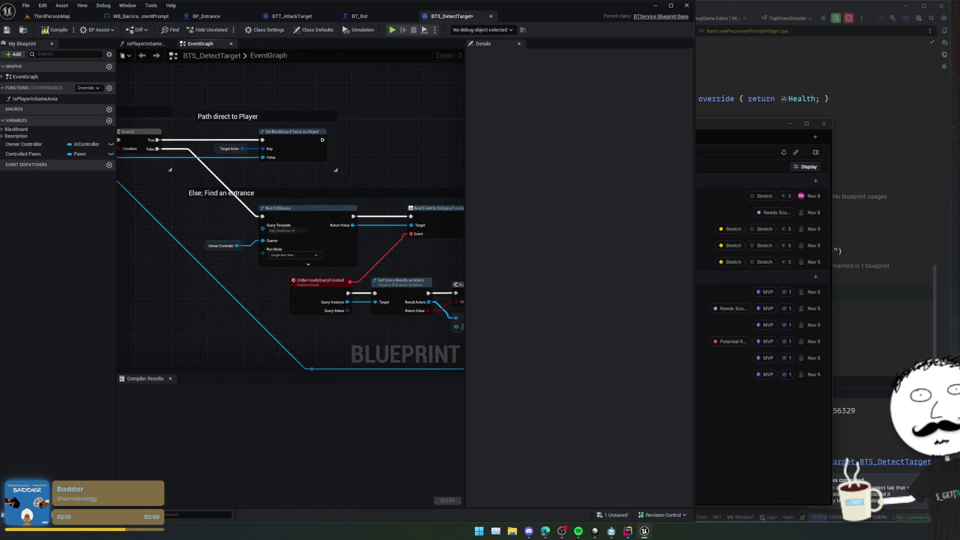
mouse_move(692, 245)
mouse_down()
mouse_move(357, 343)
mouse_move(343, 326)
mouse_move(309, 317)
mouse_move(331, 327)
mouse_up()
mouse_move(258, 200)
mouse_down()
mouse_move(332, 180)
mouse_move(254, 166)
mouse_up()
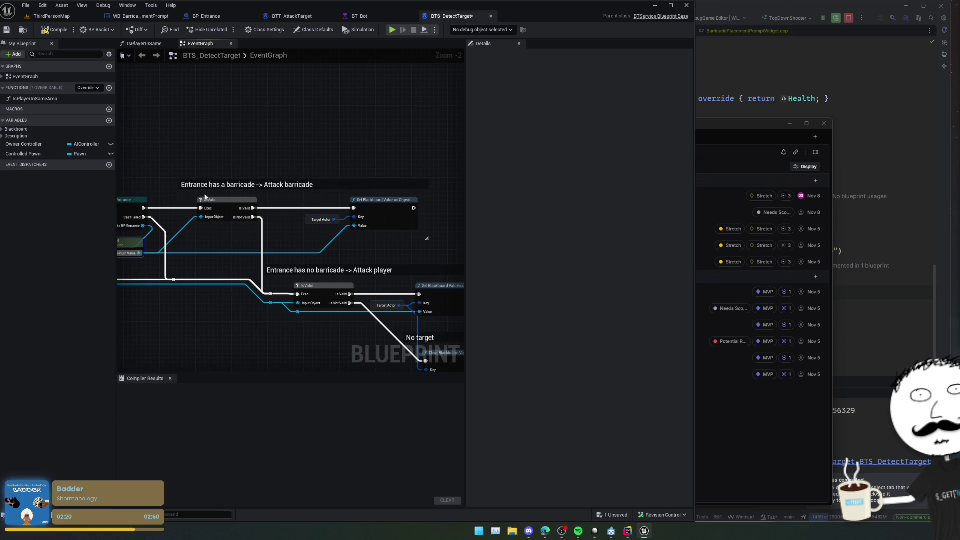
mouse_move(316, 174)
mouse_down()
mouse_move(317, 159)
mouse_move(259, 150)
mouse_move(352, 141)
mouse_move(334, 160)
mouse_up()
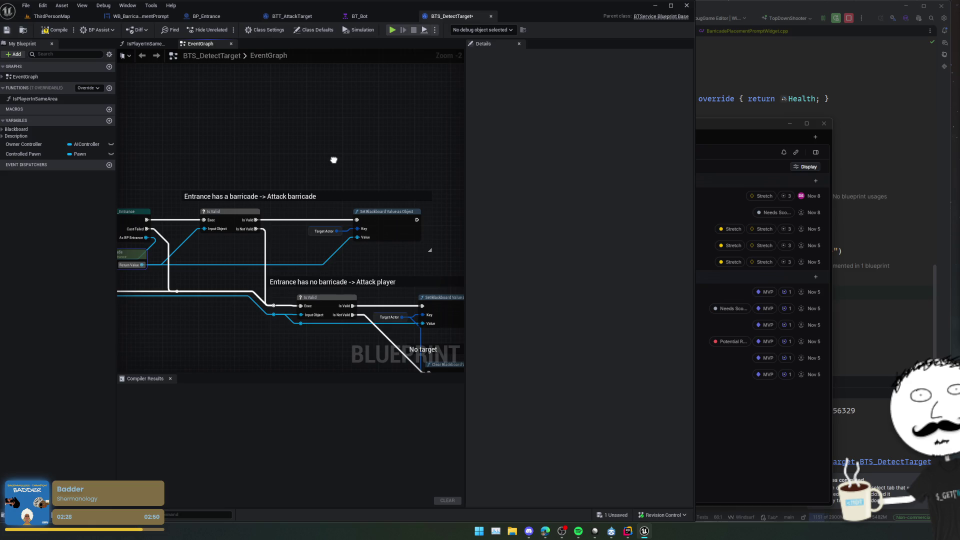
mouse_move(333, 160)
mouse_down()
mouse_move(311, 142)
mouse_move(365, 147)
mouse_up()
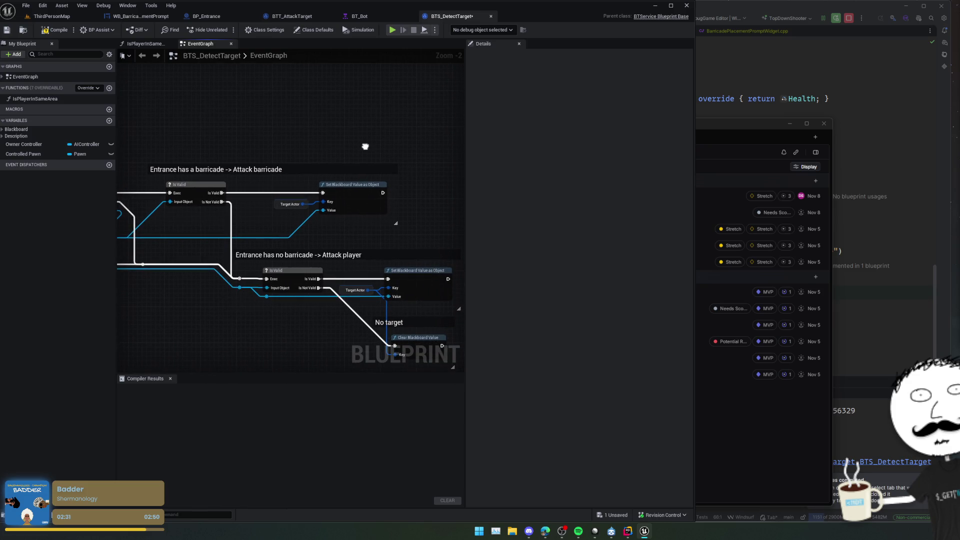
mouse_move(244, 311)
mouse_down()
mouse_move(225, 299)
mouse_move(249, 317)
mouse_move(234, 314)
mouse_move(388, 315)
mouse_move(250, 292)
mouse_move(216, 307)
mouse_move(281, 289)
mouse_move(306, 298)
mouse_move(287, 299)
mouse_move(339, 310)
mouse_up()
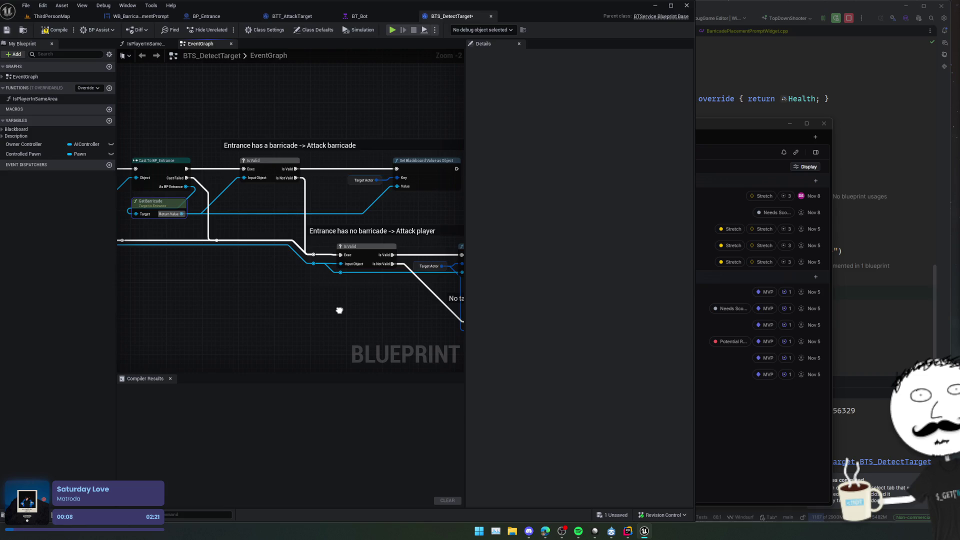
mouse_move(339, 310)
mouse_down()
mouse_move(336, 328)
mouse_move(189, 304)
mouse_move(171, 262)
mouse_move(338, 300)
mouse_move(238, 275)
mouse_move(259, 292)
mouse_move(248, 343)
mouse_move(205, 199)
mouse_move(206, 226)
mouse_up()
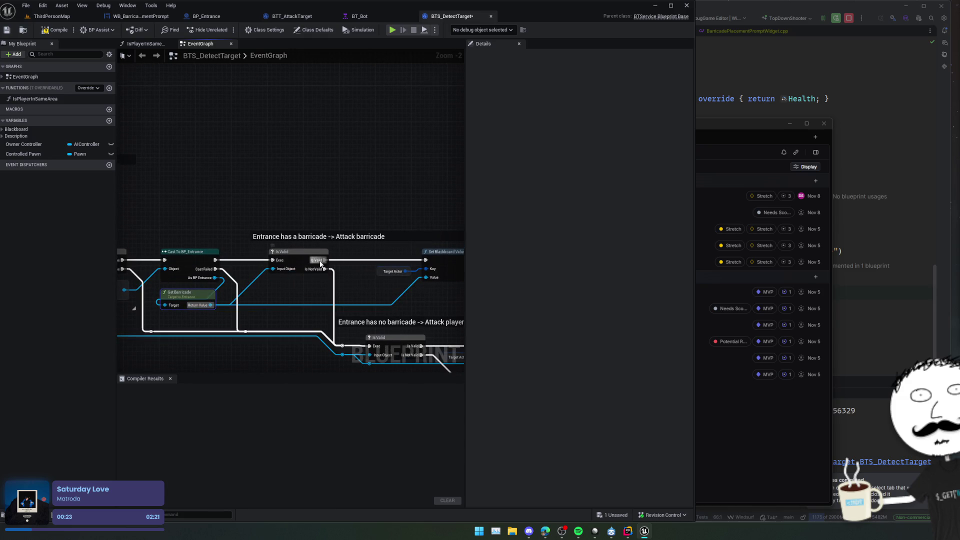
mouse_move(355, 208)
mouse_down()
mouse_move(275, 198)
mouse_move(325, 208)
mouse_up()
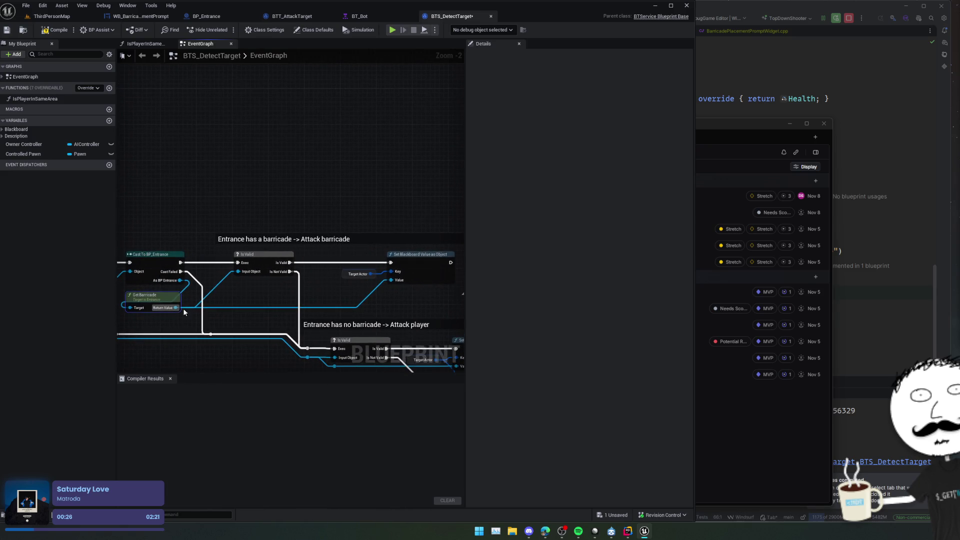
drag(176, 308, 278, 206)
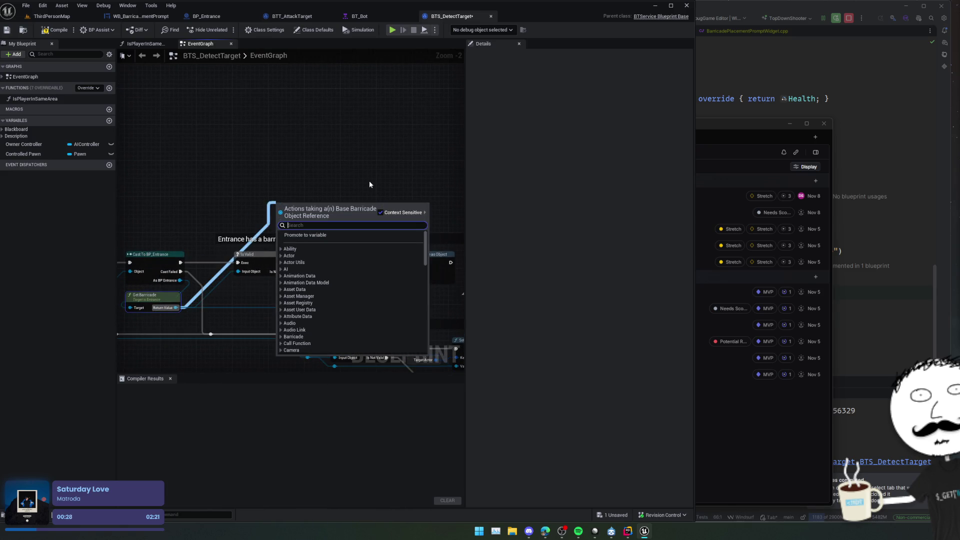
Add an Is Door Barricade getter on the barricade and a Branch after it.
text(door)
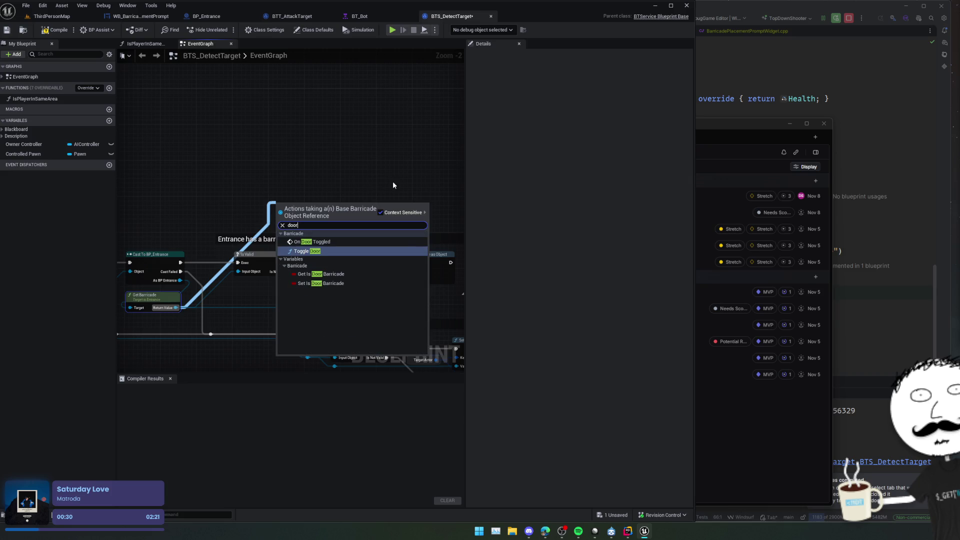
click(345, 274)
drag(335, 206, 379, 172)
text(branch)
key(Return)
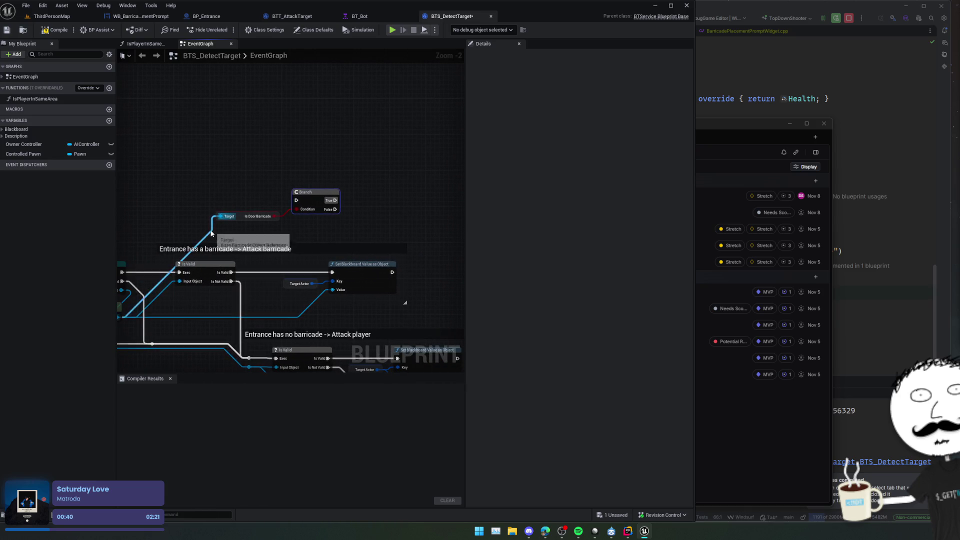
Add an Is Open getter on the barricade and feed it into an AND node.
double_click(207, 226)
drag(206, 227, 260, 229)
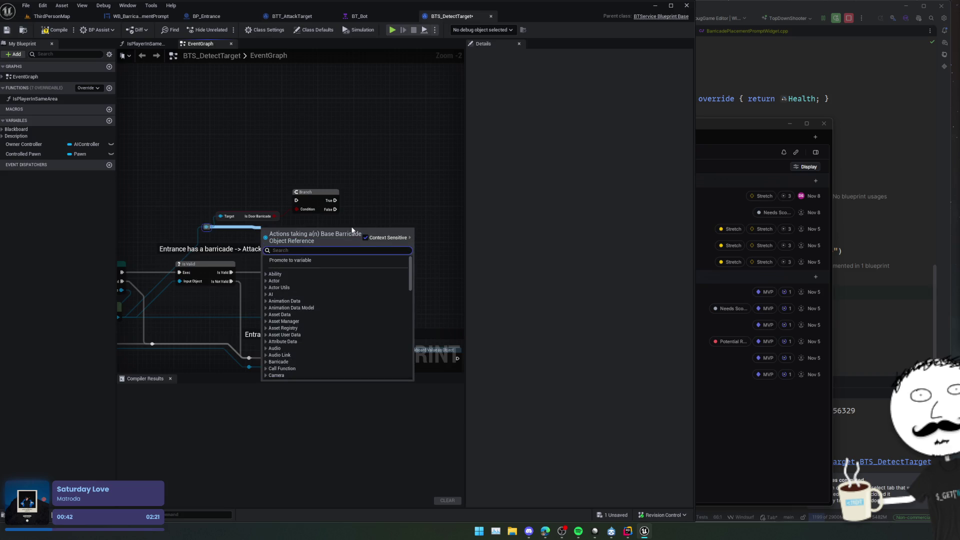
text(is)
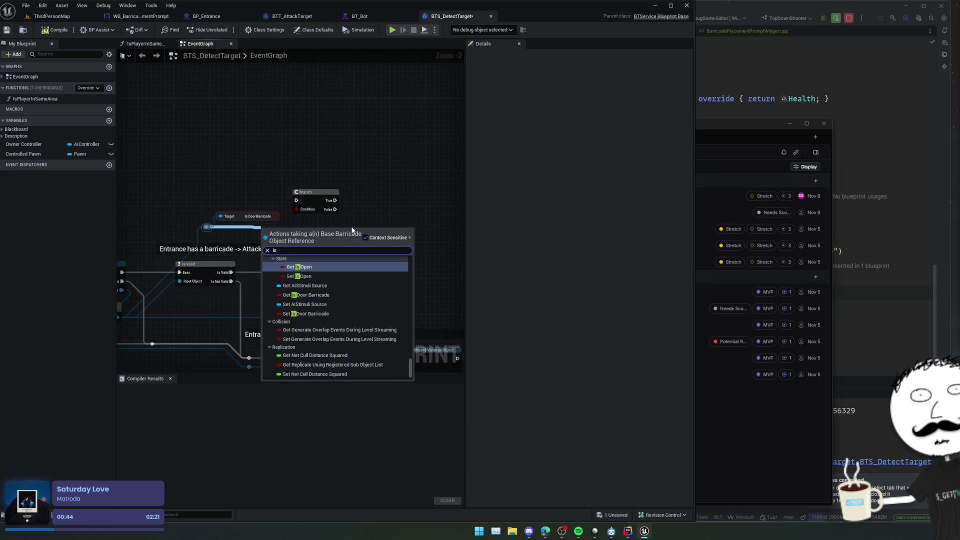
key(Return)
mouse_move(298, 231)
mouse_down()
mouse_move(206, 216)
mouse_move(247, 242)
mouse_up()
scroll(259, 231, up, 1)
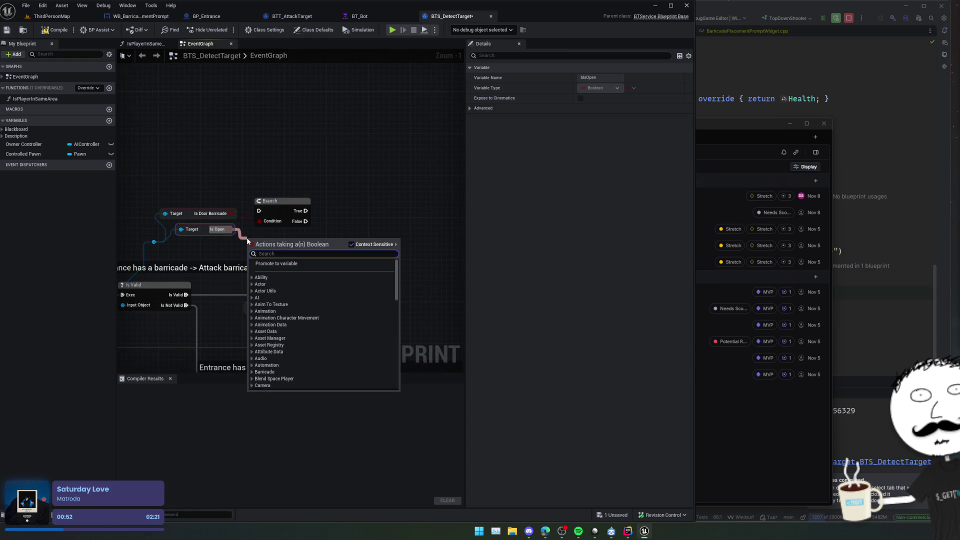
text(&&)
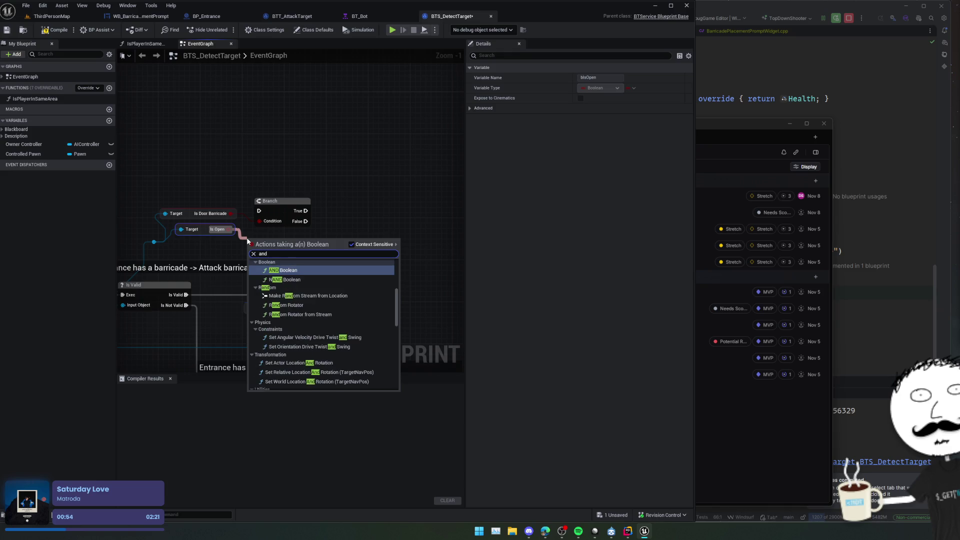
key(Return)
Wire Is Door Barricade AND Is Open into the Branch condition, tidy up, and save.
drag(284, 208, 289, 198)
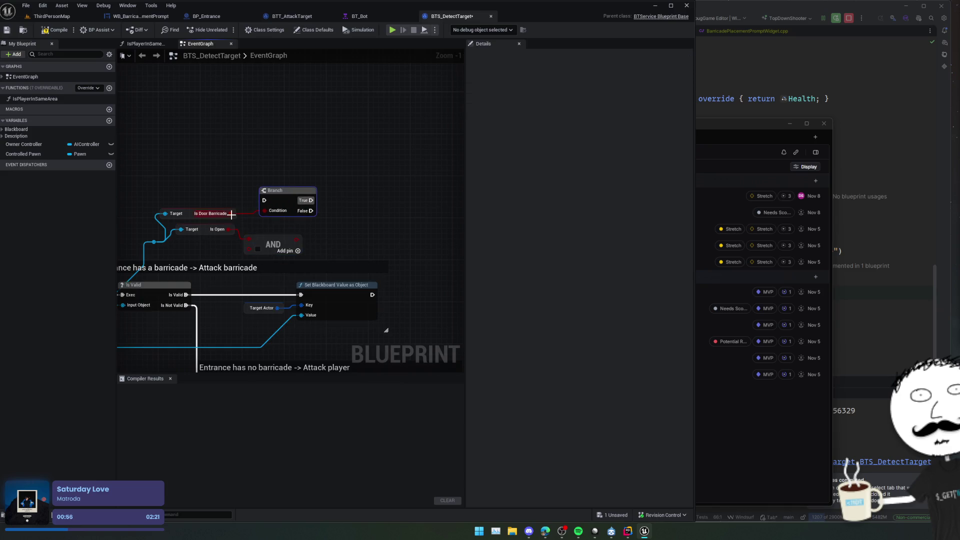
mouse_move(247, 238)
mouse_down()
mouse_move(248, 254)
mouse_move(226, 230)
mouse_up()
mouse_move(297, 239)
mouse_down()
mouse_move(264, 210)
mouse_move(290, 201)
mouse_up()
drag(269, 243, 269, 222)
mouse_move(302, 194)
mouse_down()
mouse_move(339, 215)
mouse_move(349, 123)
mouse_up()
key(ctrl+s)
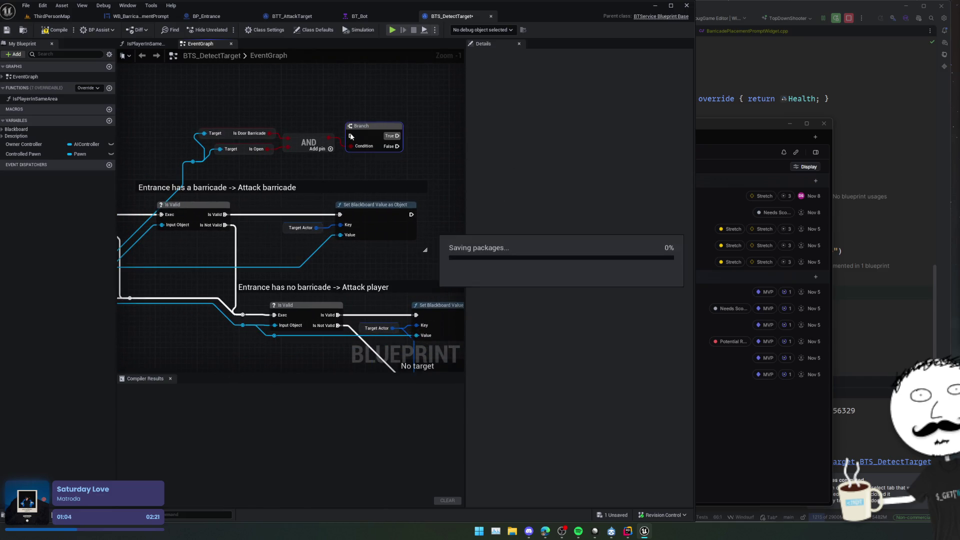
Route the Is Valid exec wire through a reroute point into the door-check Branch.
mouse_move(254, 171)
mouse_down()
mouse_move(312, 200)
mouse_move(304, 202)
mouse_move(366, 198)
mouse_move(350, 201)
mouse_up()
mouse_move(287, 206)
mouse_down()
mouse_move(233, 219)
mouse_move(253, 215)
mouse_up()
double_click(276, 259)
mouse_move(268, 275)
mouse_down()
mouse_move(365, 257)
mouse_move(232, 205)
mouse_move(197, 198)
mouse_move(199, 208)
mouse_move(189, 133)
mouse_move(216, 152)
mouse_move(259, 255)
mouse_move(363, 259)
mouse_move(314, 273)
mouse_up()
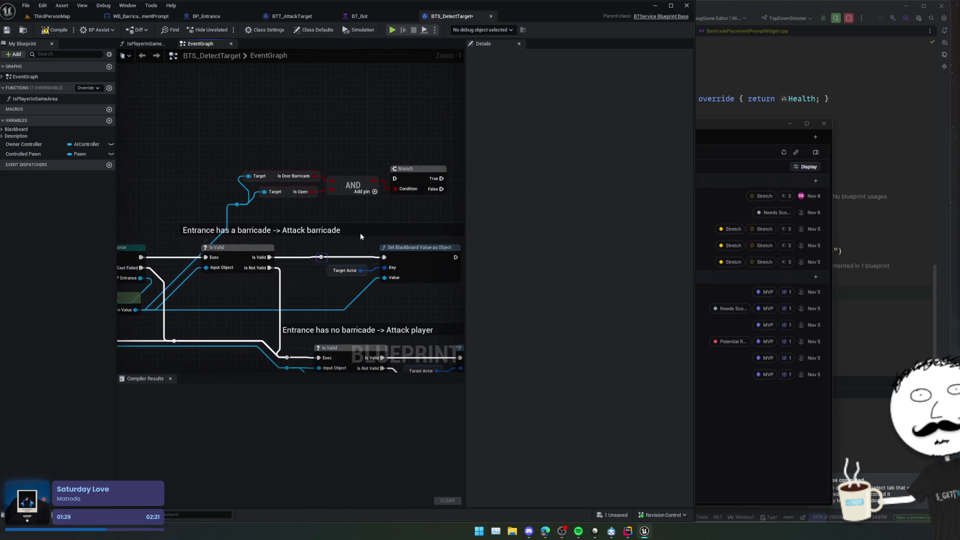
drag(360, 236, 301, 244)
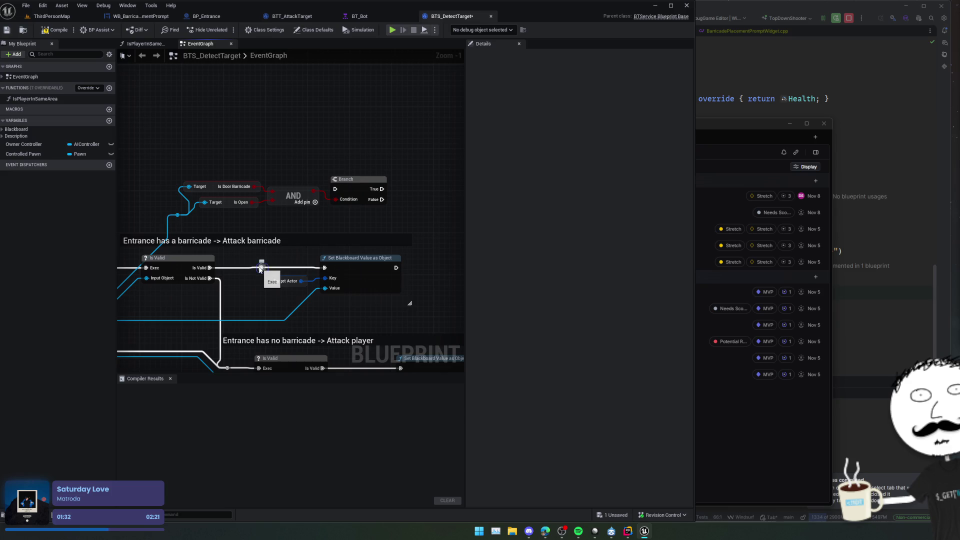
mouse_move(260, 268)
mouse_down()
mouse_move(335, 176)
mouse_move(338, 190)
mouse_move(364, 200)
mouse_move(383, 187)
mouse_move(403, 208)
mouse_move(386, 214)
mouse_move(390, 225)
mouse_move(321, 220)
mouse_up()
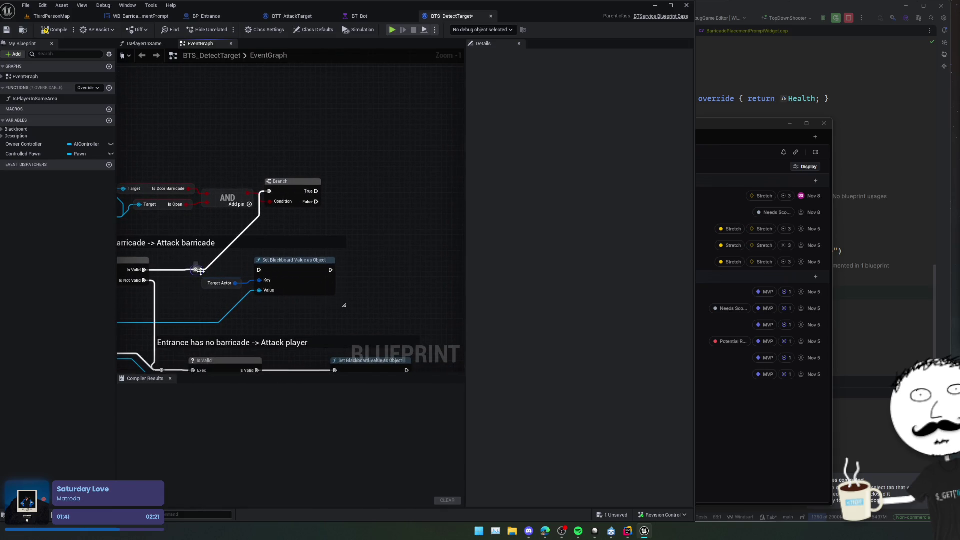
Connect Branch False to the barricade Set Blackboard and True to the attack-player path.
drag(359, 238, 419, 235)
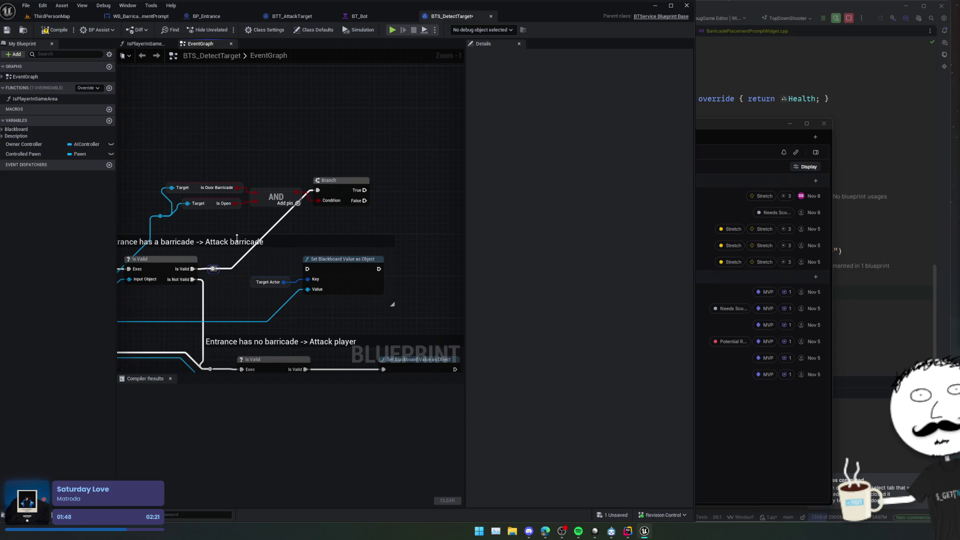
mouse_move(395, 204)
mouse_down()
mouse_move(370, 199)
mouse_move(305, 235)
mouse_move(283, 265)
mouse_up()
mouse_move(382, 251)
mouse_down()
mouse_move(390, 240)
mouse_move(433, 236)
mouse_move(322, 216)
mouse_move(319, 204)
mouse_move(411, 191)
mouse_up()
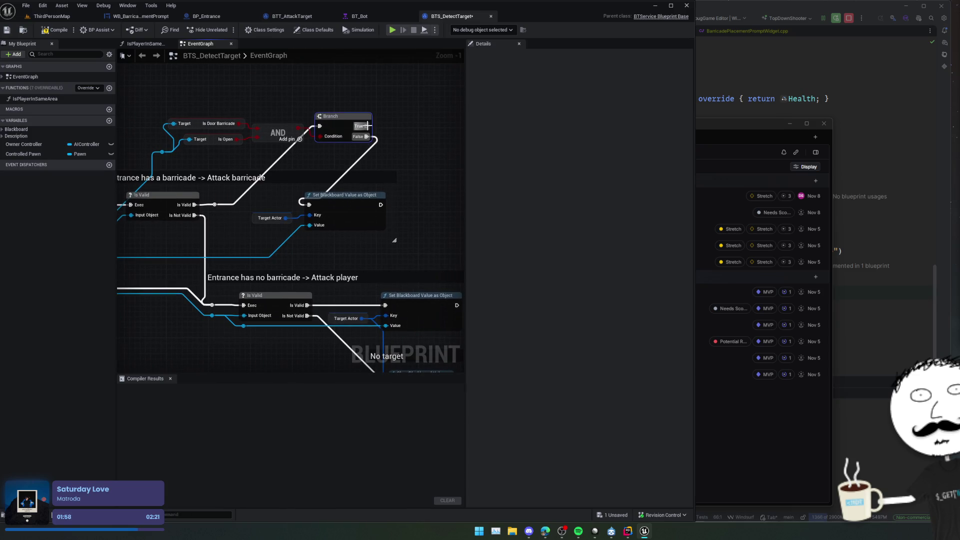
drag(366, 126, 422, 195)
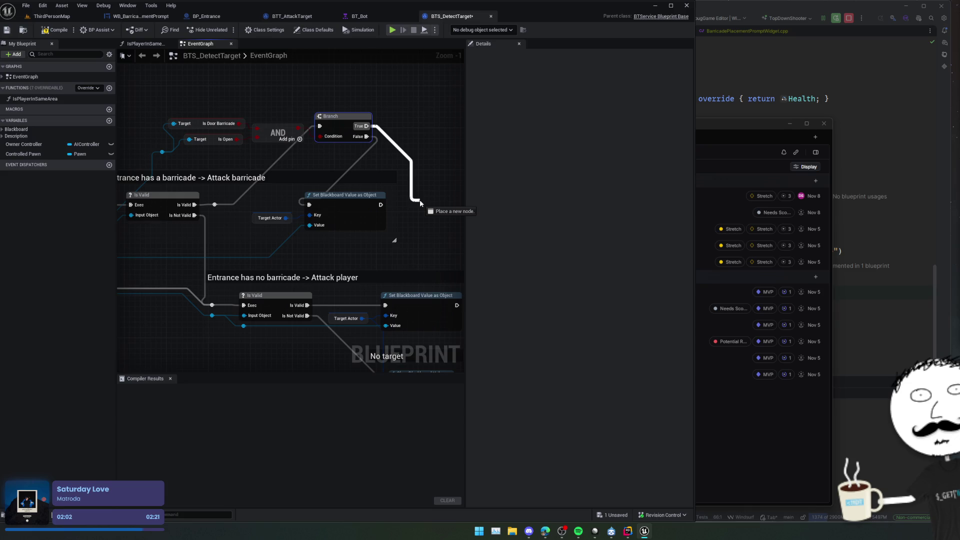
mouse_move(419, 210)
mouse_down()
mouse_move(349, 215)
mouse_move(309, 204)
mouse_move(343, 247)
mouse_move(382, 245)
mouse_move(429, 268)
mouse_move(464, 269)
mouse_up()
Widen the Attack barricade comment and rearrange the Set Blackboard and Branch nodes.
mouse_move(235, 180)
mouse_down()
mouse_move(174, 189)
mouse_move(179, 202)
mouse_move(322, 216)
mouse_move(263, 232)
mouse_move(283, 231)
mouse_move(138, 207)
mouse_move(62, 154)
mouse_move(154, 209)
mouse_up()
drag(340, 218, 443, 225)
drag(386, 262, 428, 249)
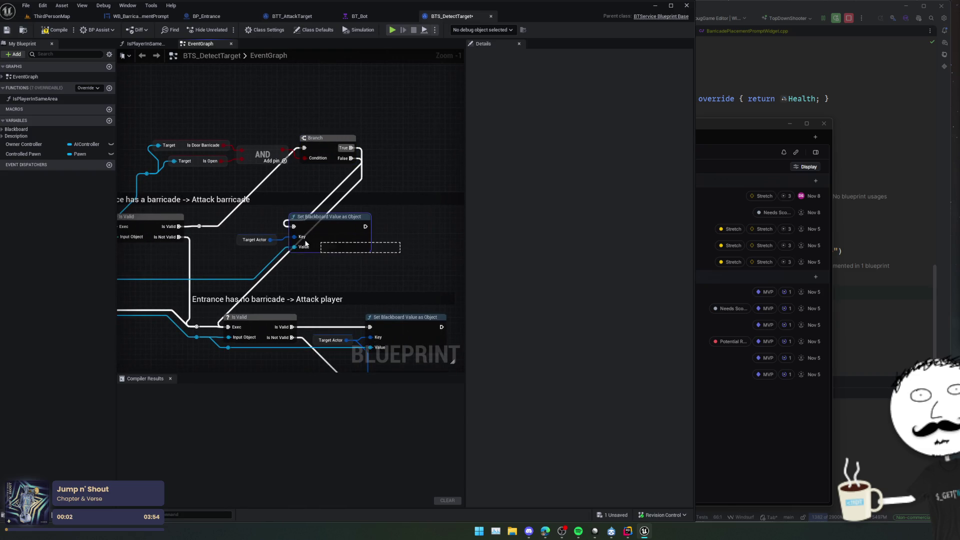
click(310, 241)
mouse_move(310, 242)
mouse_down()
mouse_move(404, 252)
mouse_move(357, 247)
mouse_move(374, 233)
mouse_up()
mouse_move(271, 245)
mouse_down()
mouse_move(324, 234)
mouse_move(382, 259)
mouse_up()
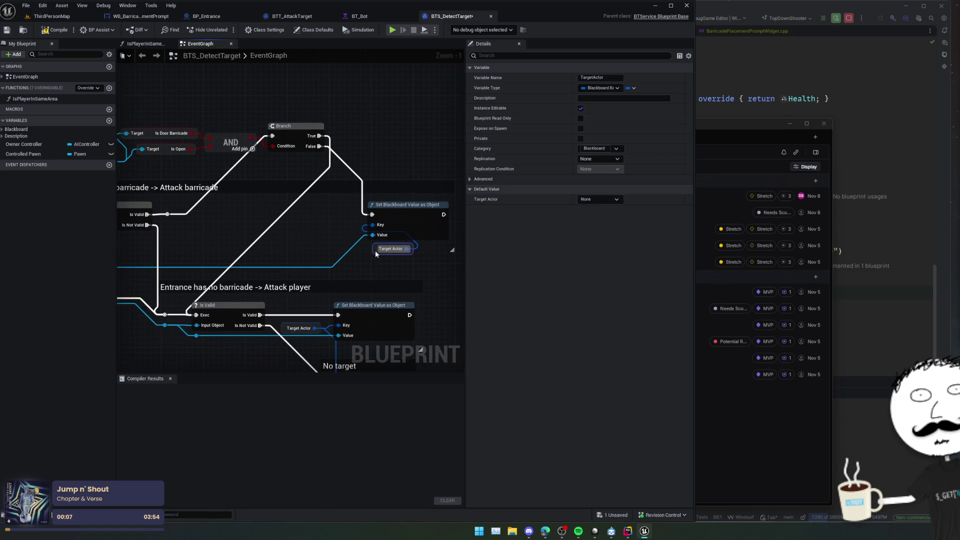
mouse_move(298, 235)
mouse_down()
mouse_move(325, 247)
mouse_move(346, 209)
mouse_move(369, 208)
mouse_move(333, 222)
mouse_move(343, 224)
mouse_up()
mouse_move(325, 134)
mouse_down()
mouse_move(326, 223)
mouse_move(336, 212)
mouse_up()
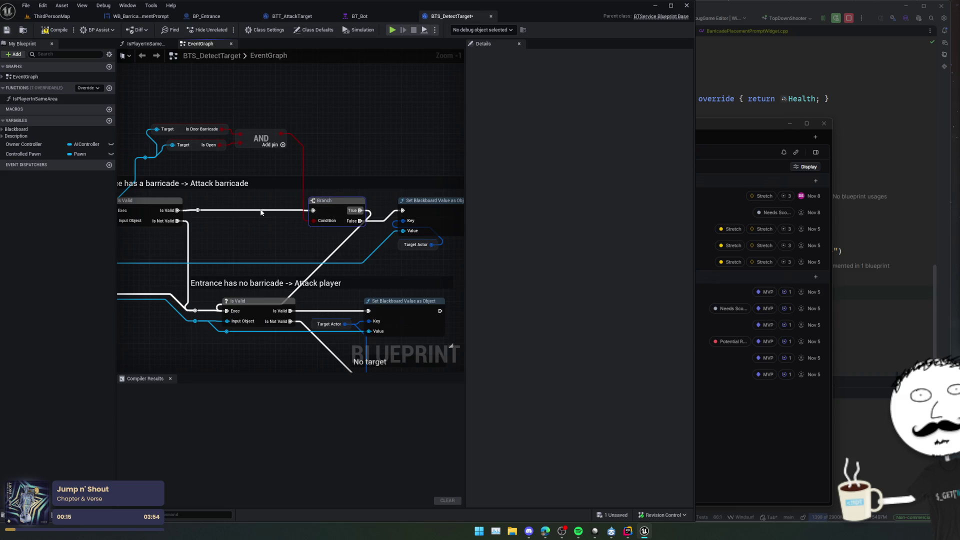
drag(261, 213, 328, 224)
Select the door-check nodes and wrap them in a new comment box.
mouse_move(253, 167)
mouse_down()
mouse_move(316, 178)
mouse_move(298, 163)
mouse_move(318, 158)
mouse_up()
click(280, 179)
drag(275, 180, 200, 193)
drag(183, 118, 402, 181)
key(c)
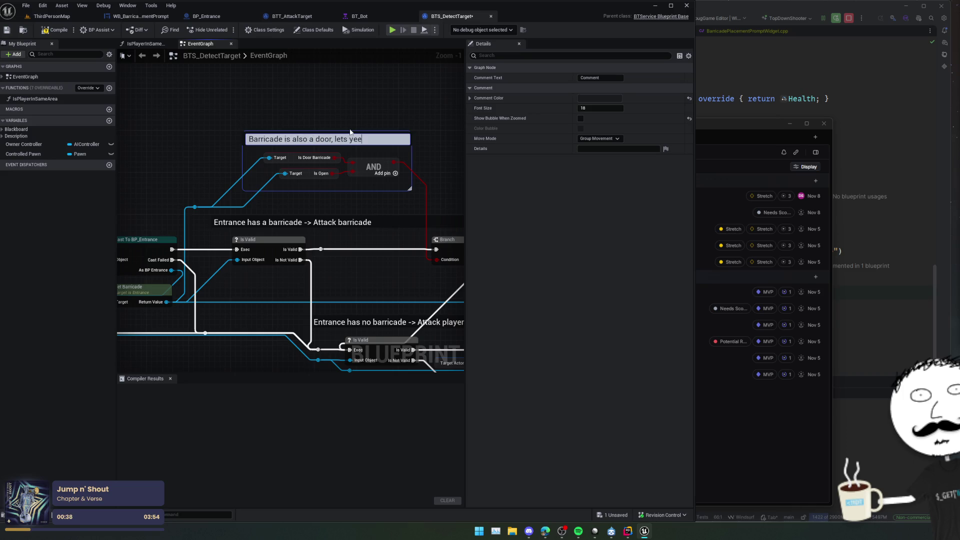
Finish the door comment text ending 'yeet through it' and move the Branch beside the AND node.
text(it)
key(Return)
drag(424, 158, 327, 167)
mouse_move(371, 246)
mouse_down()
mouse_move(312, 246)
mouse_move(286, 173)
mouse_move(301, 176)
mouse_move(286, 174)
mouse_up()
drag(200, 249, 263, 269)
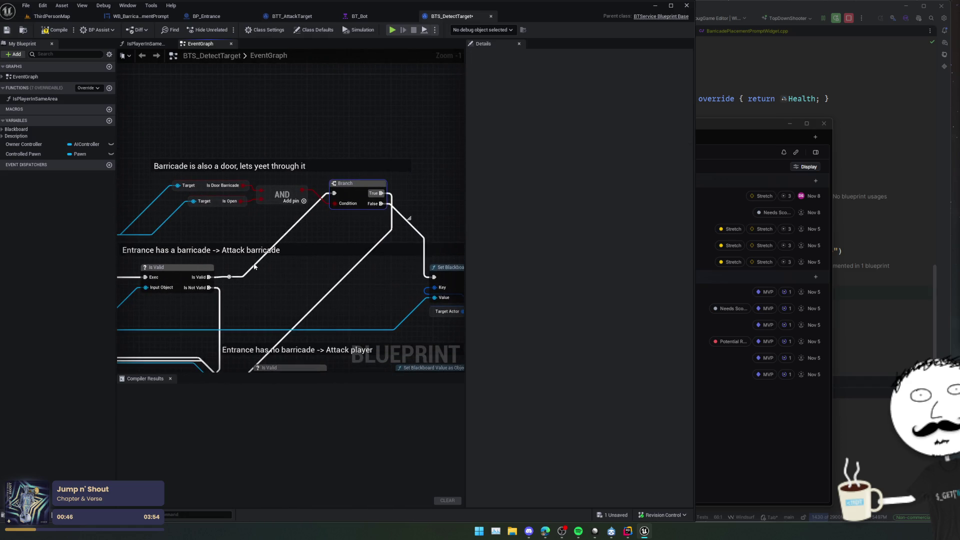
Add reroute points to straighten the Is Valid-to-Branch and diagonal exec wires.
double_click(254, 265)
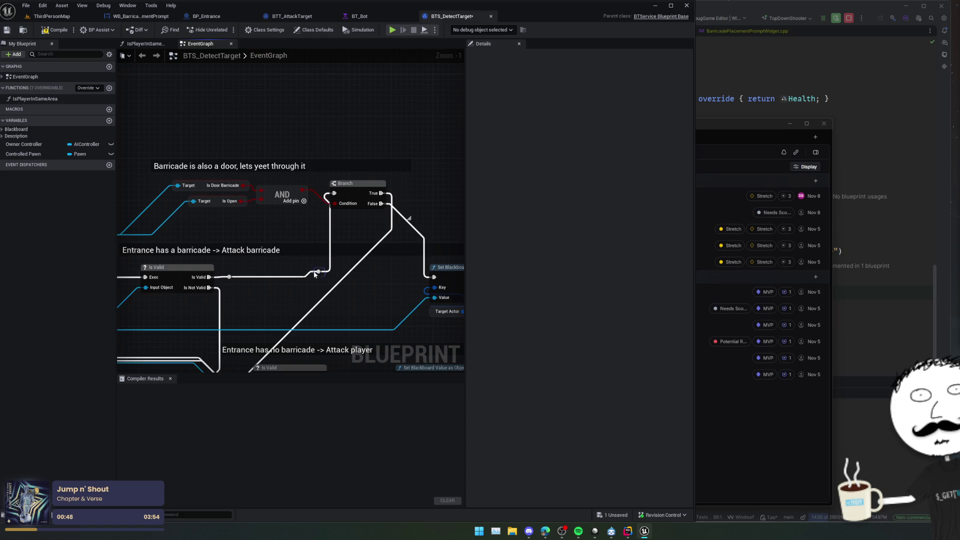
mouse_move(337, 280)
mouse_down()
mouse_move(303, 270)
mouse_move(300, 251)
mouse_up()
drag(283, 167, 392, 91)
double_click(311, 203)
mouse_move(316, 209)
mouse_down()
mouse_move(275, 226)
mouse_move(308, 186)
mouse_move(282, 206)
mouse_up()
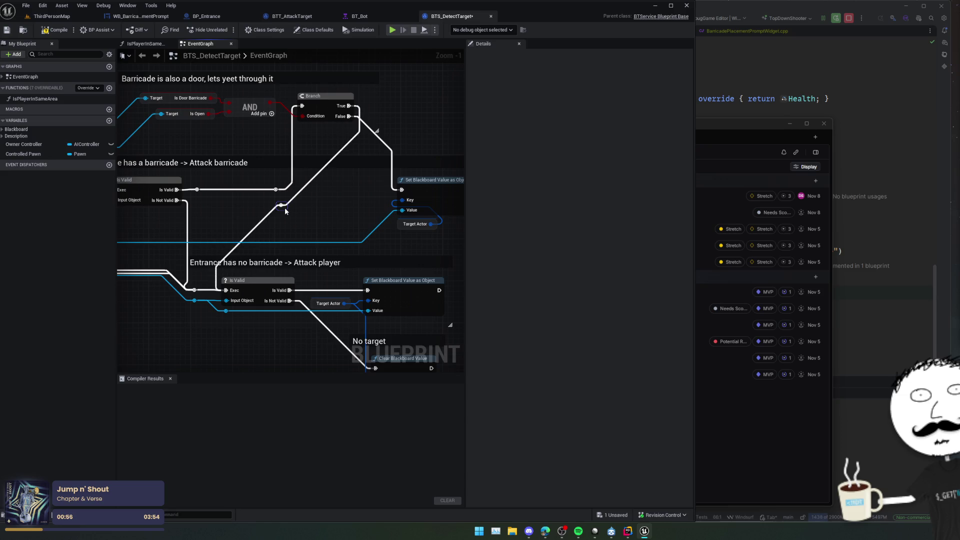
drag(249, 240, 279, 233)
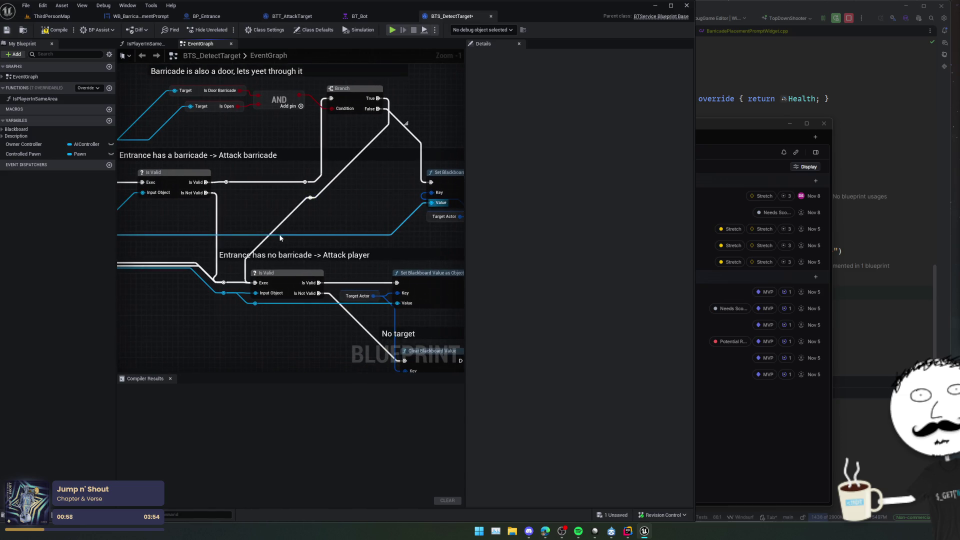
double_click(274, 226)
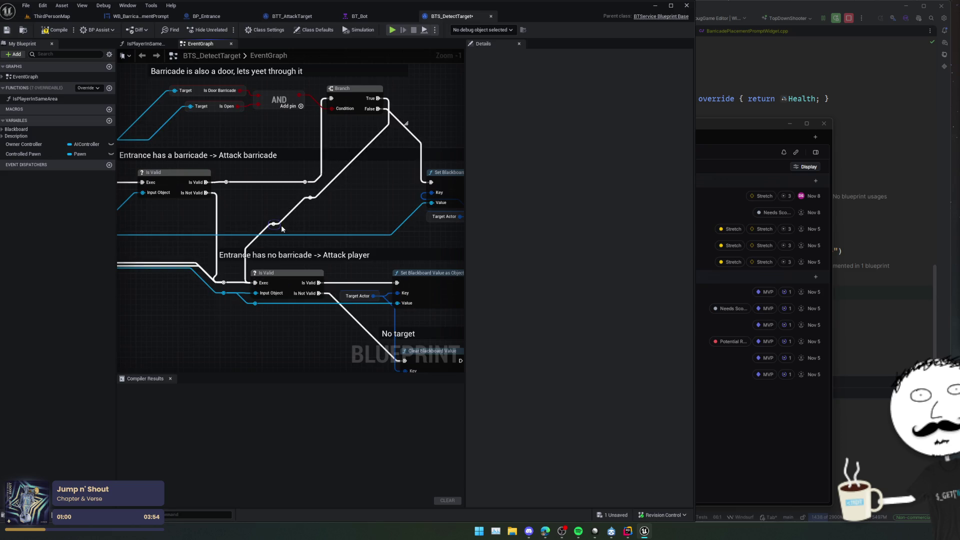
drag(209, 220, 235, 205)
Shift the Entrance has no barricade and No target groups to the right.
drag(273, 244, 289, 244)
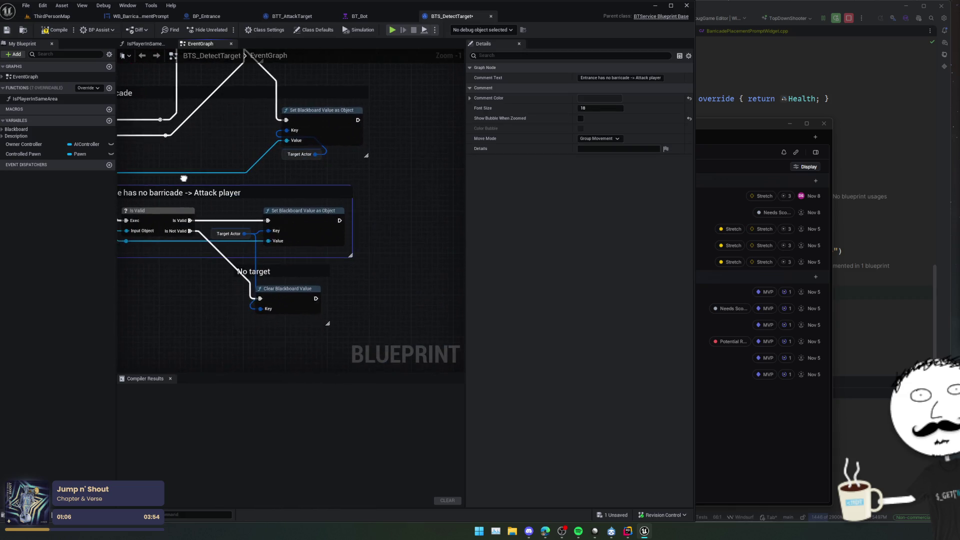
drag(183, 177, 202, 182)
mouse_move(312, 277)
mouse_down()
mouse_move(417, 253)
mouse_move(332, 242)
mouse_move(381, 212)
mouse_move(382, 230)
mouse_move(424, 233)
mouse_move(464, 202)
mouse_up()
drag(283, 291, 159, 286)
scroll(159, 286, down, 3)
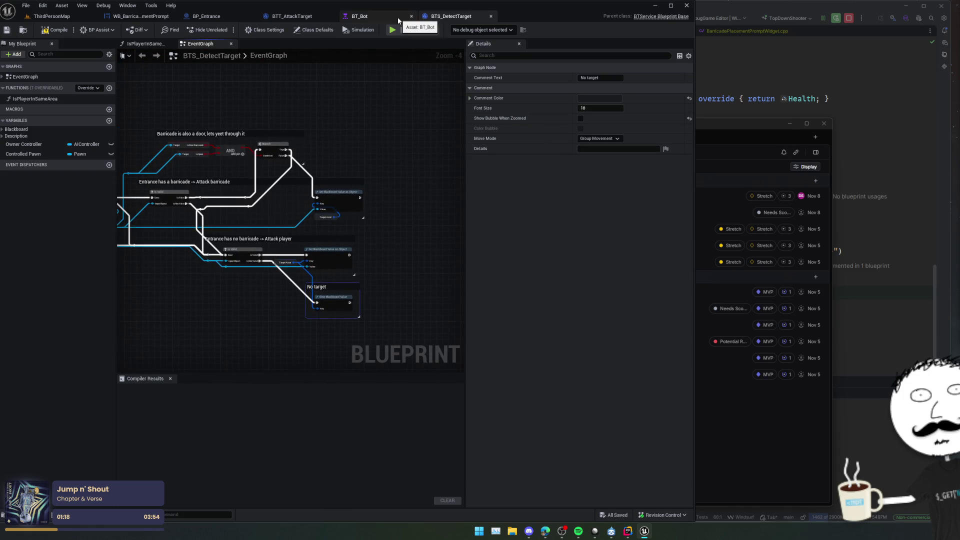
In BTT_AttackTarget, move Get Blackboard Value, Cast To BaseBarricade and Get Distance To further left.
click(292, 16)
scroll(337, 221, up, 3)
mouse_move(338, 221)
mouse_down()
mouse_move(343, 247)
mouse_move(386, 255)
mouse_move(370, 257)
mouse_move(407, 242)
mouse_move(344, 242)
mouse_move(332, 210)
mouse_move(215, 190)
mouse_move(403, 201)
mouse_move(373, 130)
mouse_move(361, 136)
mouse_move(327, 118)
mouse_move(333, 70)
mouse_move(383, 178)
mouse_move(404, 157)
mouse_move(386, 129)
mouse_move(428, 135)
mouse_move(345, 115)
mouse_move(268, 153)
mouse_move(274, 254)
mouse_move(257, 270)
mouse_up()
scroll(370, 257, up, 1)
click(282, 220)
mouse_move(282, 220)
mouse_down()
mouse_move(213, 219)
mouse_move(179, 238)
mouse_up()
mouse_move(330, 237)
mouse_down()
mouse_move(248, 237)
mouse_move(228, 213)
mouse_up()
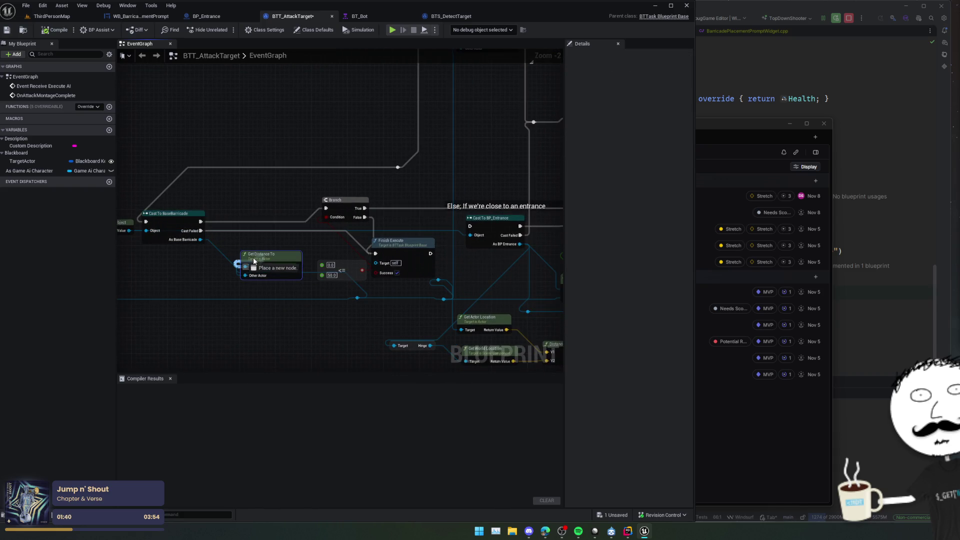
mouse_move(268, 259)
mouse_down()
mouse_move(241, 268)
mouse_move(171, 263)
mouse_up()
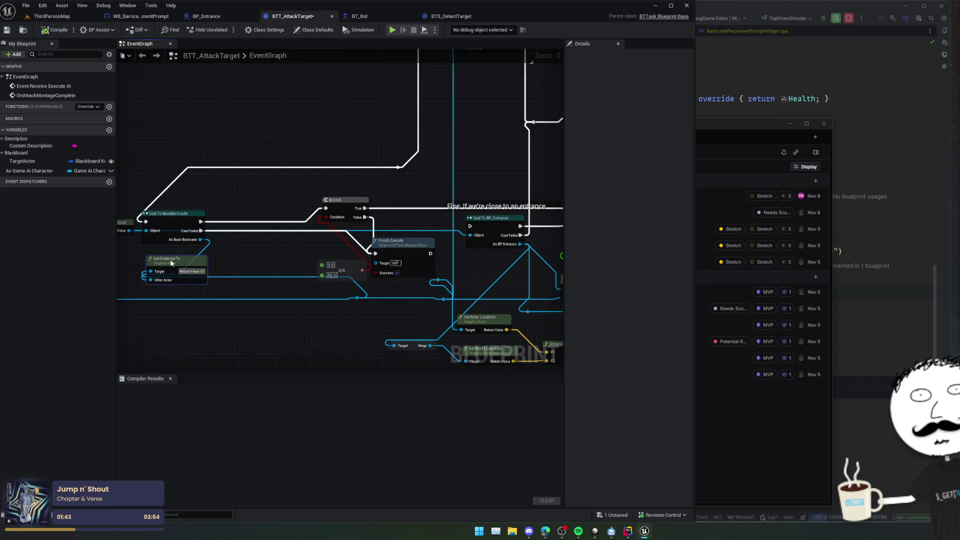
Shift the blue wire's reroute point left and wire Get Distance To's Return Value into <=.
drag(309, 307, 136, 301)
drag(194, 311, 275, 295)
drag(208, 279, 212, 278)
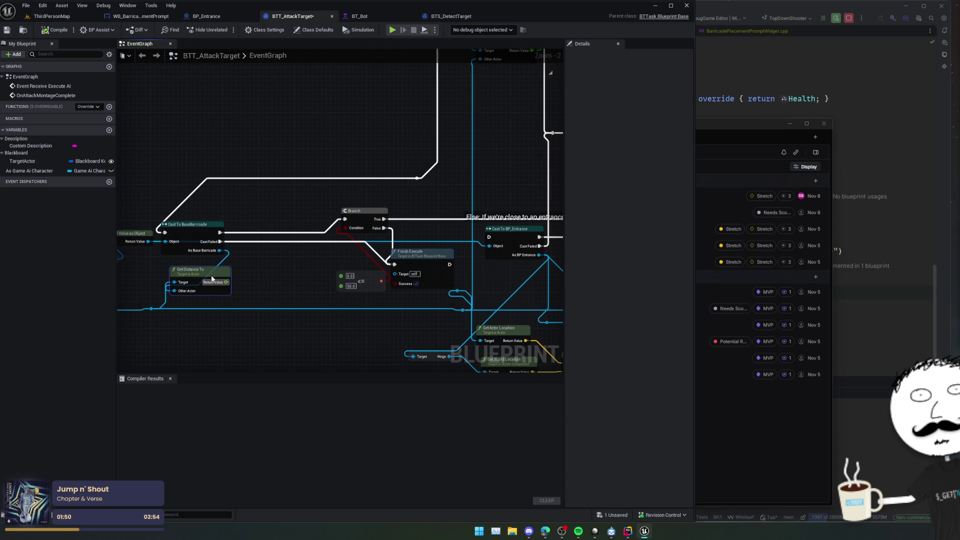
drag(279, 286, 280, 284)
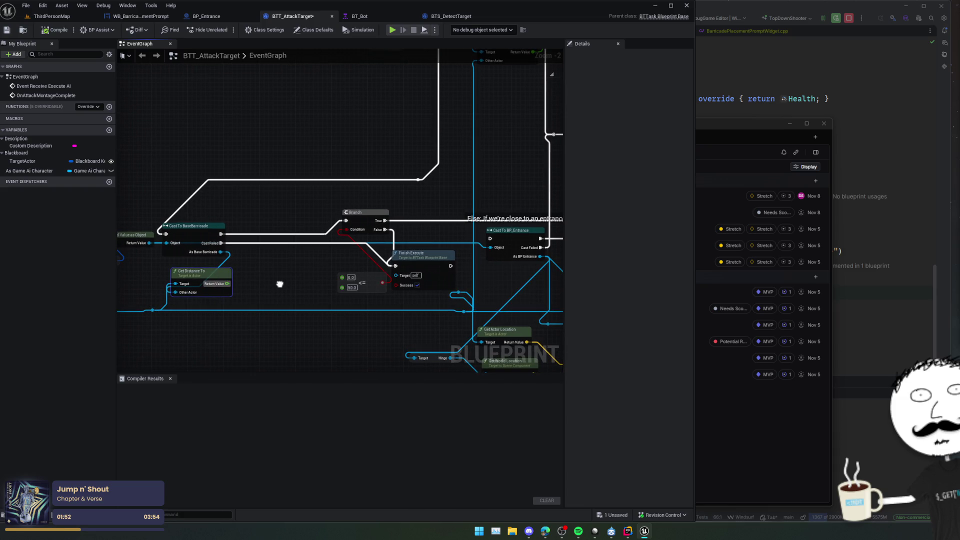
mouse_move(228, 284)
mouse_down()
mouse_move(345, 279)
mouse_move(274, 278)
mouse_move(292, 256)
mouse_move(266, 254)
mouse_move(336, 275)
mouse_move(343, 221)
mouse_move(197, 280)
mouse_move(254, 290)
mouse_up()
Pull Branch and the <= 50.0 comparison together, with Finish Execute beside Branch's False output.
mouse_move(253, 246)
mouse_down()
mouse_move(253, 233)
mouse_move(225, 242)
mouse_move(251, 272)
mouse_move(317, 255)
mouse_move(331, 242)
mouse_up()
drag(252, 205, 212, 205)
drag(220, 215, 286, 213)
drag(236, 288, 227, 269)
mouse_move(379, 248)
mouse_down()
mouse_move(315, 263)
mouse_move(330, 260)
mouse_move(346, 224)
mouse_move(330, 227)
mouse_up()
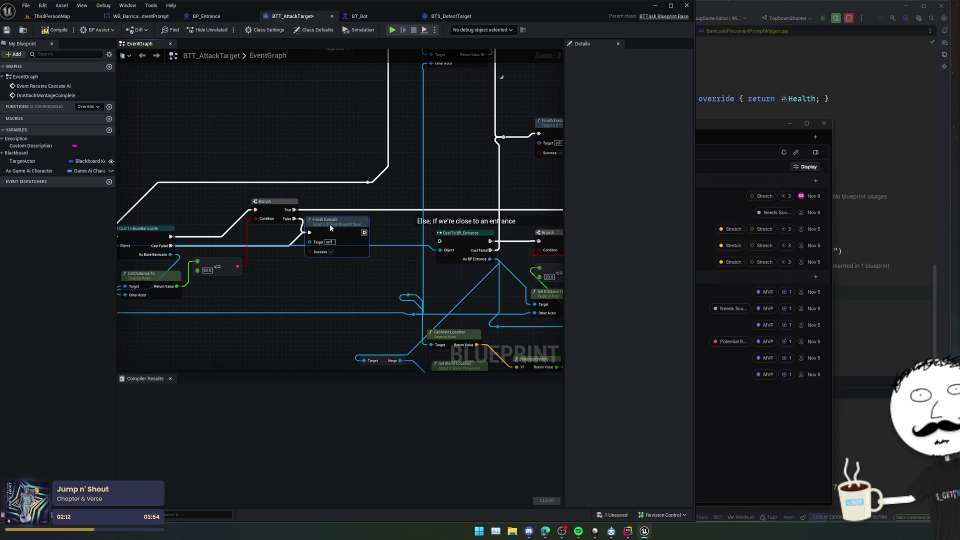
drag(334, 281, 322, 297)
Settle Finish Execute beside the Branch False output and box-select the entrance-check nodes.
drag(323, 241, 328, 264)
mouse_move(310, 299)
mouse_down()
mouse_move(268, 311)
mouse_move(306, 261)
mouse_up()
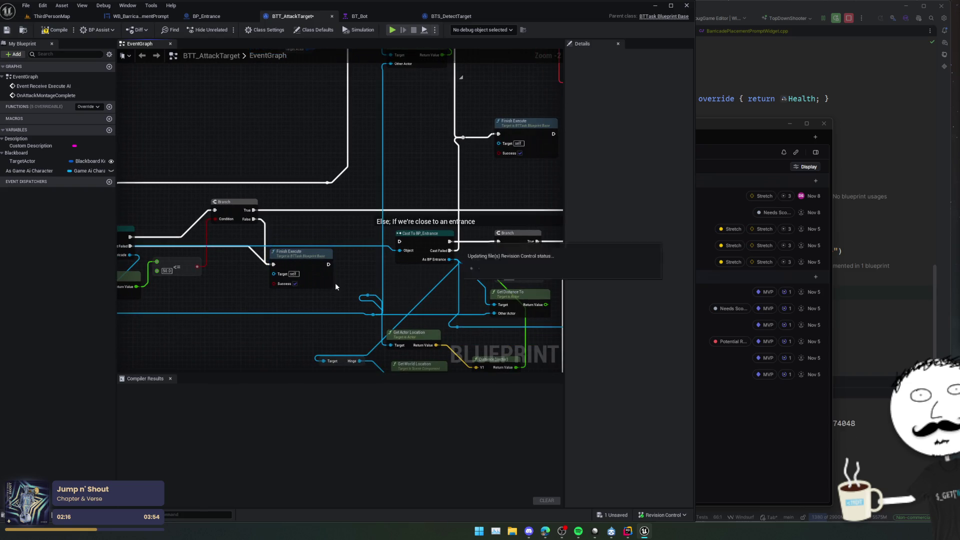
scroll(349, 258, down, 1)
mouse_move(410, 228)
mouse_down()
mouse_move(392, 136)
mouse_move(362, 122)
mouse_up()
mouse_move(197, 327)
mouse_down()
mouse_move(413, 225)
mouse_move(409, 252)
mouse_up()
drag(484, 207, 422, 240)
Survey the player check, Attack the Player and Attack the barricade sections of the graph.
mouse_move(290, 206)
mouse_down()
mouse_move(461, 367)
mouse_move(402, 218)
mouse_move(470, 287)
mouse_move(422, 261)
mouse_move(388, 219)
mouse_up()
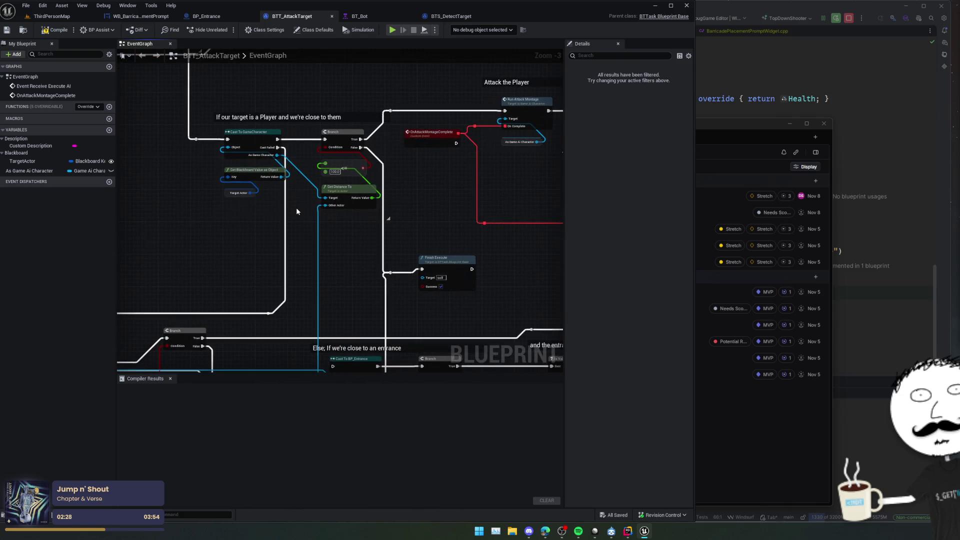
drag(296, 209, 306, 259)
scroll(306, 259, up, 2)
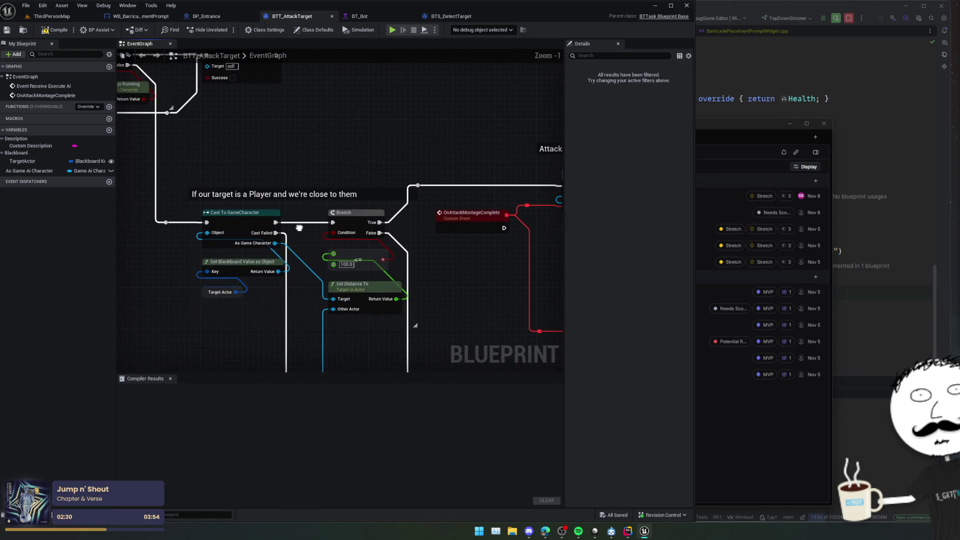
mouse_move(388, 202)
mouse_down()
mouse_move(331, 199)
mouse_move(280, 245)
mouse_move(173, 202)
mouse_up()
scroll(279, 245, down, 1)
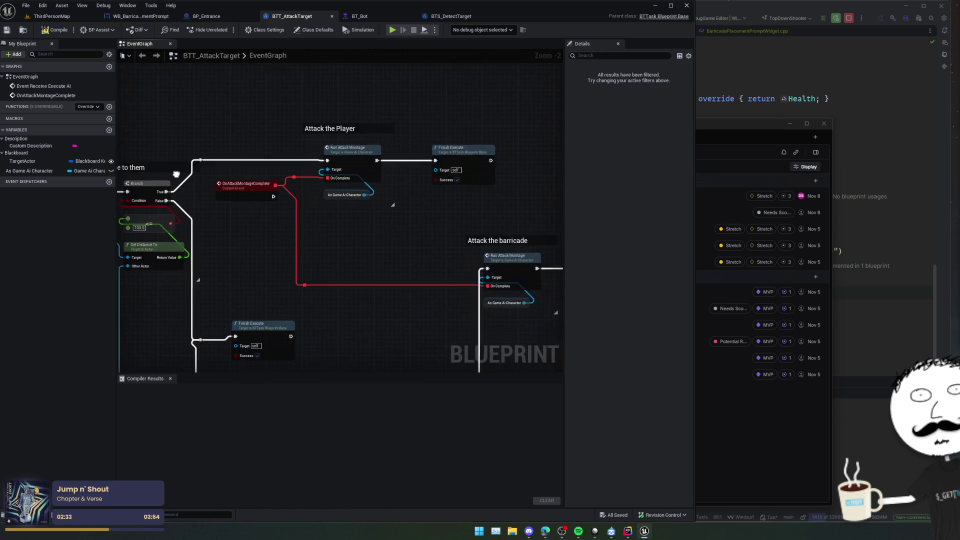
mouse_move(409, 319)
mouse_down()
mouse_move(249, 221)
mouse_move(375, 214)
mouse_move(416, 196)
mouse_up()
scroll(375, 214, down, 2)
mouse_move(394, 290)
mouse_down()
mouse_move(356, 239)
mouse_move(310, 212)
mouse_move(240, 209)
mouse_up()
scroll(385, 273, up, 1)
mouse_move(376, 230)
mouse_down()
mouse_move(348, 306)
mouse_move(330, 206)
mouse_up()
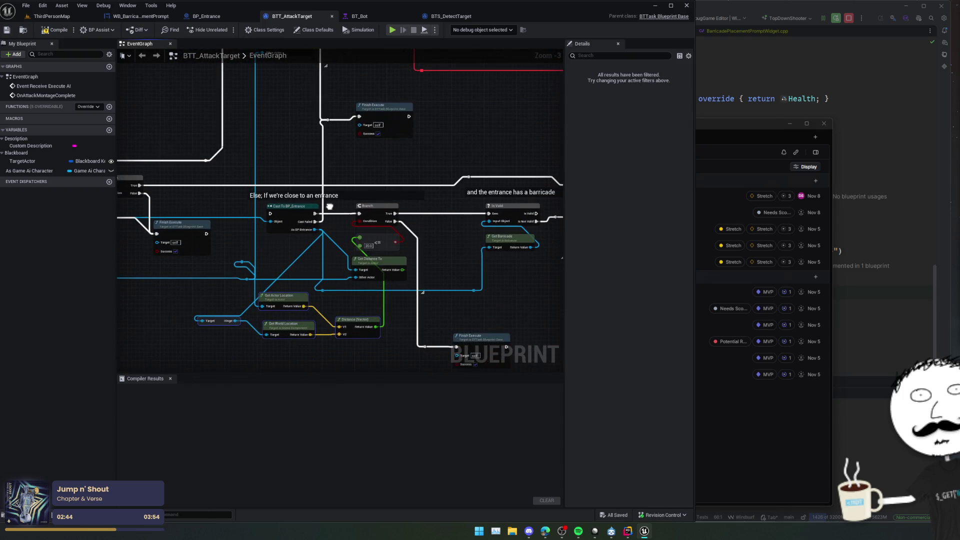
mouse_move(252, 343)
mouse_down()
mouse_move(234, 264)
mouse_move(255, 274)
mouse_move(216, 320)
mouse_up()
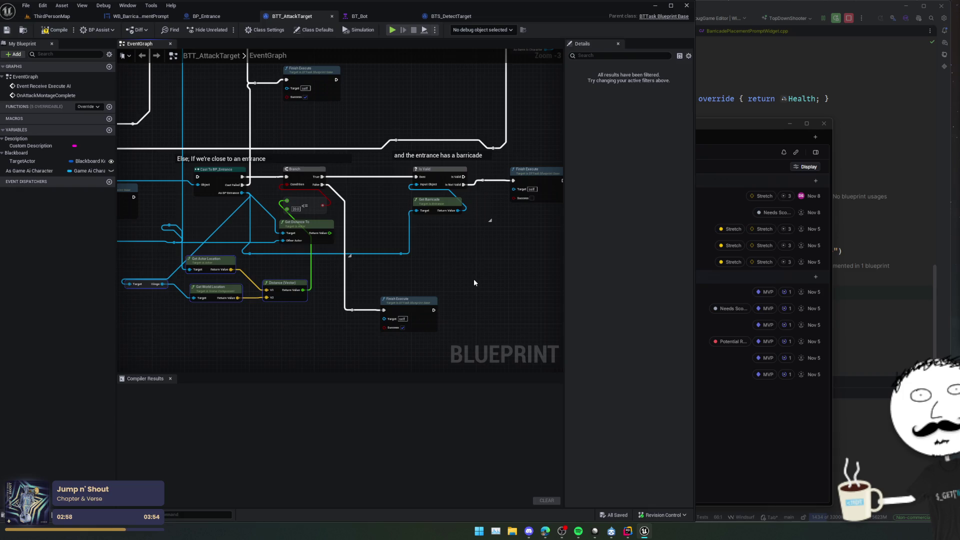
Move the 'and the entrance has a barricade' comment group further down.
mouse_move(474, 282)
mouse_down()
mouse_move(355, 273)
mouse_move(434, 278)
mouse_up()
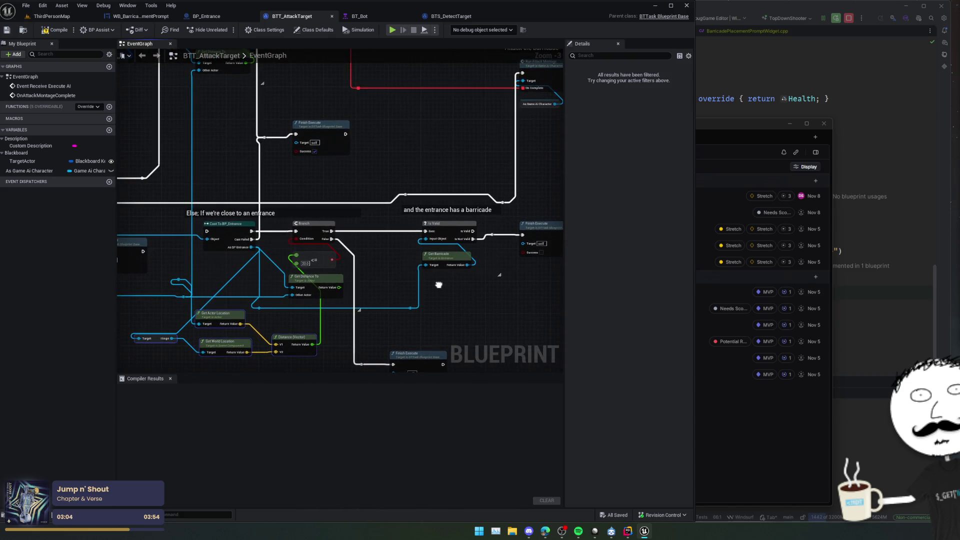
scroll(434, 280, down, 1)
drag(436, 283, 440, 282)
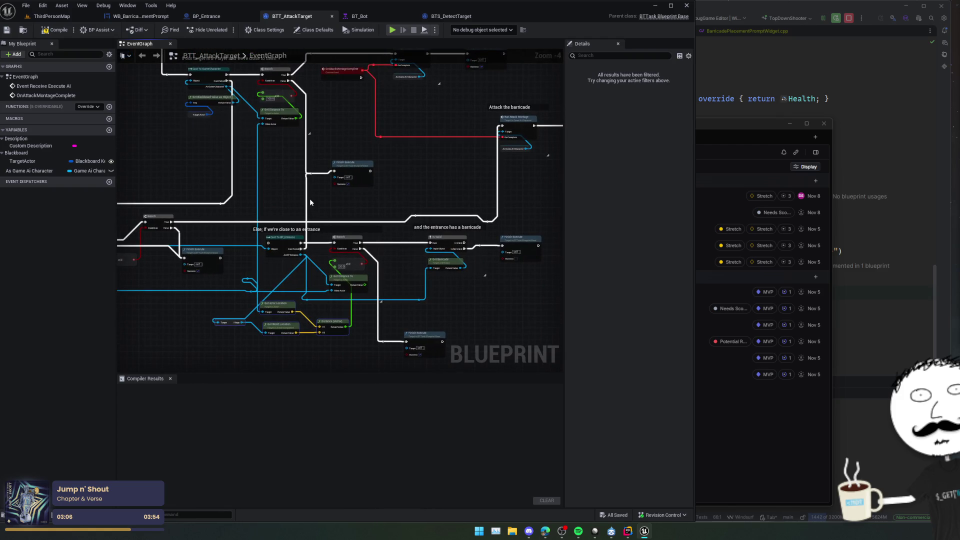
drag(307, 200, 270, 169)
scroll(439, 240, up, 1)
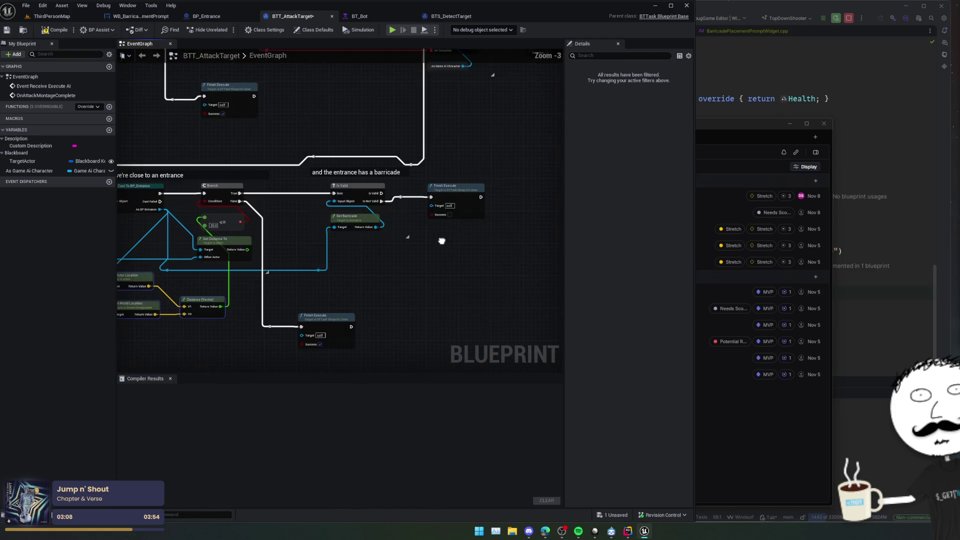
drag(373, 192, 367, 214)
scroll(367, 214, down, 1)
drag(420, 255, 450, 207)
Box-select the entrance nodes and move the 'Else; If we're close to an entrance' group down-right.
drag(512, 289, 225, 161)
scroll(189, 253, up, 1)
mouse_move(190, 257)
mouse_down()
mouse_move(267, 278)
mouse_move(260, 253)
mouse_up()
drag(260, 254, 214, 279)
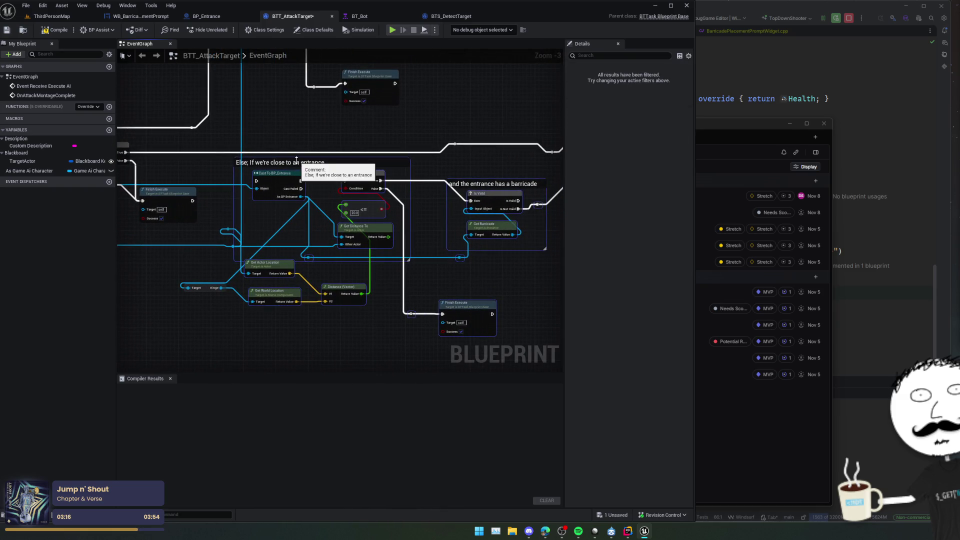
mouse_move(297, 165)
mouse_down()
mouse_move(347, 175)
mouse_move(408, 303)
mouse_move(401, 232)
mouse_move(433, 210)
mouse_move(349, 109)
mouse_move(411, 188)
mouse_move(486, 195)
mouse_move(484, 204)
mouse_move(385, 169)
mouse_move(398, 189)
mouse_move(351, 188)
mouse_move(496, 189)
mouse_move(374, 207)
mouse_move(438, 228)
mouse_up()
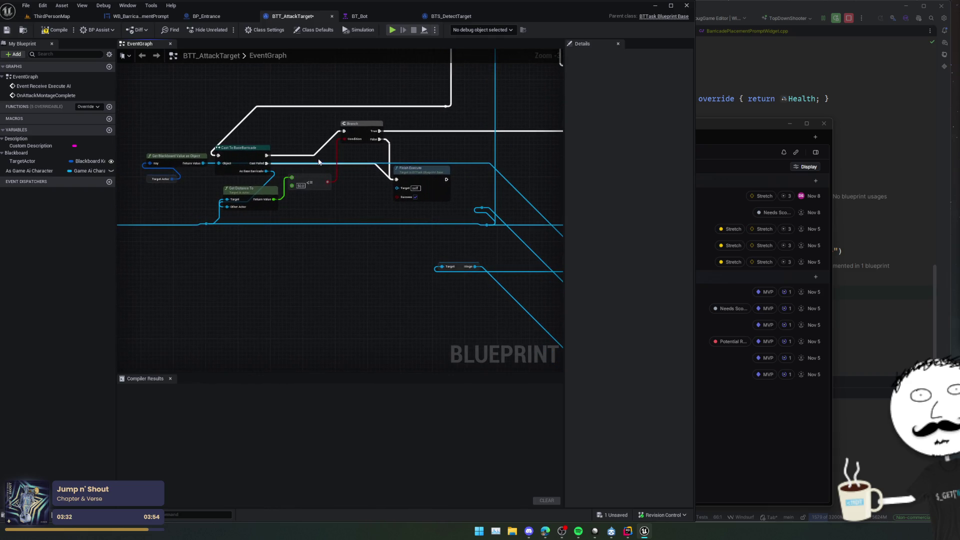
Move Get Blackboard Value as Object up and the Hinge getter down near the entrance nodes.
mouse_move(197, 160)
mouse_down()
mouse_move(195, 141)
mouse_move(278, 206)
mouse_move(358, 195)
mouse_move(334, 139)
mouse_move(365, 189)
mouse_move(359, 210)
mouse_move(370, 256)
mouse_up()
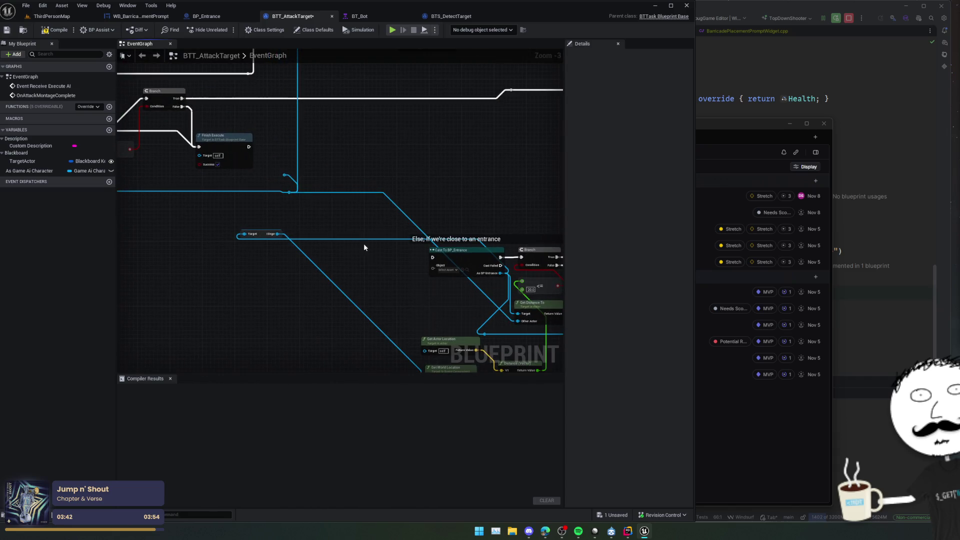
mouse_move(284, 174)
mouse_down()
mouse_move(259, 118)
mouse_move(249, 118)
mouse_up()
drag(229, 182, 319, 284)
mouse_move(364, 262)
mouse_down()
mouse_move(274, 227)
mouse_move(374, 204)
mouse_up()
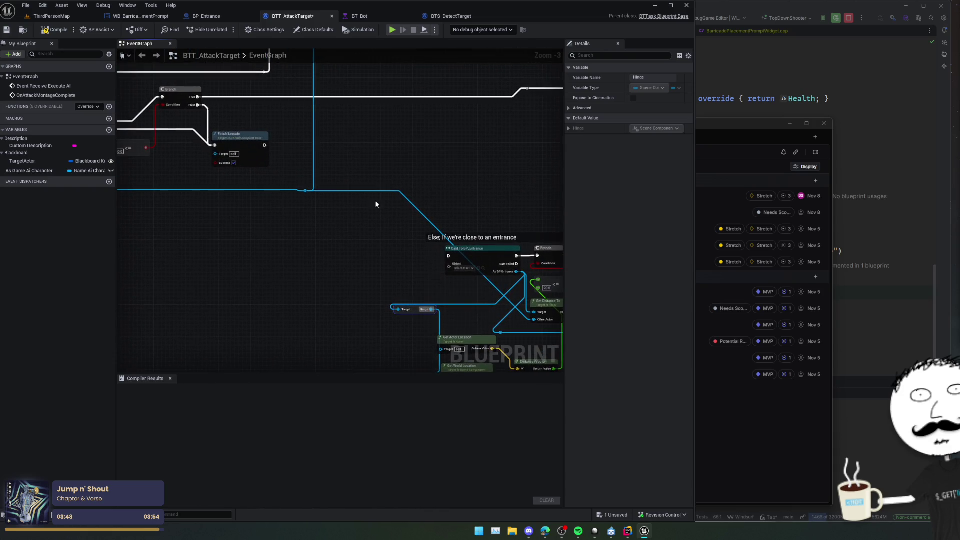
scroll(378, 190, down, 2)
drag(327, 256, 471, 184)
click(181, 320)
mouse_move(181, 320)
mouse_down()
mouse_move(350, 300)
mouse_move(351, 259)
mouse_up()
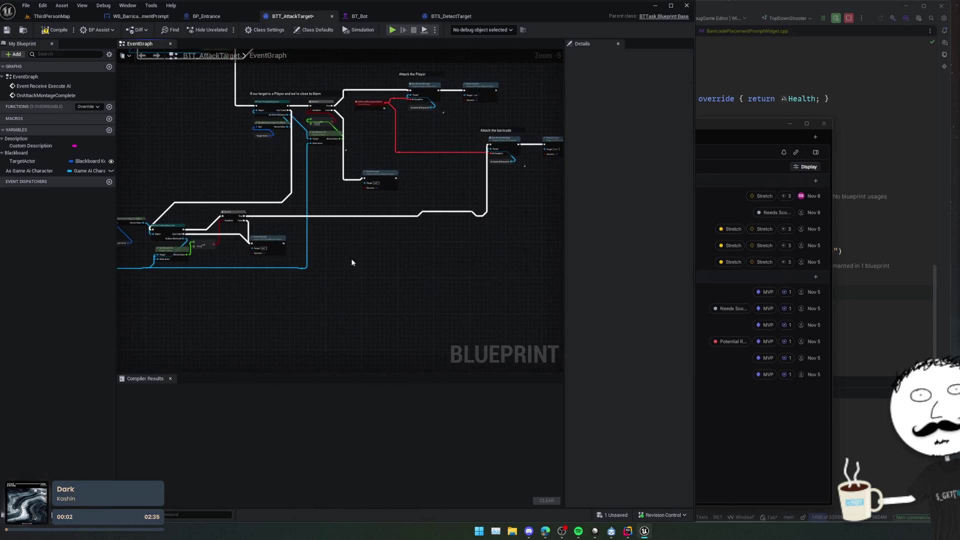
Lift the barricade wire's reroute corner, save, reposition a Finish Execute node, then bring up the Twitch clip.
scroll(350, 260, up, 4)
mouse_move(441, 272)
mouse_down()
mouse_move(364, 295)
mouse_move(401, 190)
mouse_move(290, 208)
mouse_up()
mouse_move(355, 245)
mouse_down()
mouse_move(373, 160)
mouse_move(398, 191)
mouse_move(247, 263)
mouse_move(306, 310)
mouse_up()
scroll(247, 263, down, 1)
key(ctrl+s)
mouse_move(320, 241)
mouse_down()
mouse_move(317, 219)
mouse_move(313, 239)
mouse_up()
mouse_move(240, 274)
mouse_down()
mouse_move(278, 275)
mouse_move(430, 221)
mouse_move(485, 225)
mouse_move(514, 202)
mouse_up()
scroll(430, 221, up, 1)
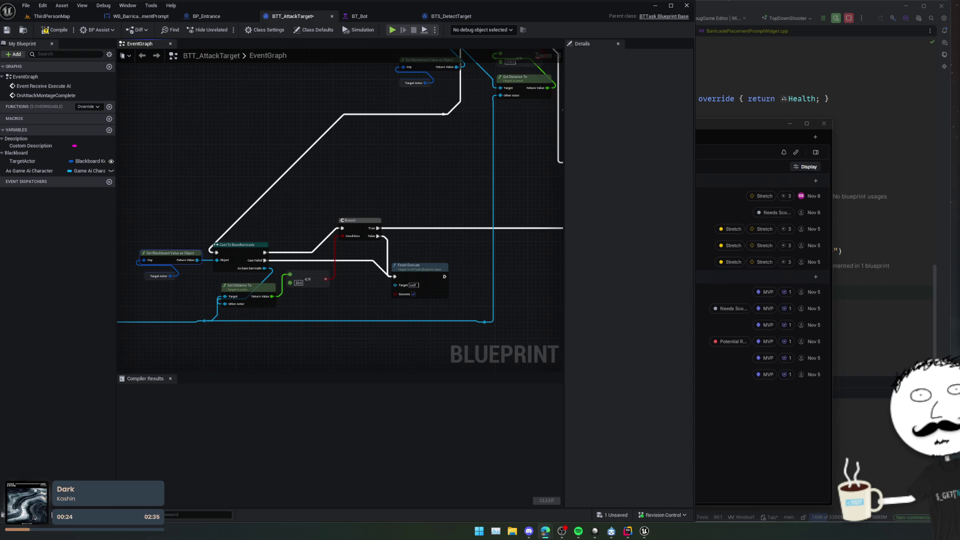
key(alt+Tab)
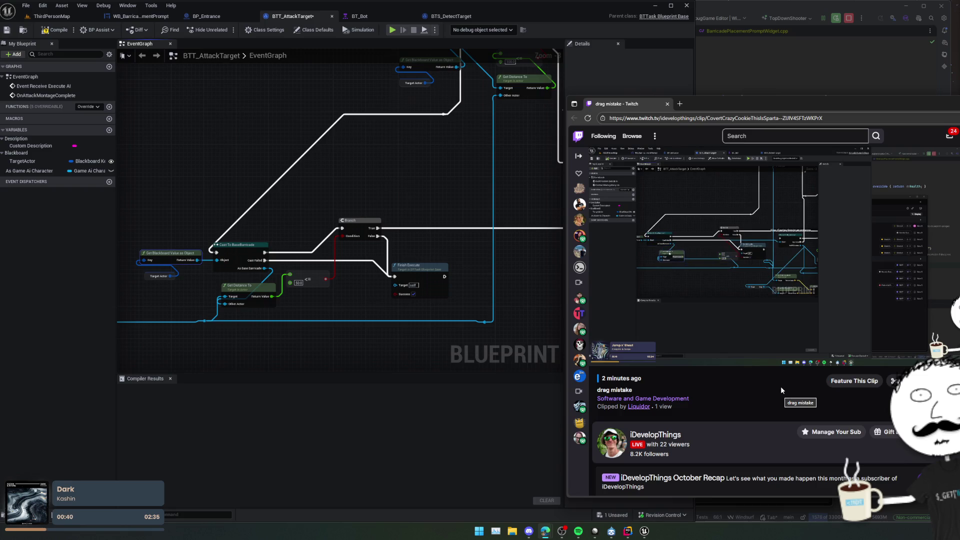
Close the 'drag mistake' Twitch clip by middle-clicking its browser tab.
mouse_move(800, 296)
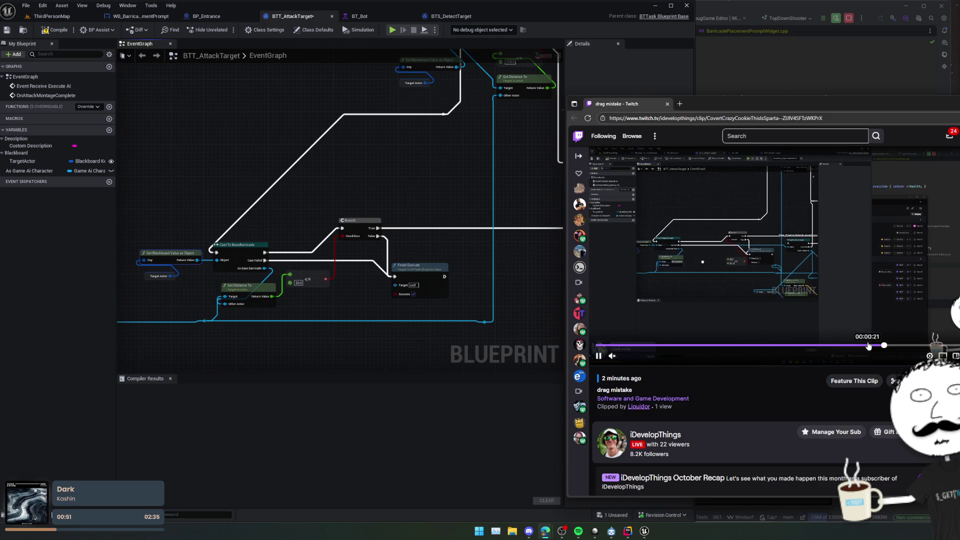
middle_click(637, 104)
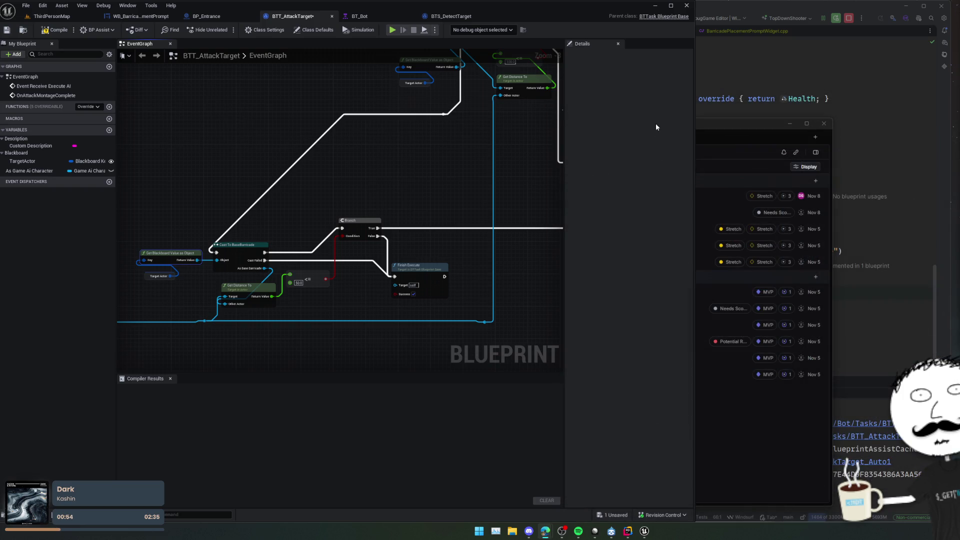
Compile BTT_AttackTarget from its toolbar and save the task blueprint.
mouse_move(461, 273)
mouse_down()
mouse_move(392, 260)
mouse_move(444, 264)
mouse_move(405, 301)
mouse_move(332, 133)
mouse_move(352, 121)
mouse_move(515, 267)
mouse_move(430, 260)
mouse_move(522, 279)
mouse_move(369, 298)
mouse_move(302, 318)
mouse_up()
mouse_move(300, 237)
mouse_down()
mouse_move(302, 281)
mouse_move(514, 235)
mouse_move(442, 269)
mouse_move(254, 272)
mouse_move(360, 275)
mouse_move(369, 285)
mouse_move(273, 283)
mouse_move(306, 290)
mouse_move(486, 262)
mouse_move(492, 307)
mouse_up()
scroll(514, 236, down, 1)
click(54, 30)
click(7, 31)
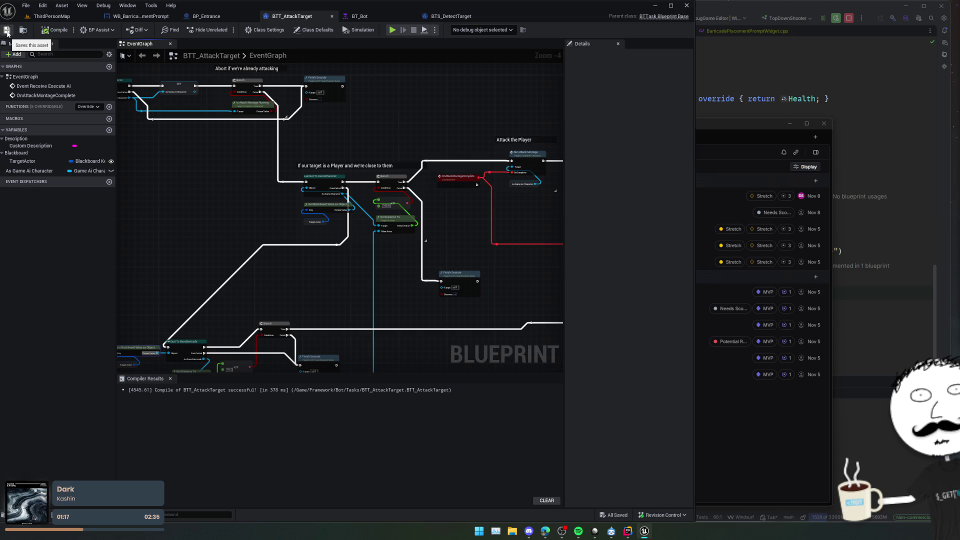
In ThirdPersonMap, enlarge the viewport, select the left wall panel, save and start a play-test.
click(52, 16)
drag(334, 314, 334, 387)
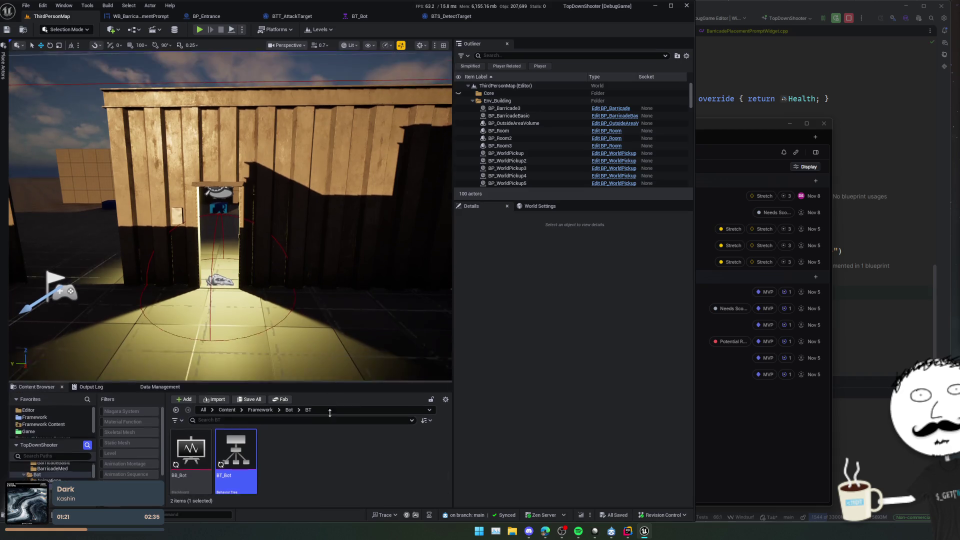
drag(333, 316, 329, 280)
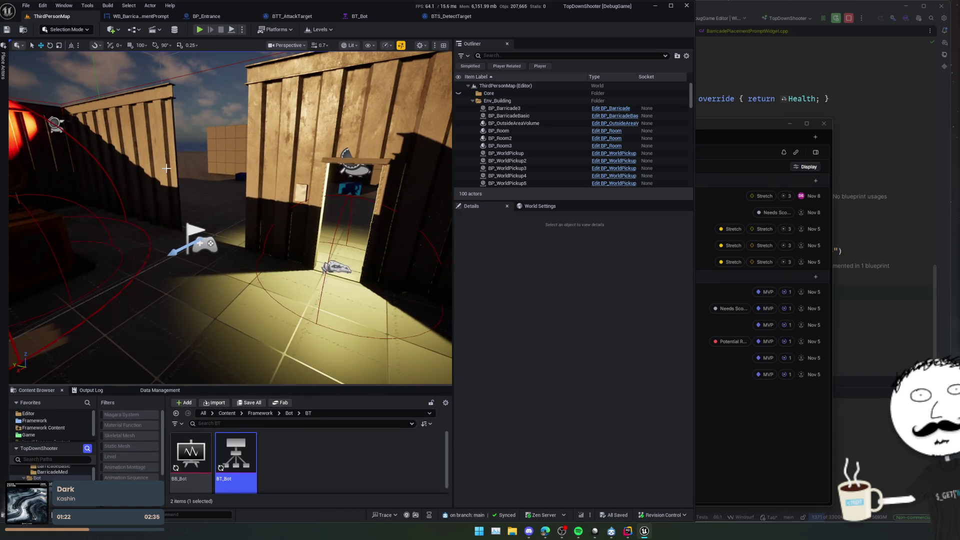
click(125, 150)
mouse_move(225, 225)
mouse_down()
mouse_move(200, 185)
mouse_move(225, 225)
mouse_move(225, 216)
mouse_move(311, 260)
mouse_move(306, 270)
mouse_move(302, 235)
mouse_move(252, 214)
mouse_up()
key(Escape)
key(ctrl+s)
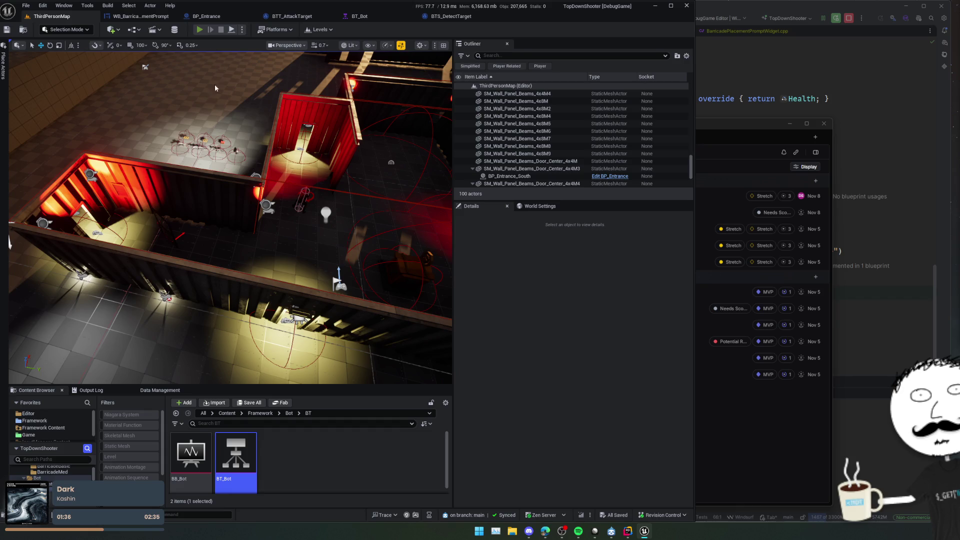
key(alt+p)
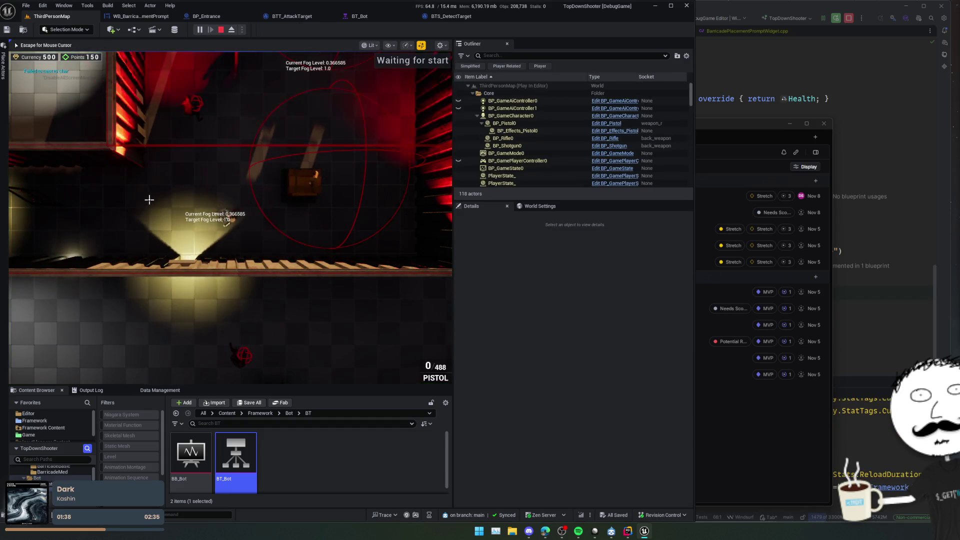
Walk the character left toward the barricade, stop the play session, and open BP_BarricadeBasic for editing.
key(a)
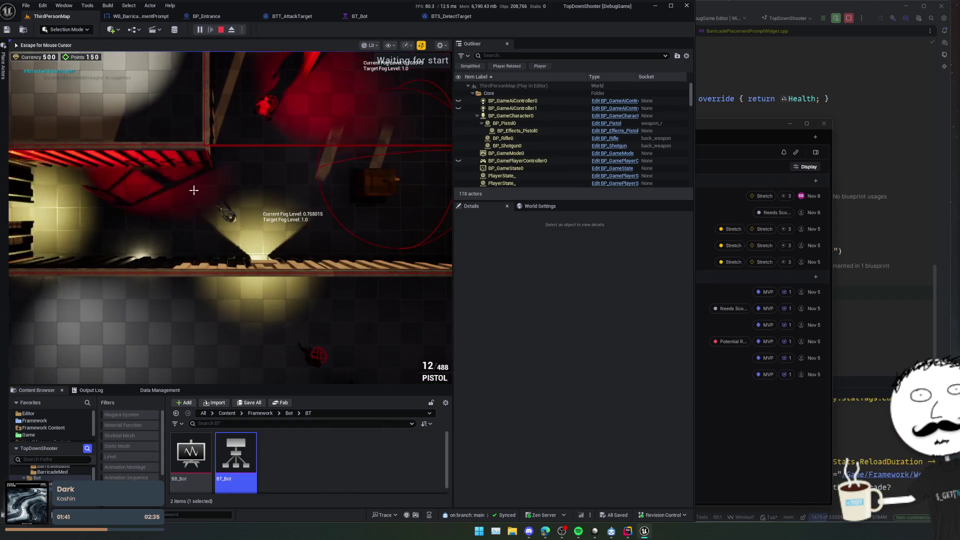
key(a)
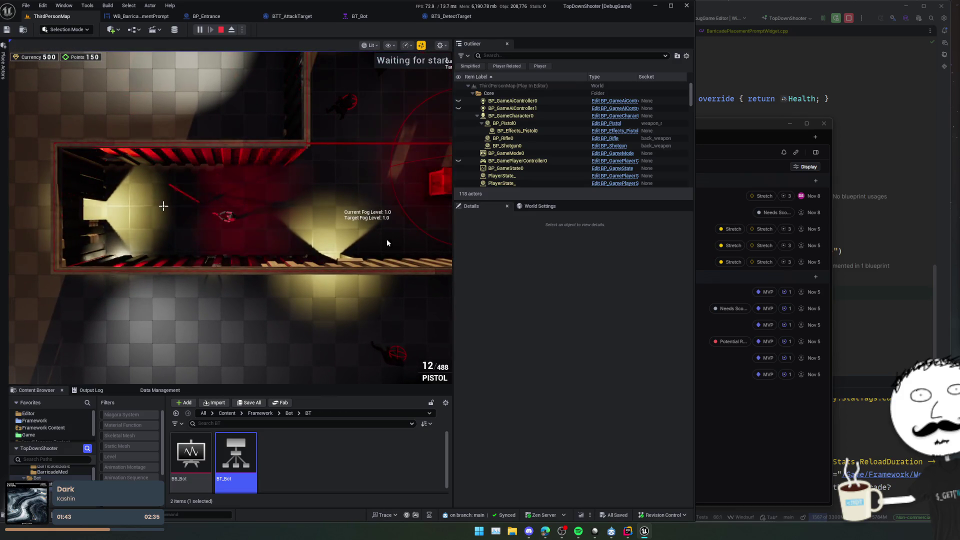
click(220, 29)
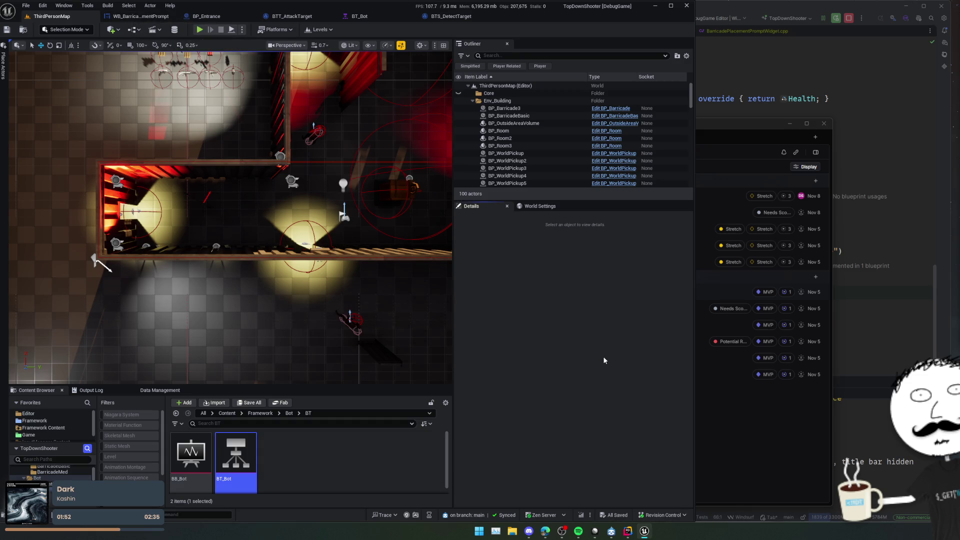
key(ctrl+p)
key(Escape)
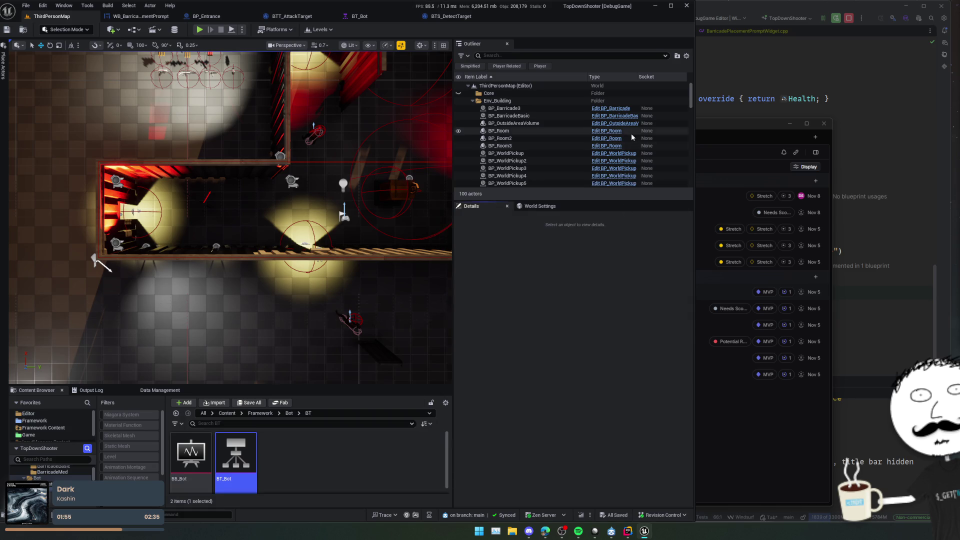
click(610, 115)
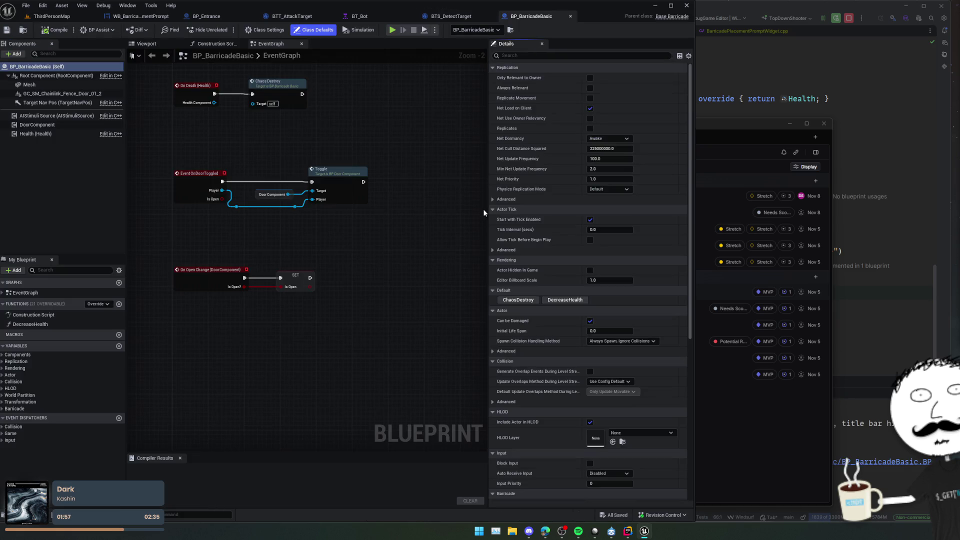
Expand State in BP_BarricadeBasic's Class Defaults and browse to the ID_Barricade_Basic item definition.
drag(353, 192, 349, 201)
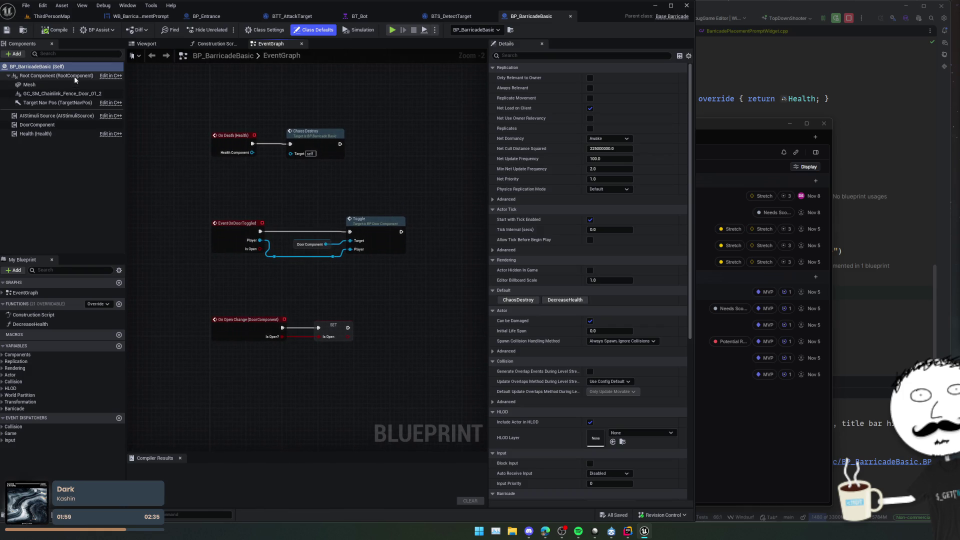
scroll(520, 240, down, 2)
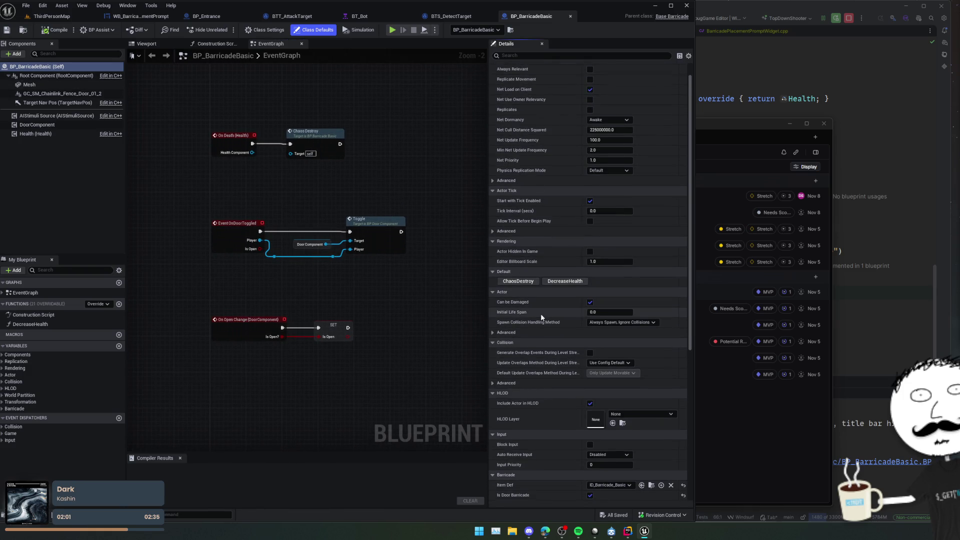
drag(527, 276, 527, 218)
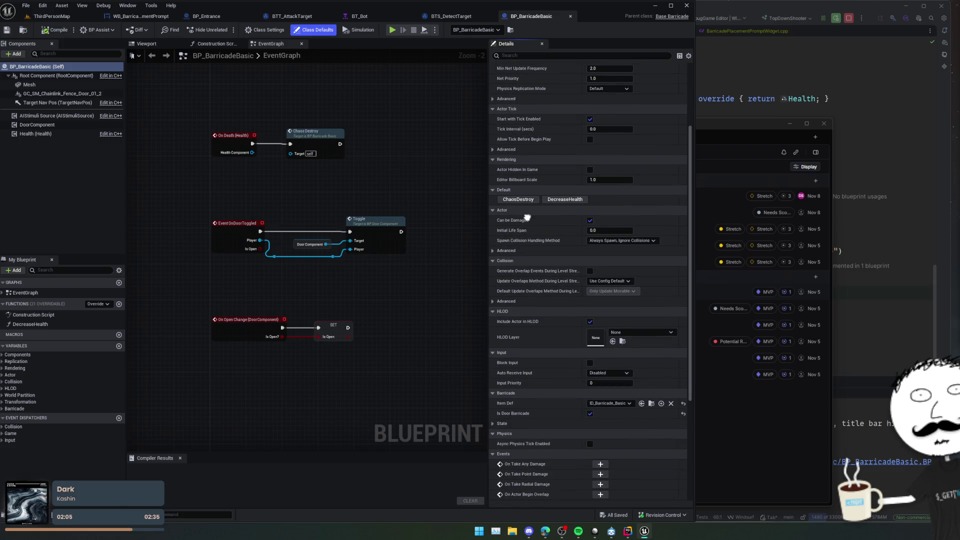
drag(527, 218, 527, 172)
scroll(527, 173, up, 8)
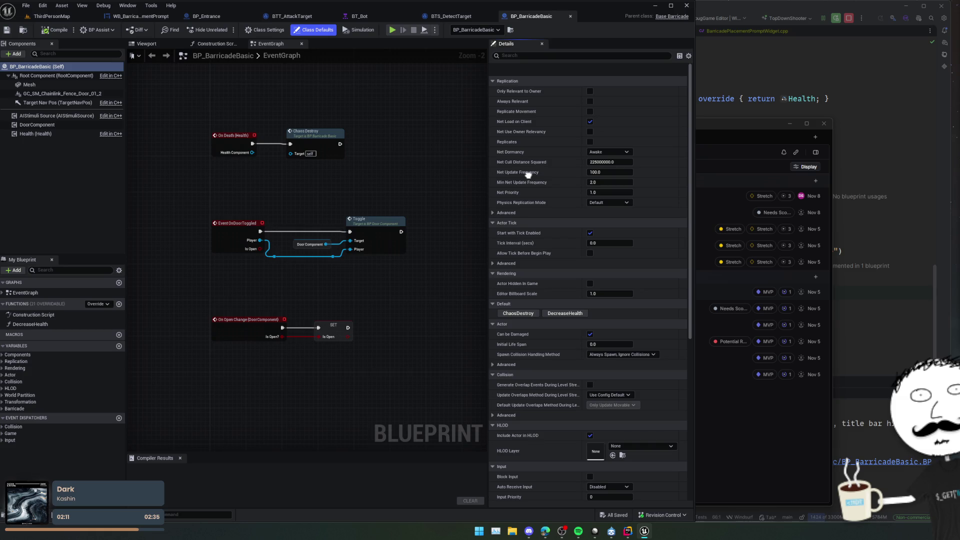
scroll(528, 174, down, 6)
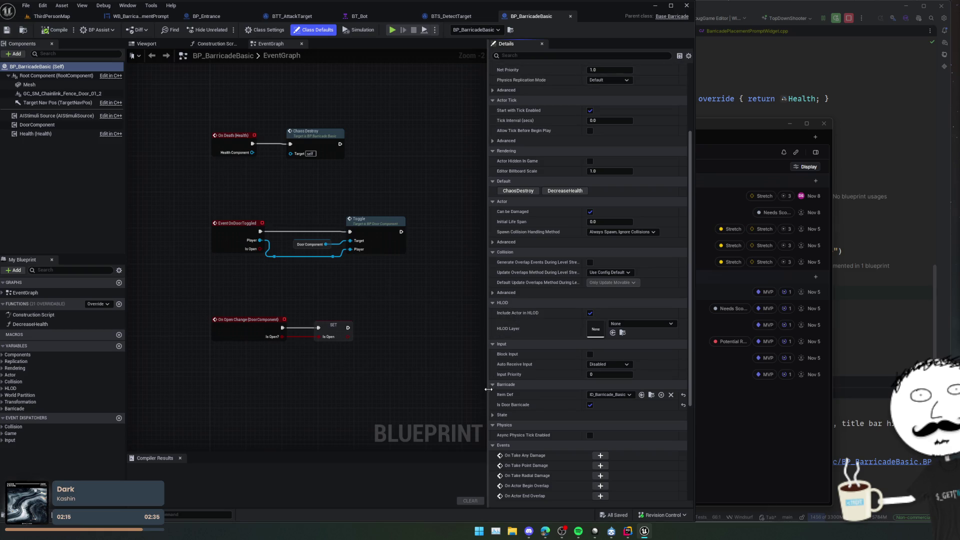
click(522, 414)
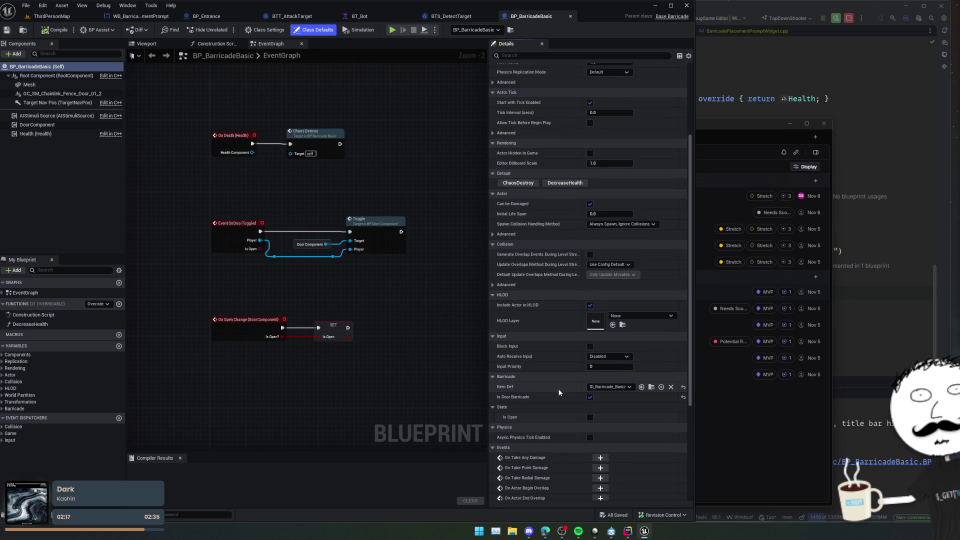
click(651, 387)
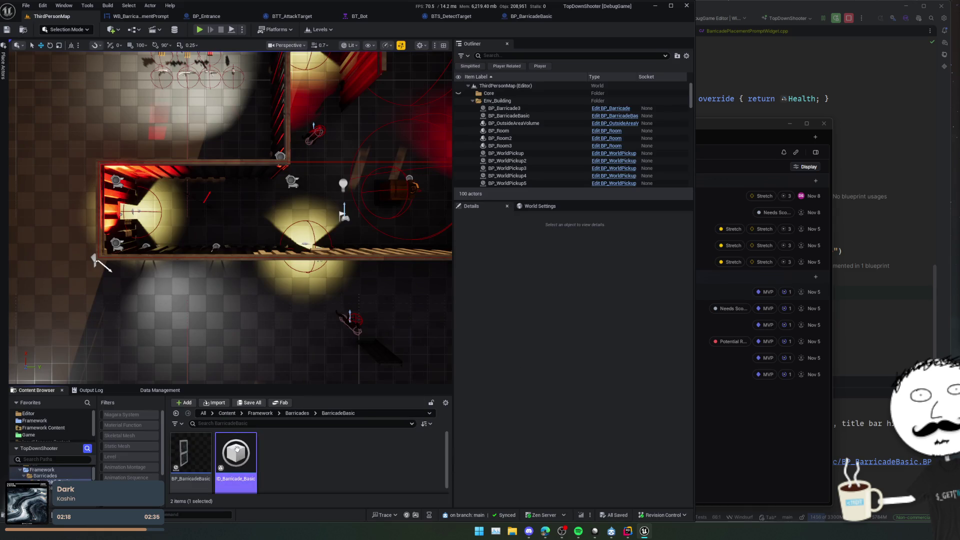
key(Return)
scroll(313, 250, down, 1)
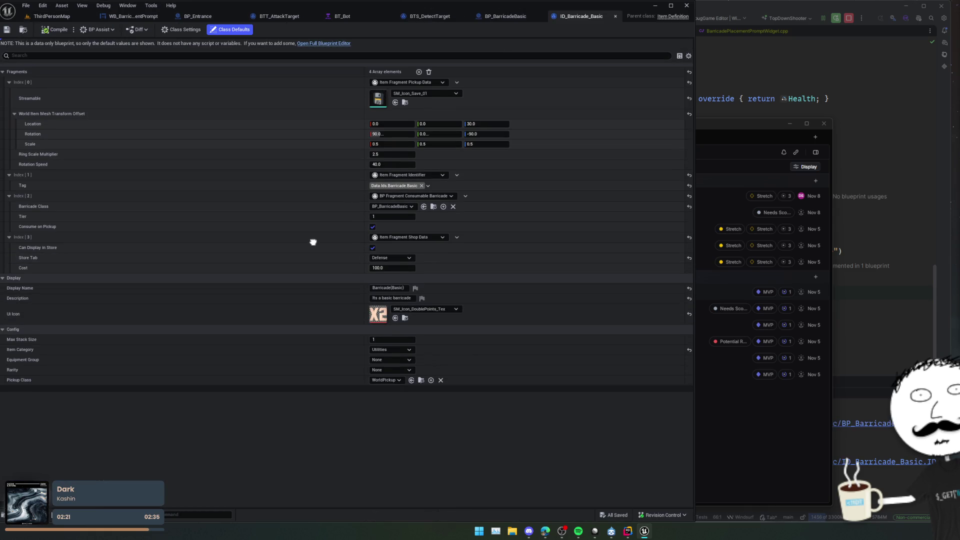
scroll(313, 245, up, 1)
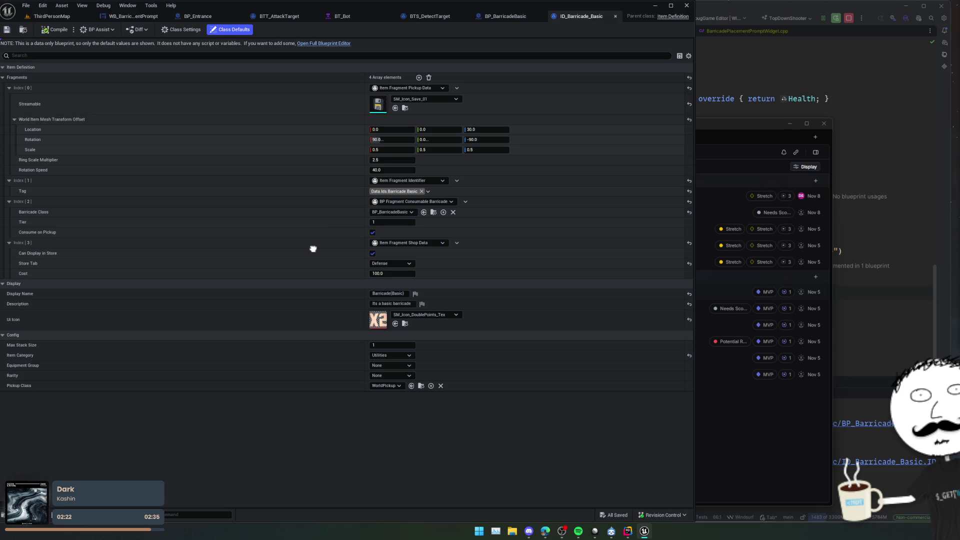
scroll(313, 249, up, 1)
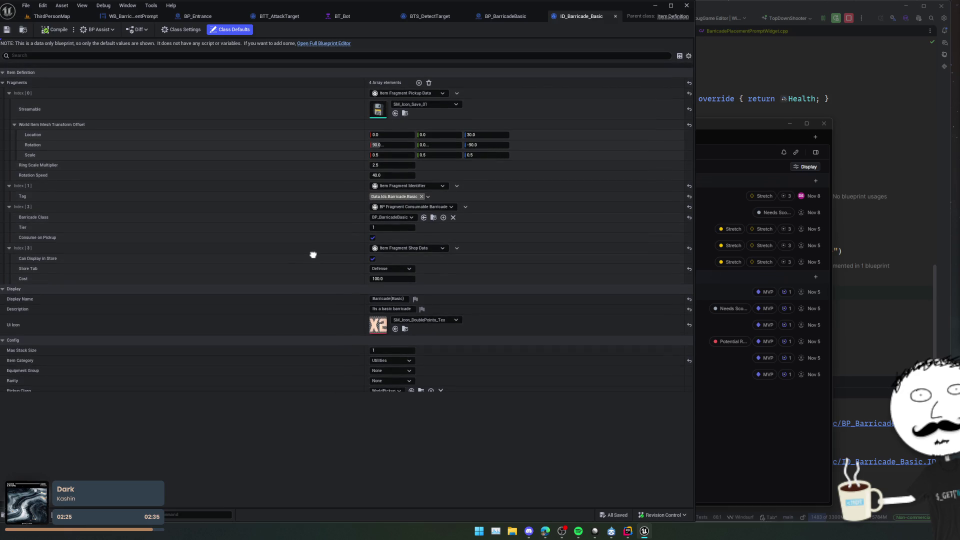
scroll(313, 255, down, 1)
middle_click(592, 20)
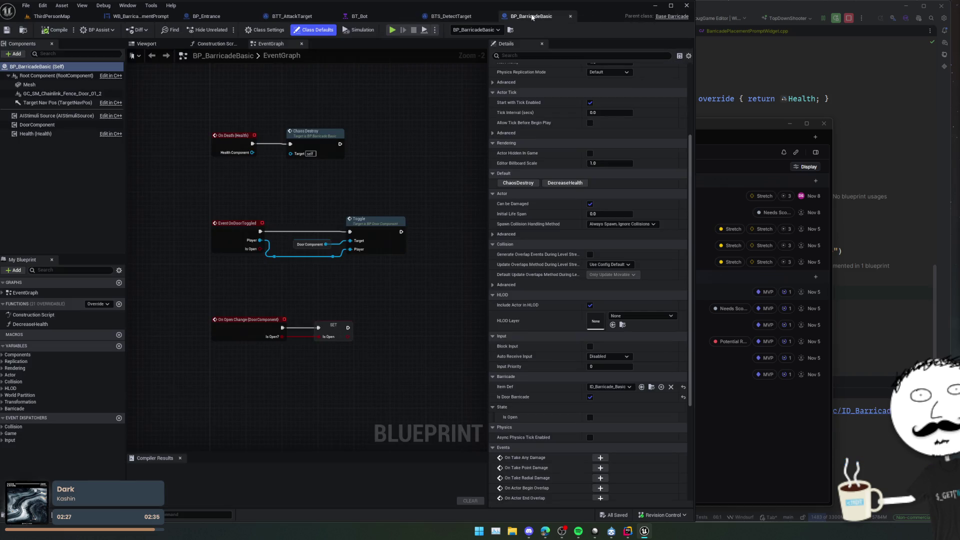
click(109, 135)
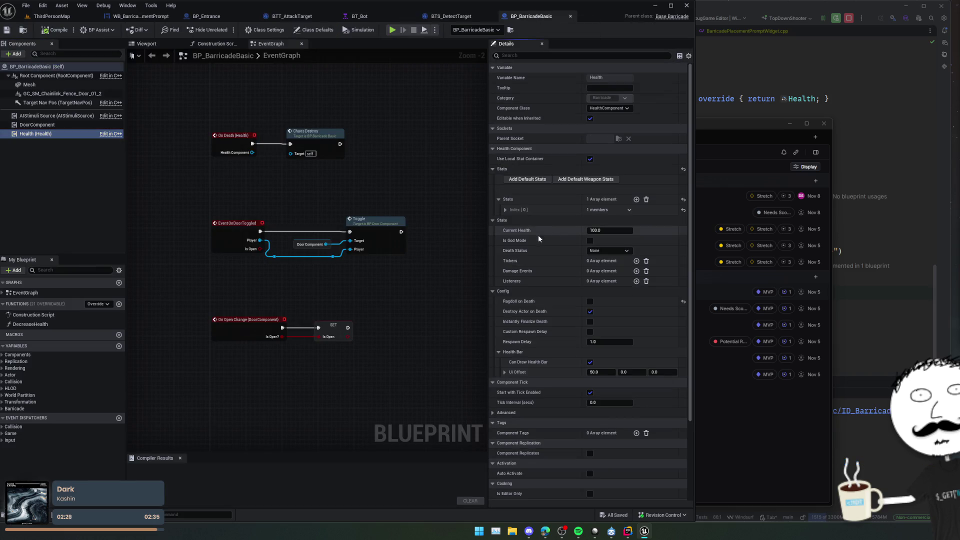
click(505, 210)
click(511, 220)
click(51, 16)
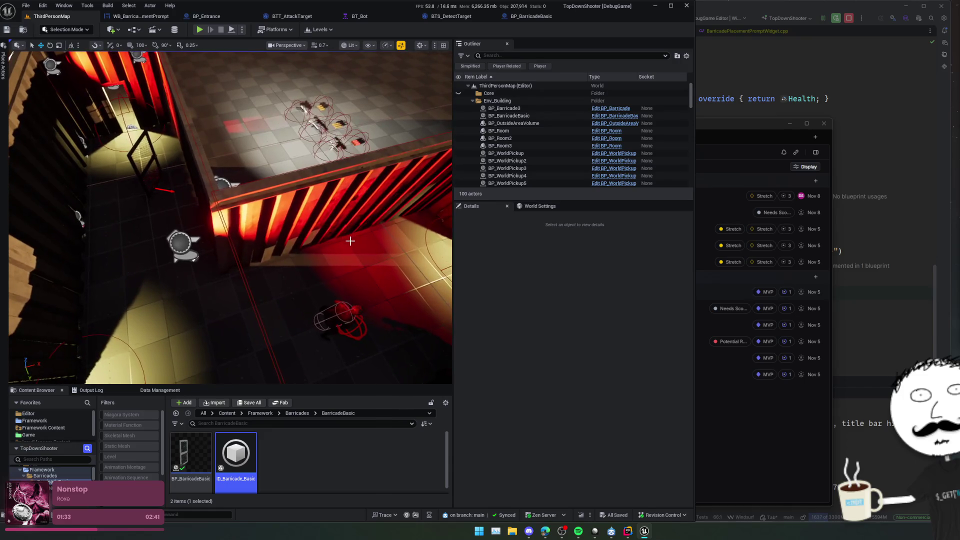
Hide the BP_Room and BP_Room2 room volumes, undoing an accidental attachment to BP_Room3.
click(350, 240)
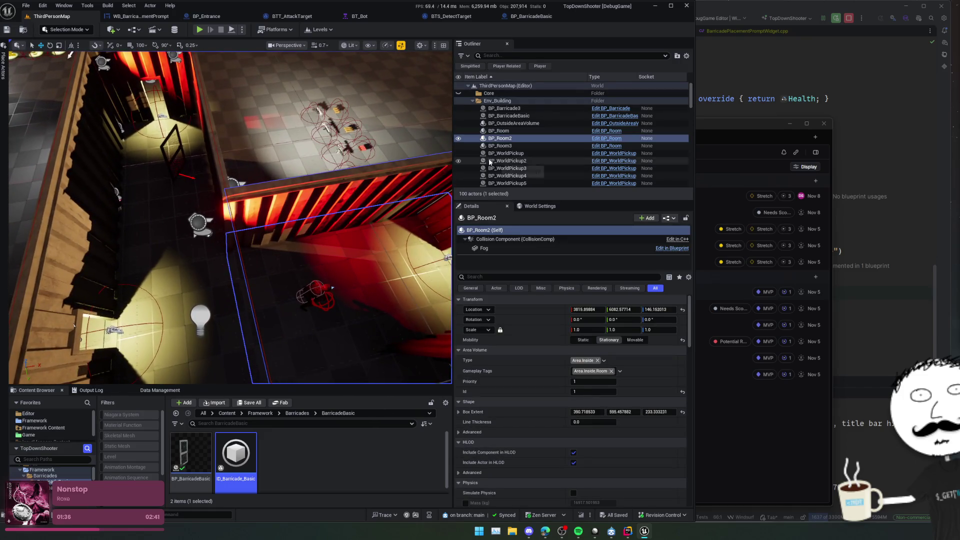
drag(486, 133, 485, 146)
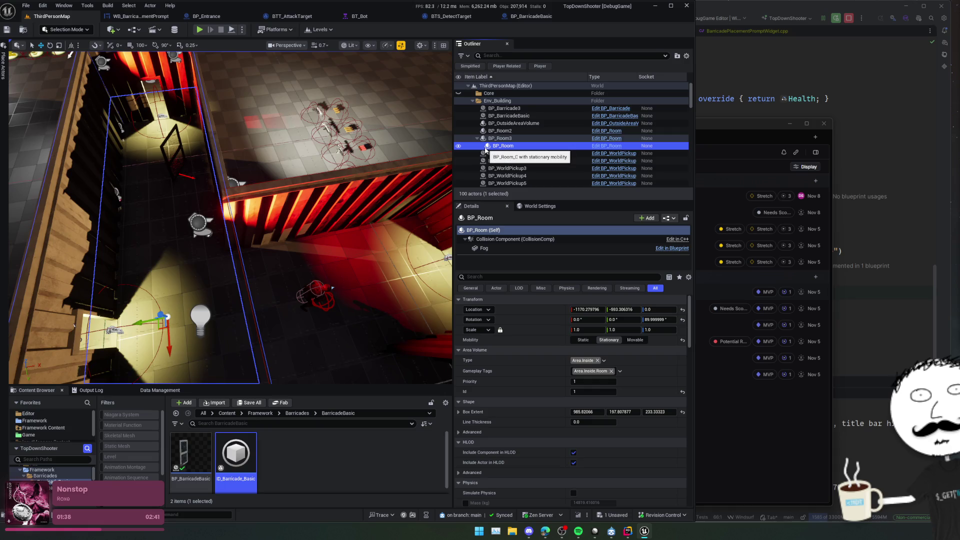
key(ctrl+z)
drag(459, 131, 456, 147)
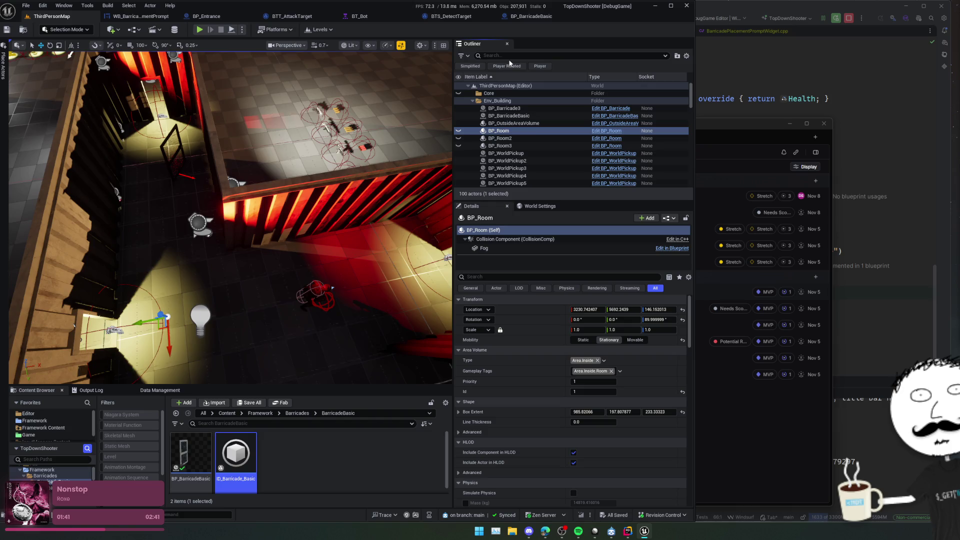
Filter the Outliner by 'ube' and hide the FogCube to FogCube4 and Cube2 fog volumes.
text(ube)
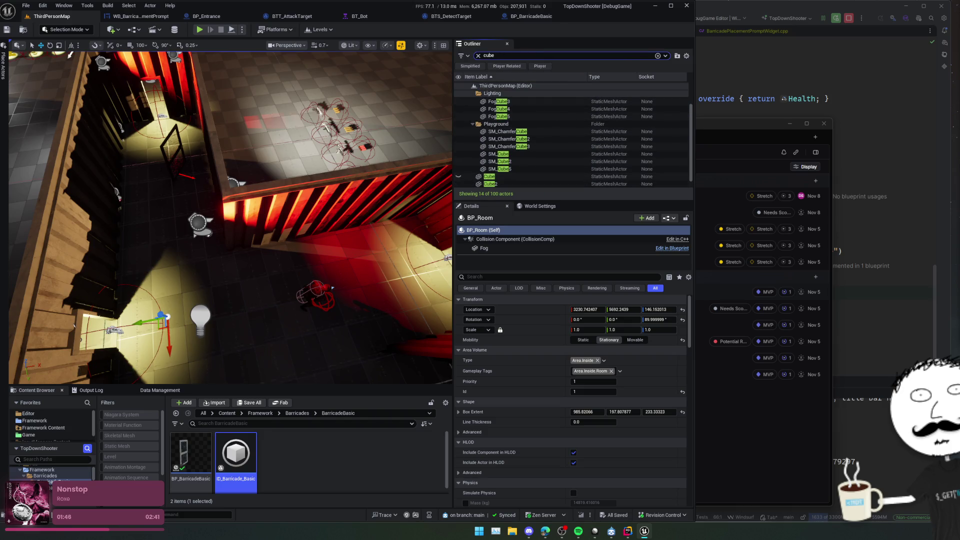
scroll(514, 145, up, 1)
drag(458, 100, 461, 125)
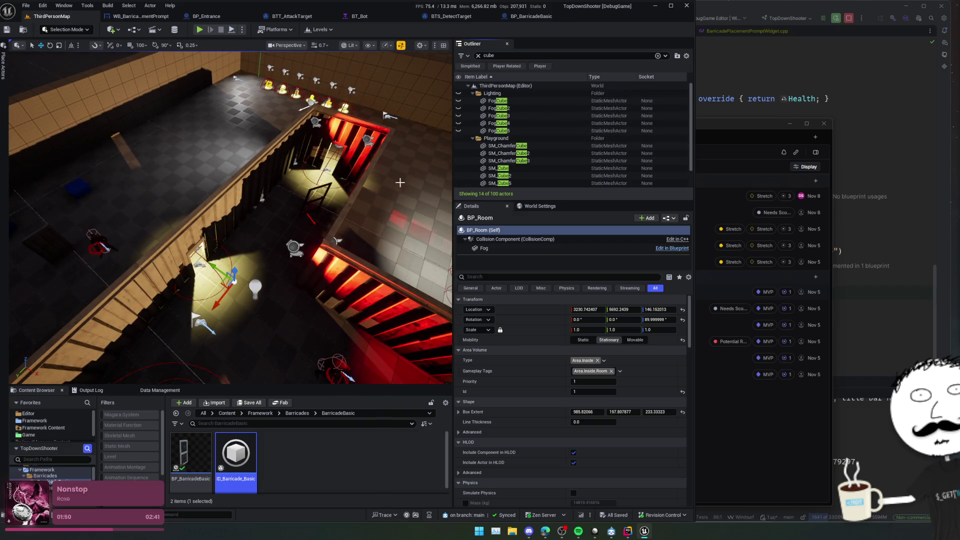
click(479, 55)
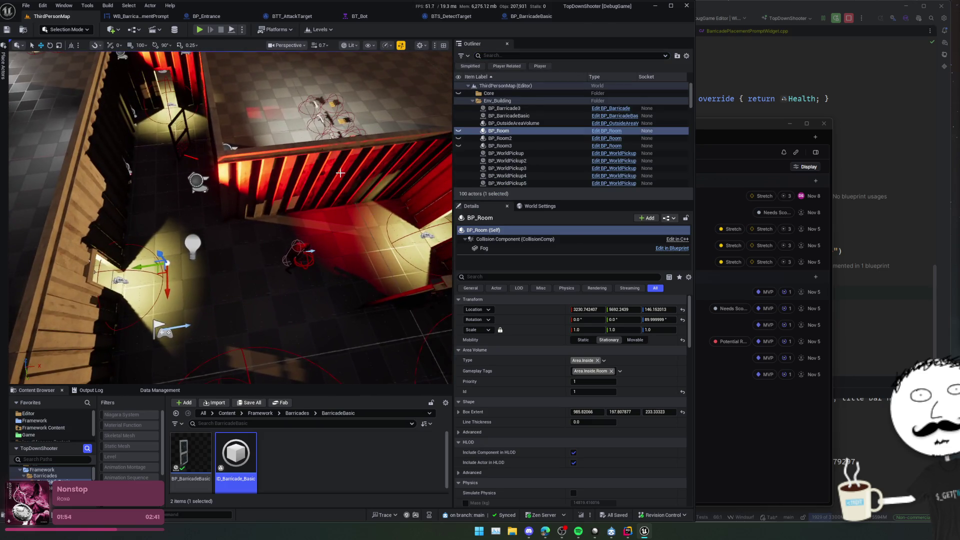
click(490, 146)
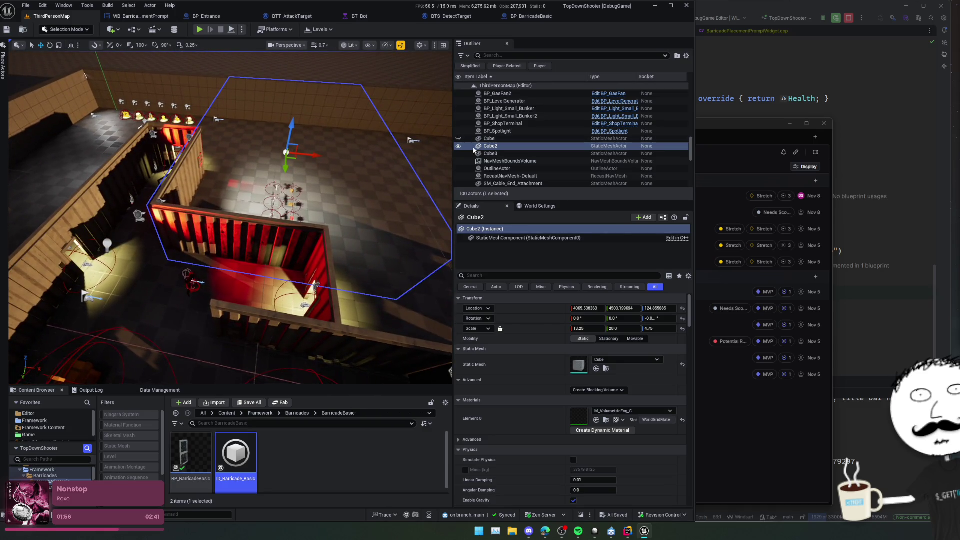
click(459, 146)
Duplicate SM_Wall_Panel_Beams_4x8M2 leftward, undoing an extra copy of the 4x2M2 panel.
click(300, 236)
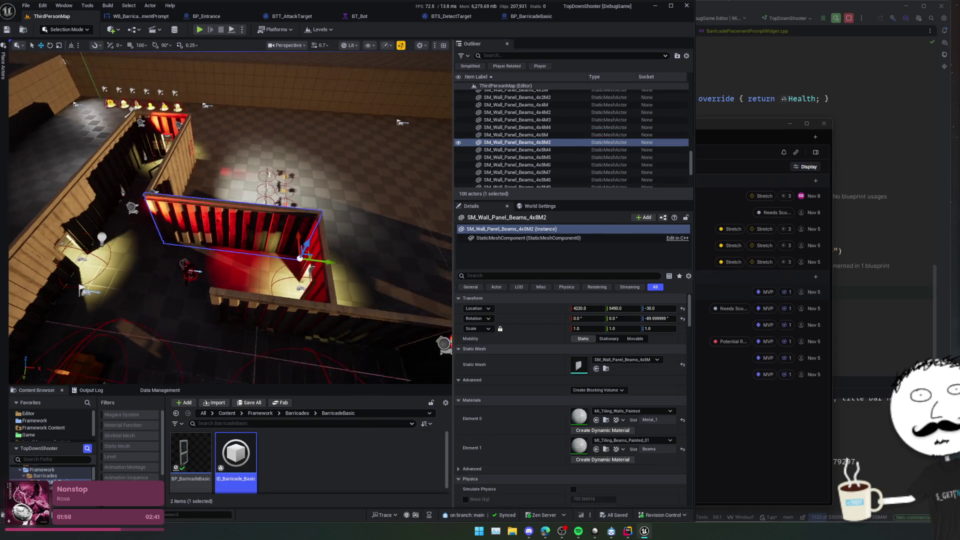
scroll(339, 231, up, 3)
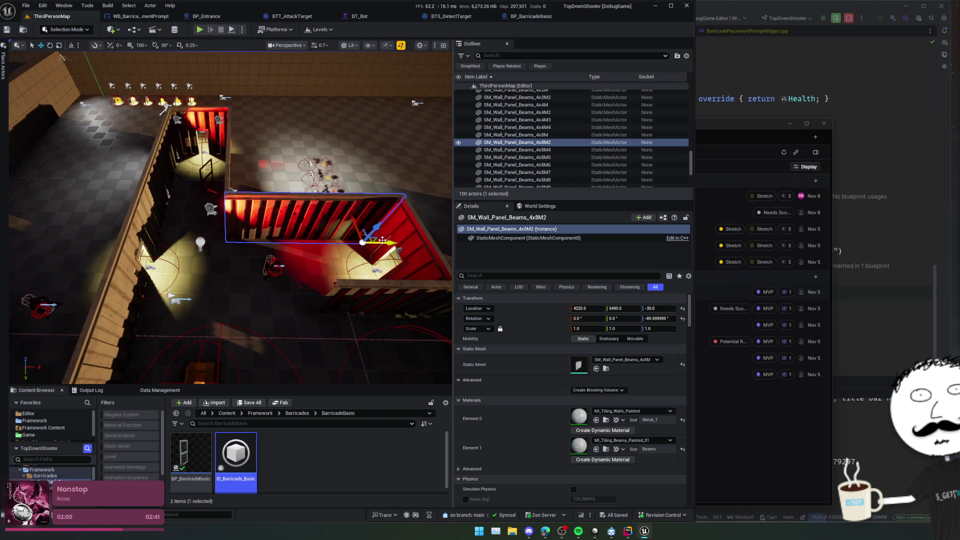
drag(386, 243, 294, 243)
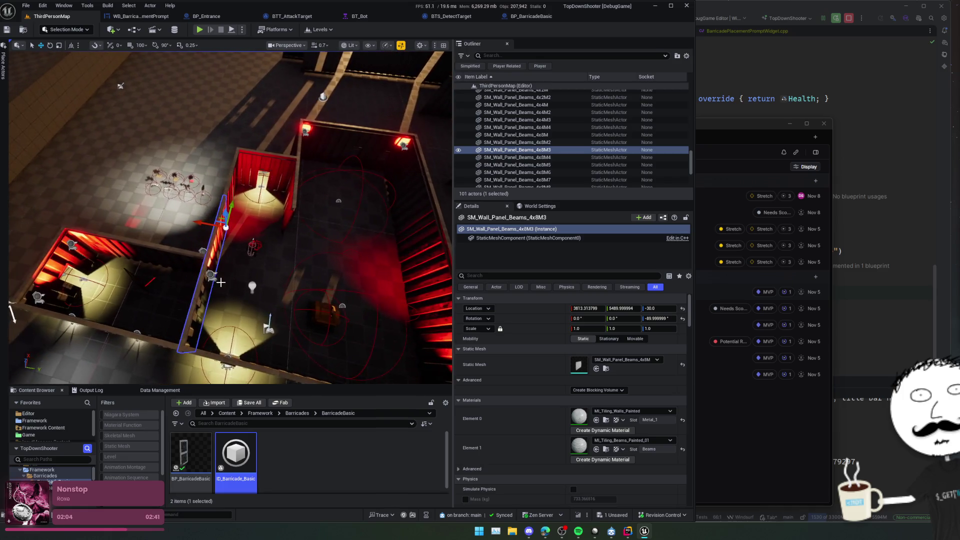
click(226, 283)
drag(233, 281, 270, 292)
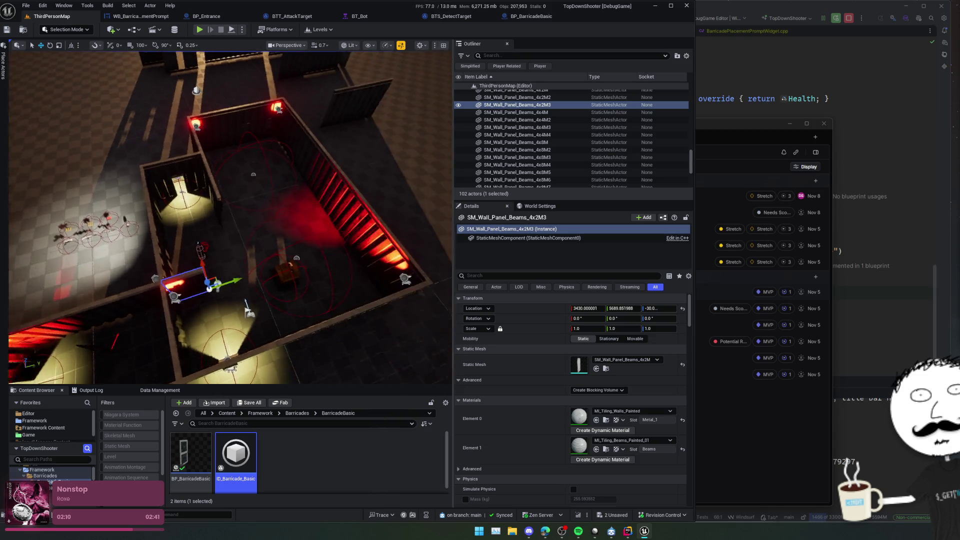
key(ctrl+z)
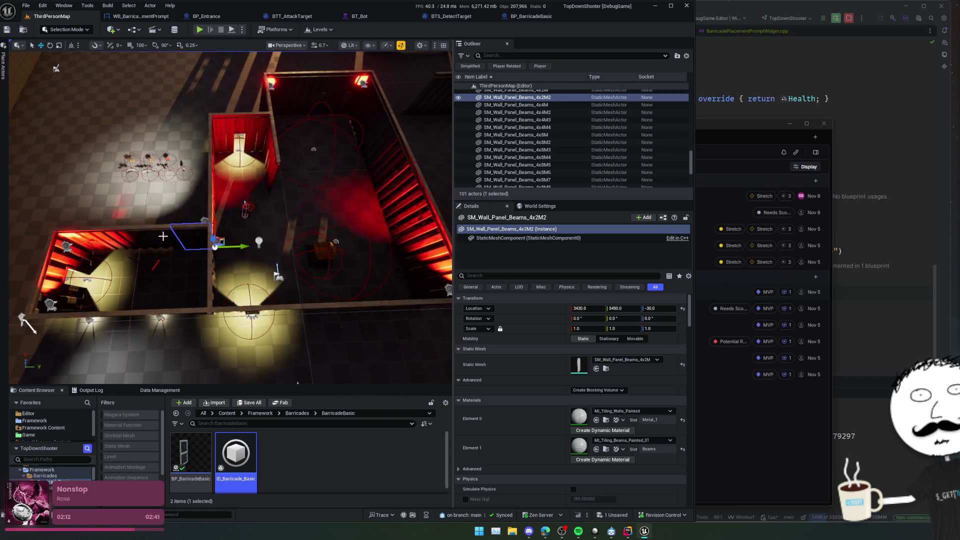
Add the left and windowed wall panels, copy all three sideways, and save all.
ctrl+click(117, 236)
ctrl+click(93, 241)
mouse_move(153, 250)
alt+mouse_down()
mouse_move(343, 248)
mouse_move(307, 259)
alt+mouse_up()
key(ctrl+s)
Start Play, then gather BTS_DetectTarget, BTT_AttackTarget and BT_Bot into one enlarged floating window.
click(200, 29)
mouse_move(356, 16)
mouse_down()
mouse_move(374, 35)
mouse_move(368, 17)
mouse_up()
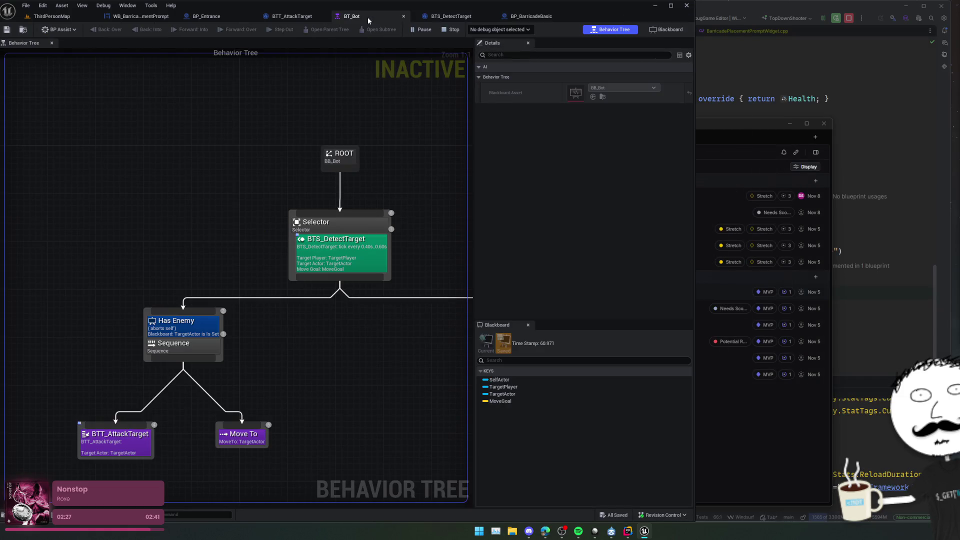
click(440, 16)
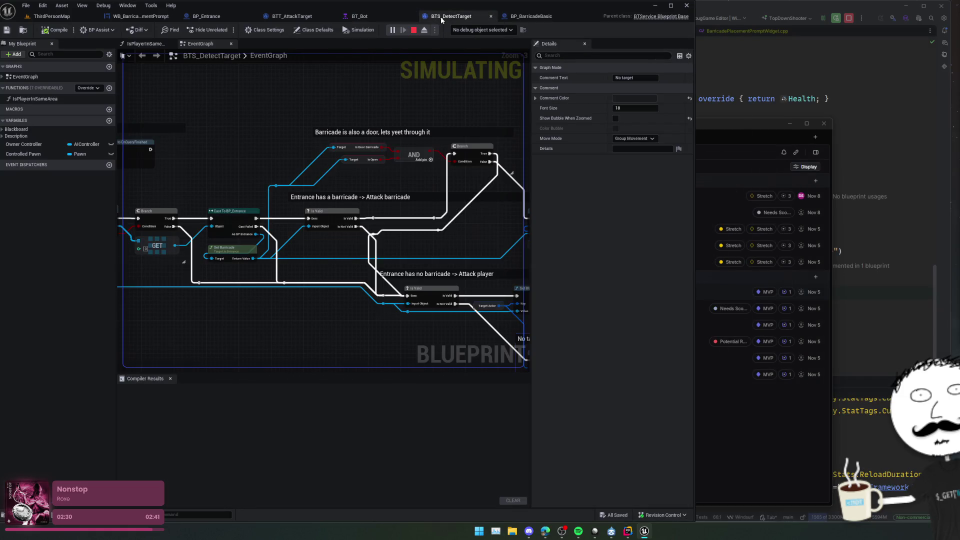
drag(440, 17, 575, 286)
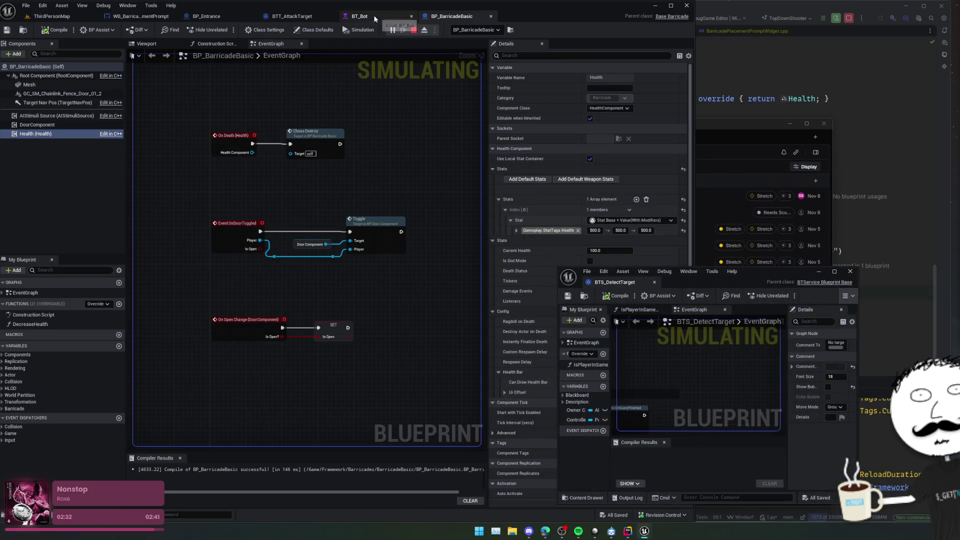
drag(319, 18, 694, 282)
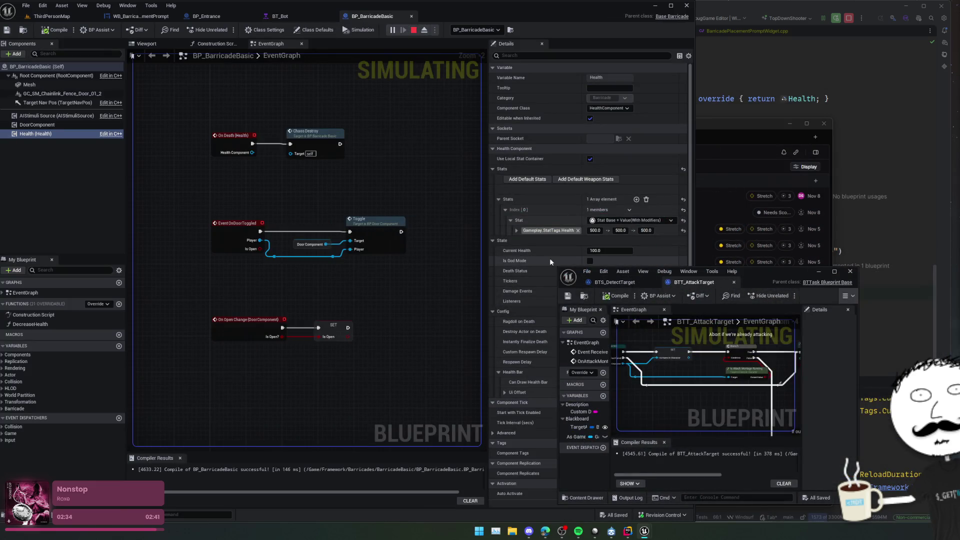
mouse_move(556, 266)
mouse_down()
mouse_move(497, 189)
mouse_move(361, 85)
mouse_up()
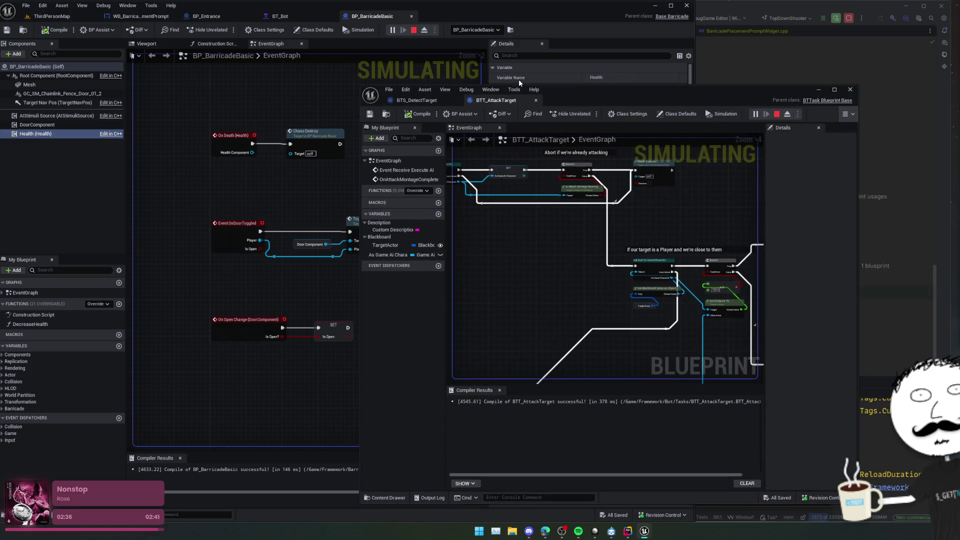
mouse_move(305, 17)
mouse_down()
mouse_move(500, 100)
mouse_move(580, 100)
mouse_up()
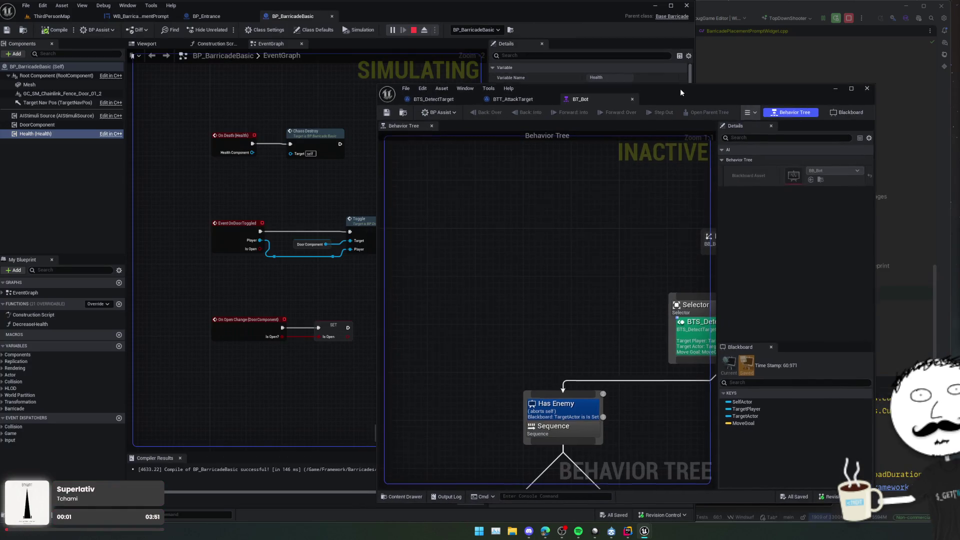
click(52, 16)
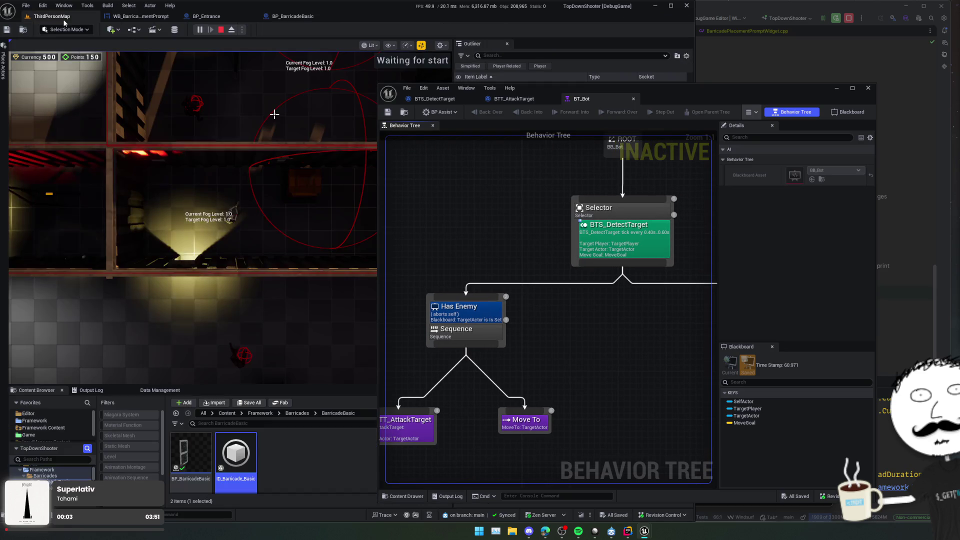
Walk the character toward the barricade, widen the tree window, and debug controller C_7.
click(294, 172)
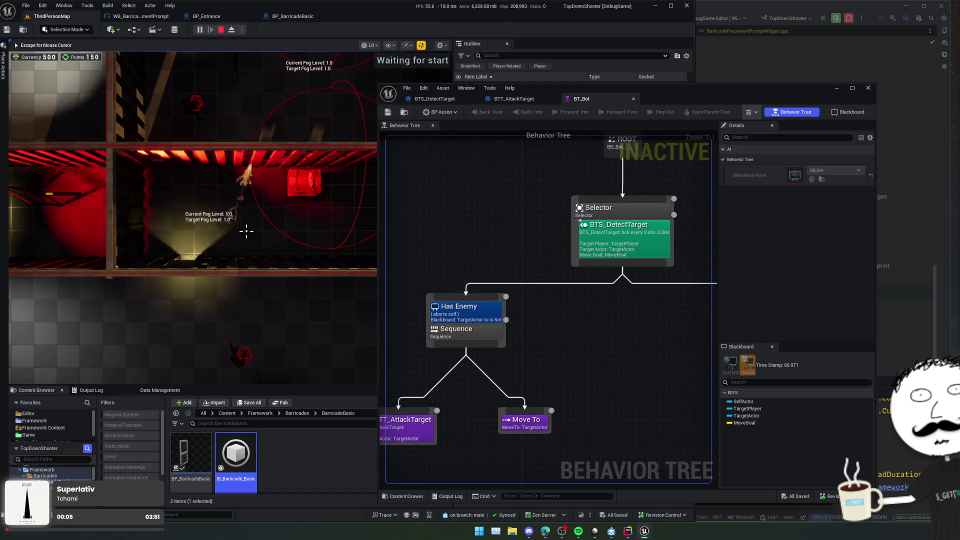
key(a)
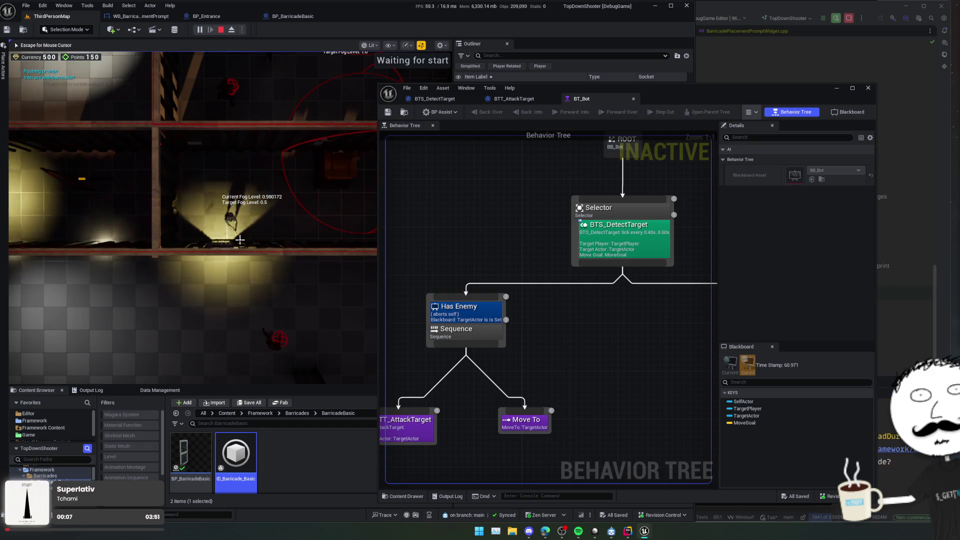
key(w)
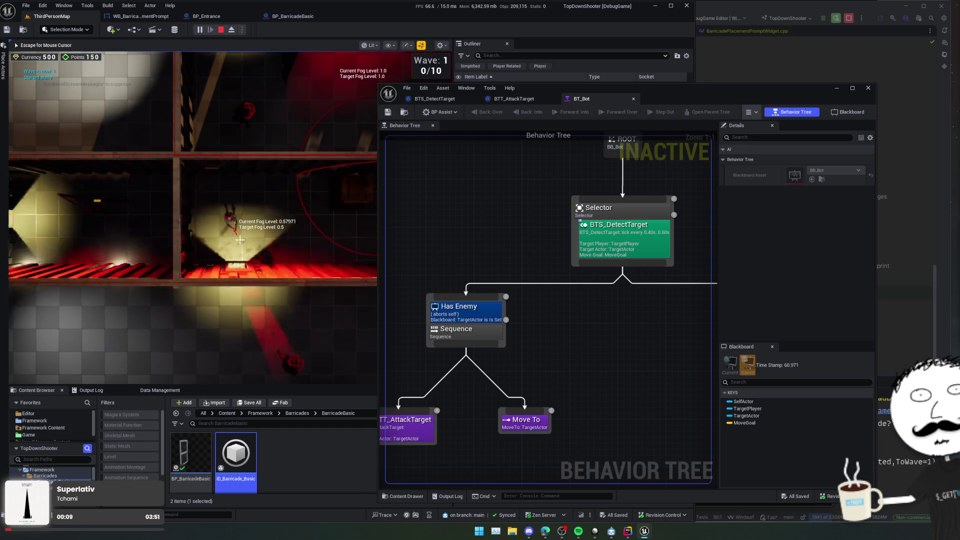
key(d)
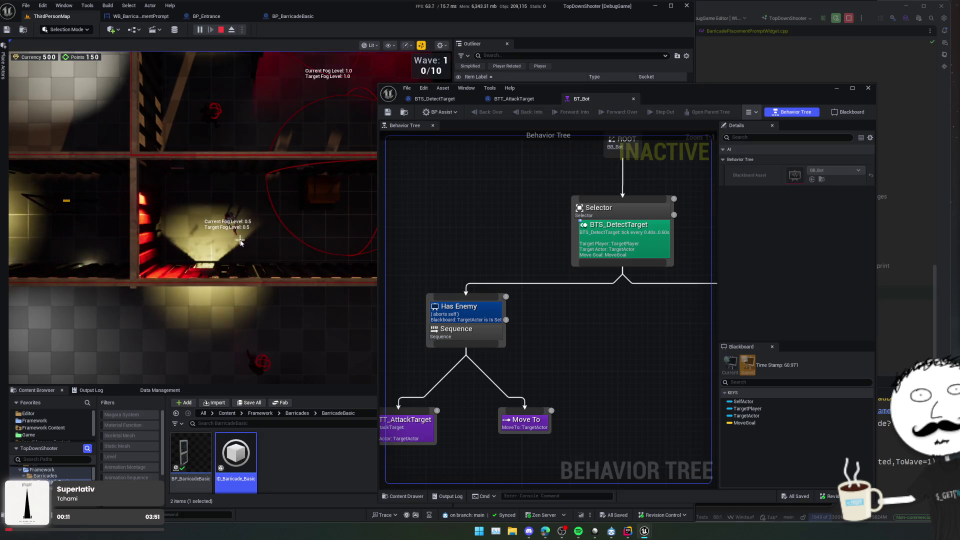
click(751, 112)
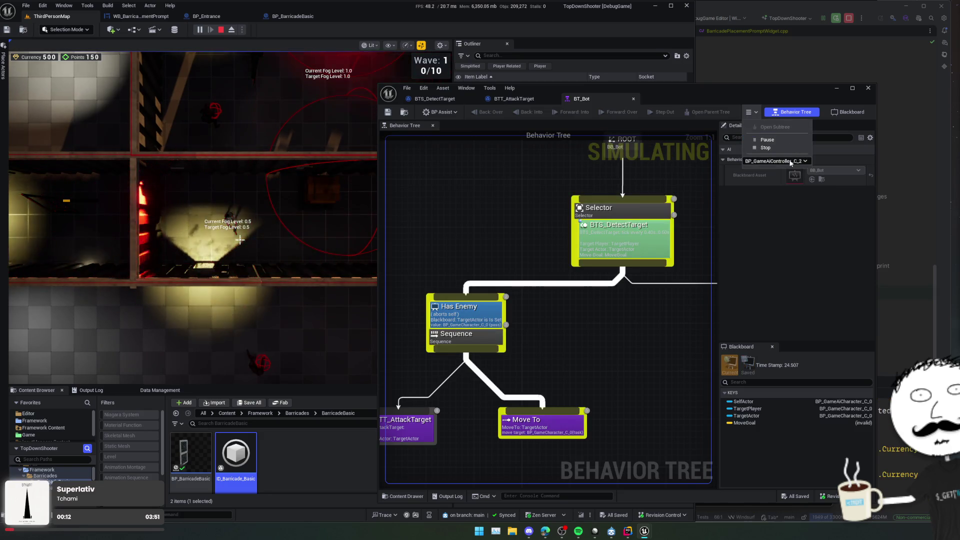
click(747, 218)
drag(876, 169, 959, 169)
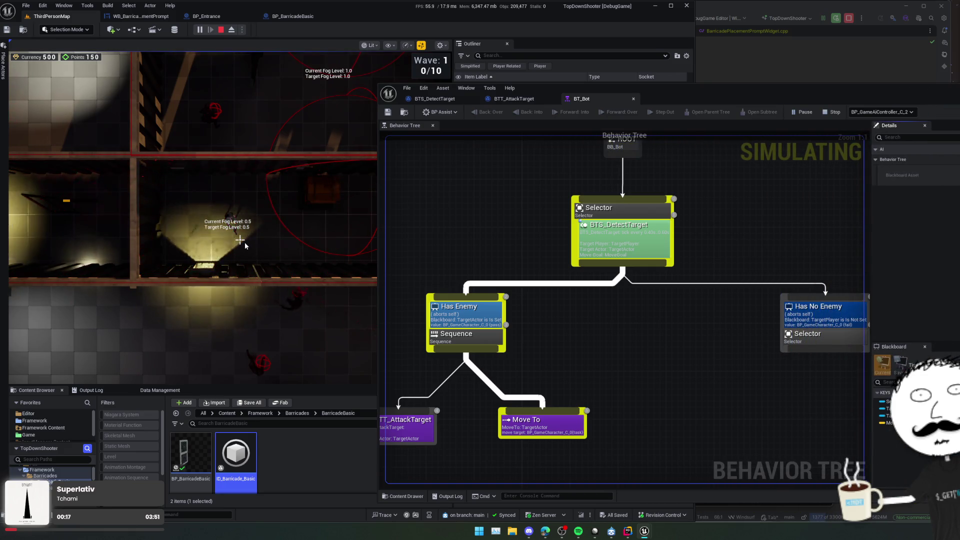
click(900, 112)
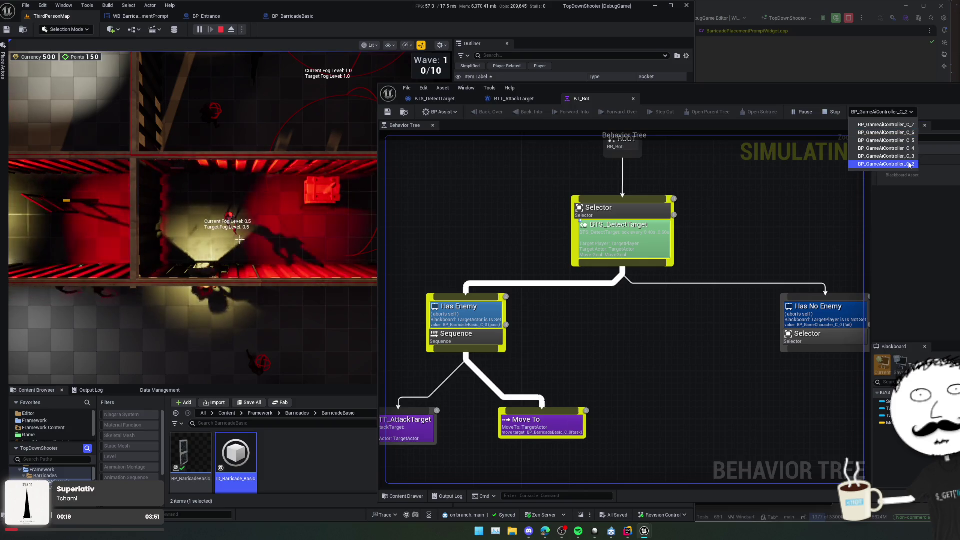
click(887, 125)
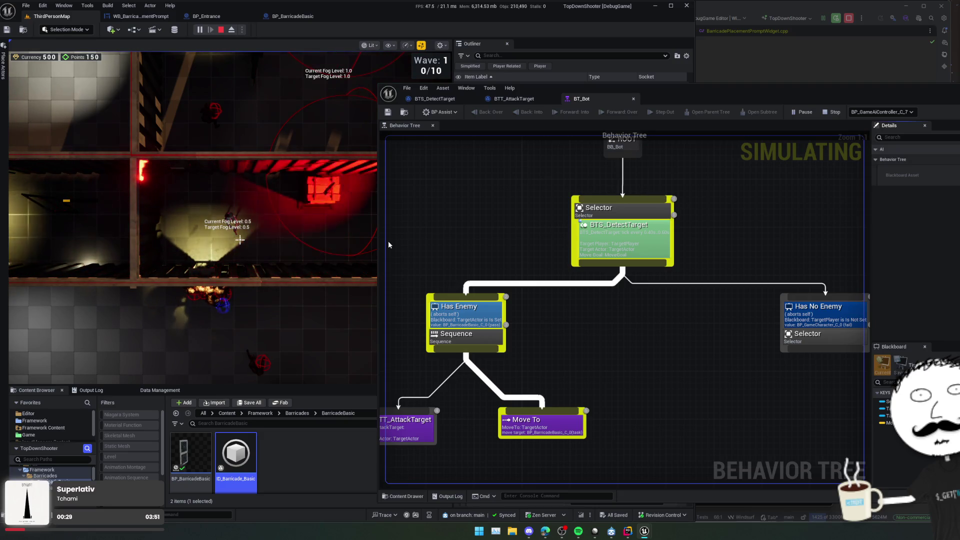
Walk around the barricade again, then switch the tree debugger to BP_GameAiController_C_12.
click(255, 270)
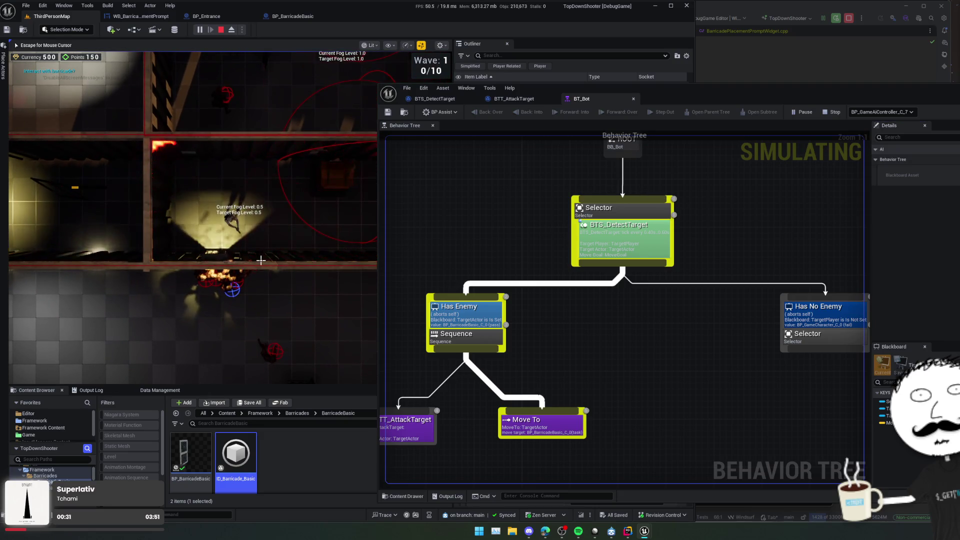
key(s)
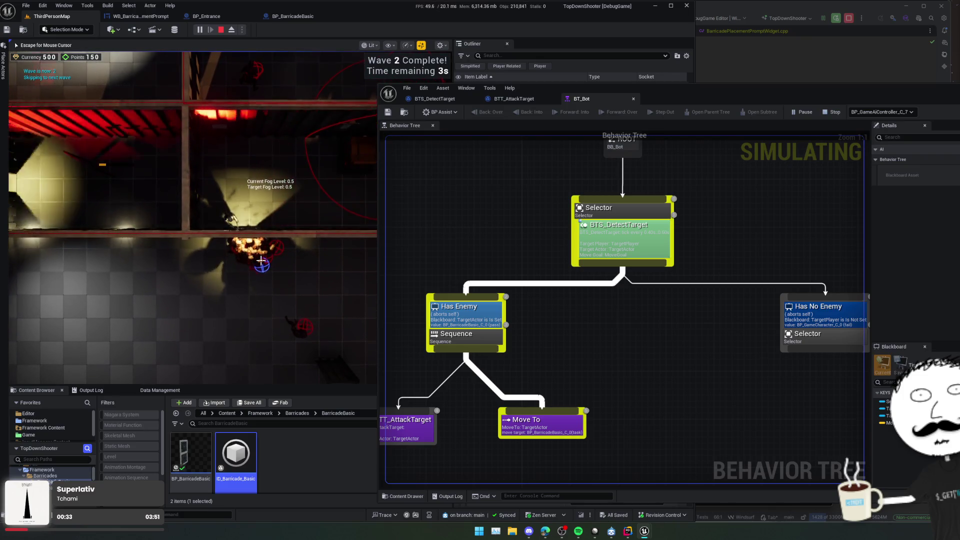
key(w)
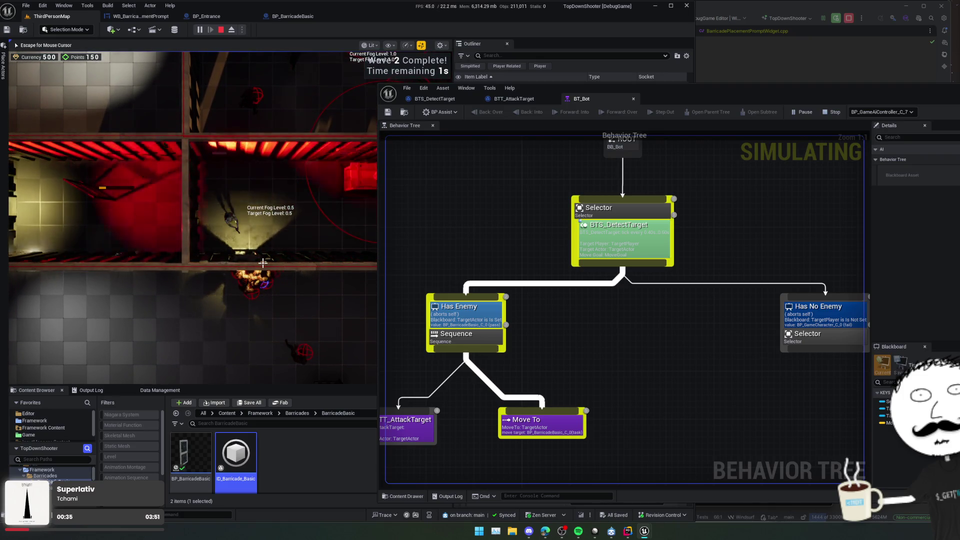
key(s)
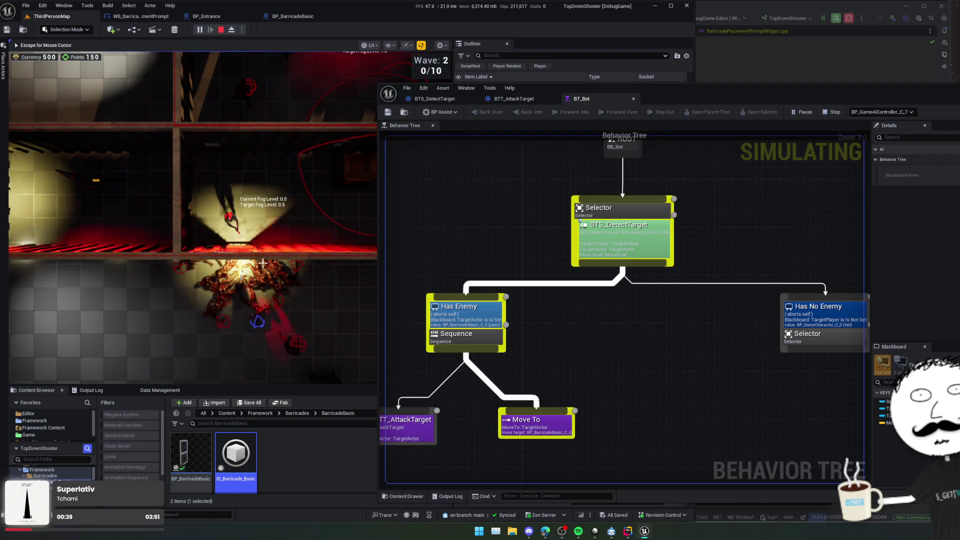
key(d)
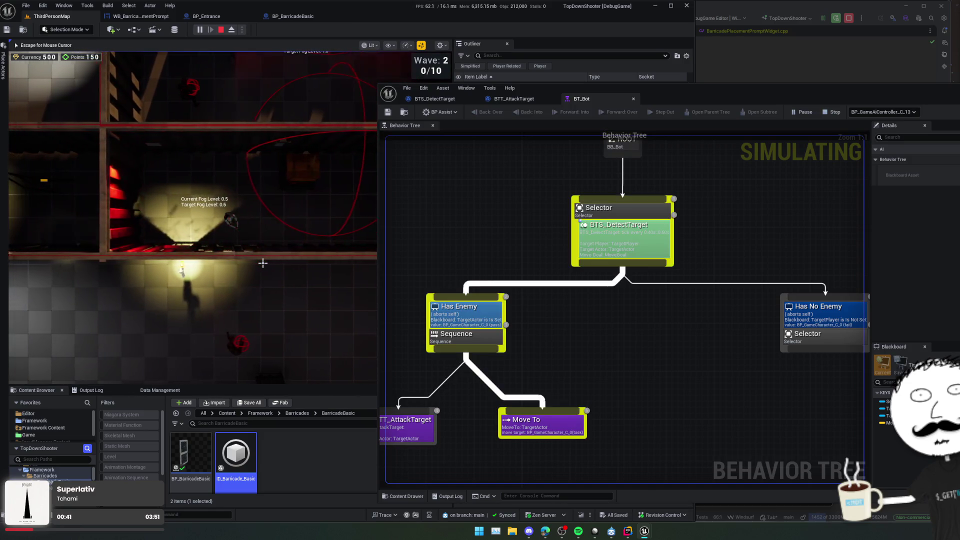
key(a)
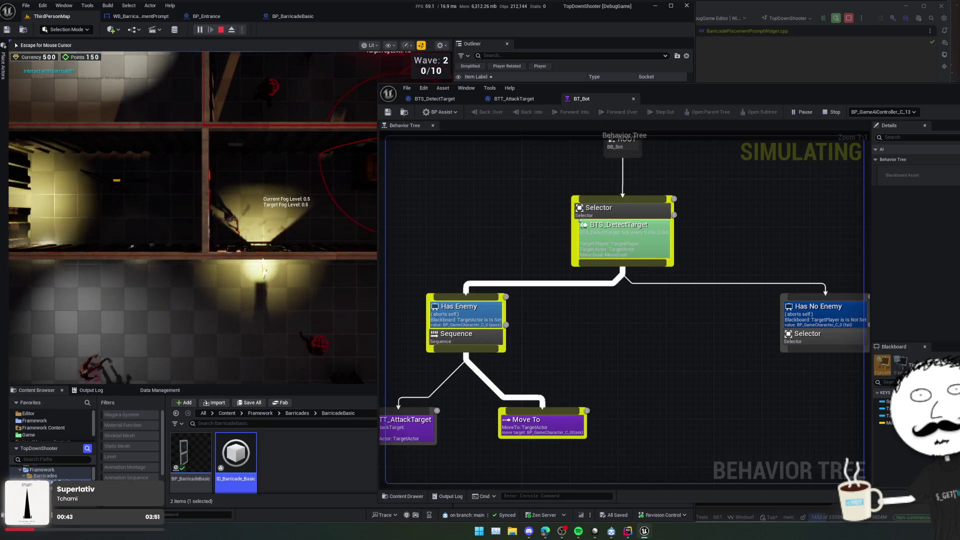
key(d)
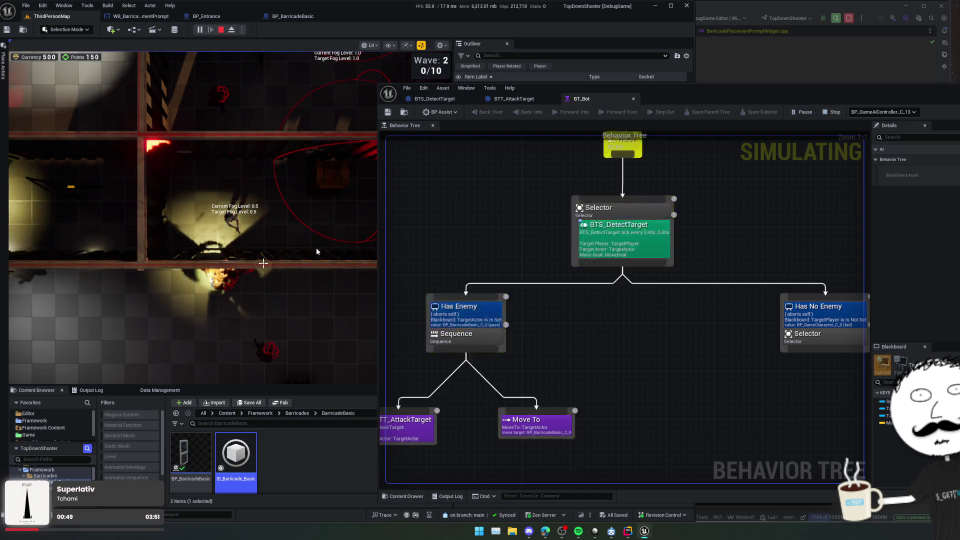
click(889, 112)
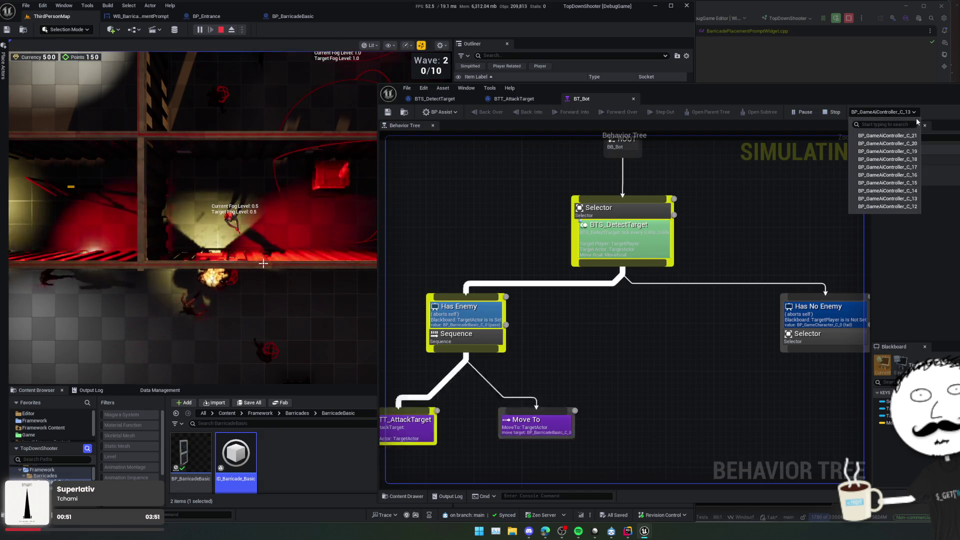
click(905, 206)
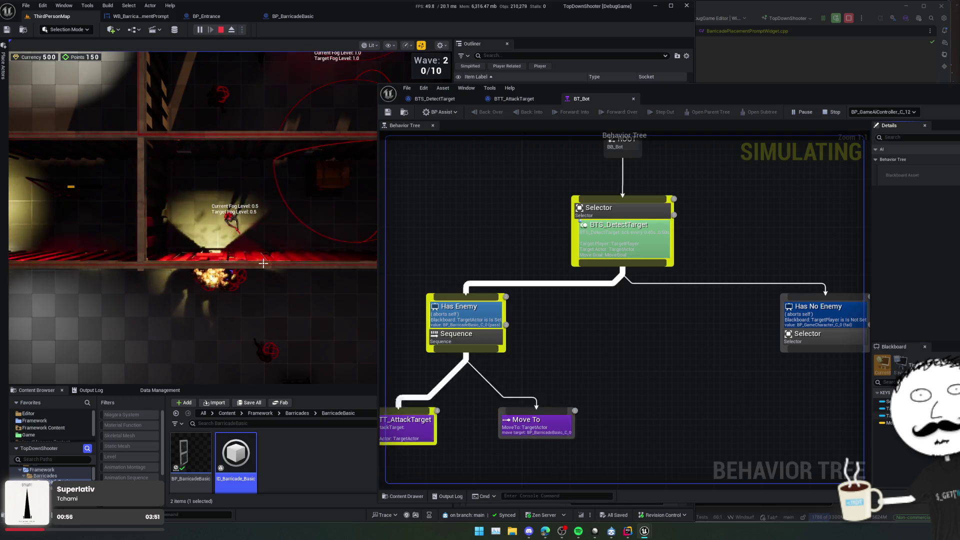
Debug BTT_AttackTarget_C_0 on controller 12 and bring the barricade cast and distance check into view.
click(523, 99)
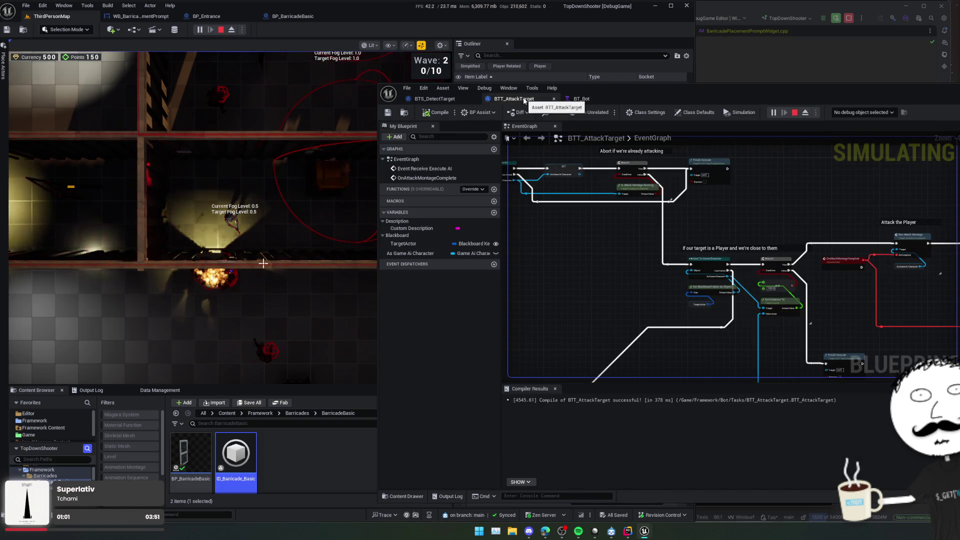
click(861, 113)
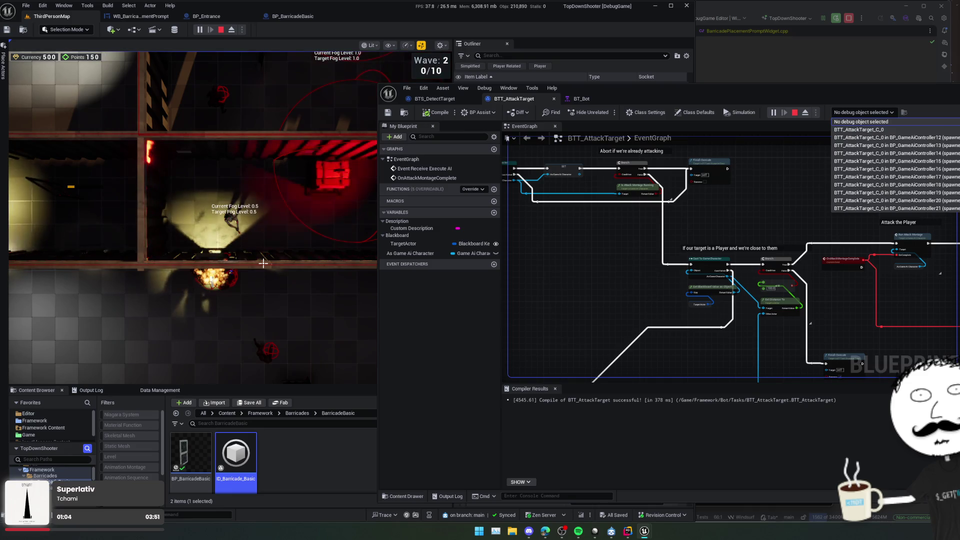
click(949, 145)
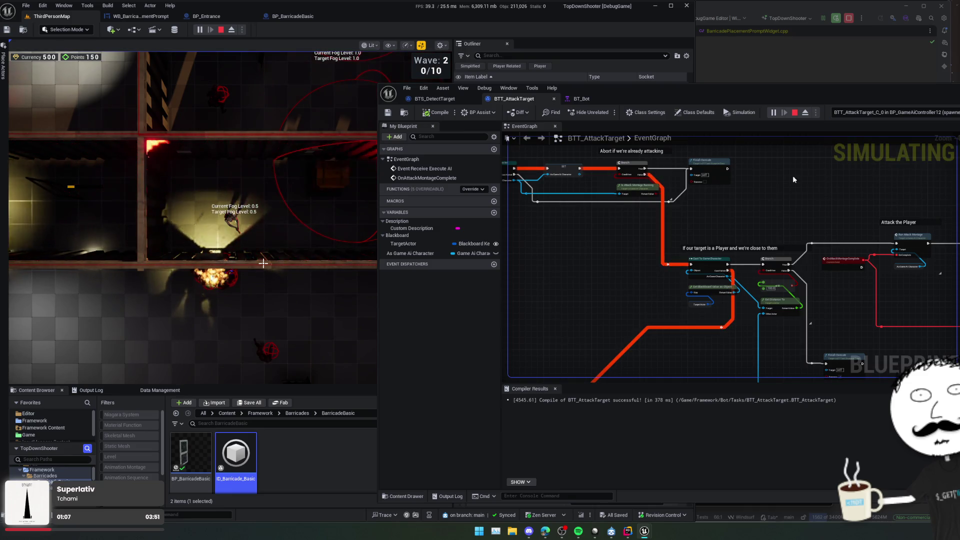
scroll(782, 246, up, 3)
mouse_move(771, 259)
mouse_down()
mouse_move(782, 240)
mouse_move(927, 163)
mouse_move(928, 139)
mouse_move(900, 143)
mouse_move(941, 109)
mouse_up()
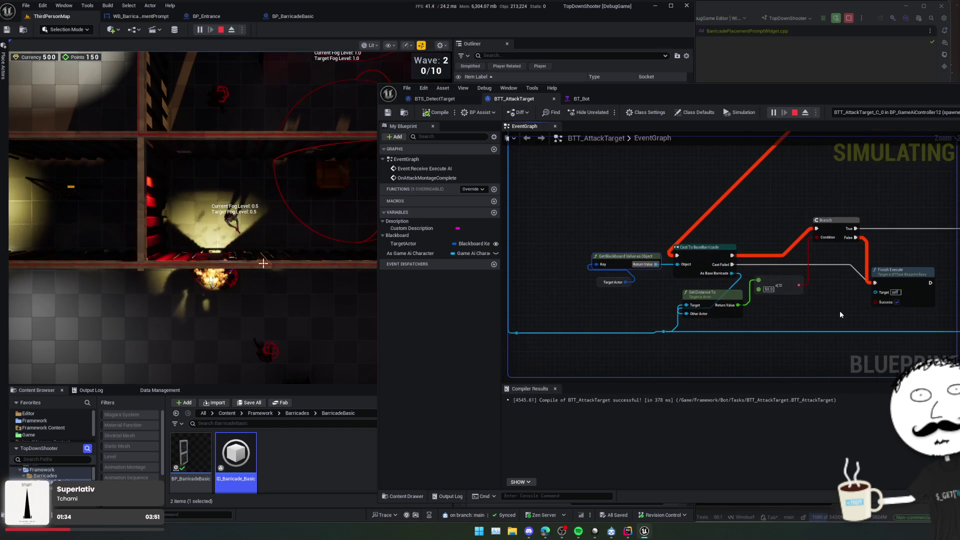
Inspect the live debug values, with Get Distance To returning about 166.77 against 50.0.
scroll(839, 314, up, 1)
mouse_move(558, 268)
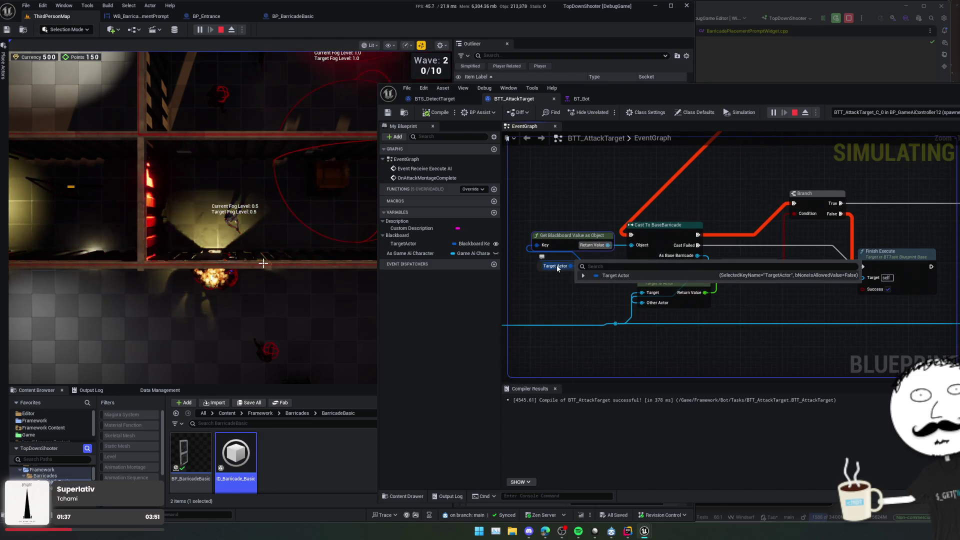
mouse_move(601, 246)
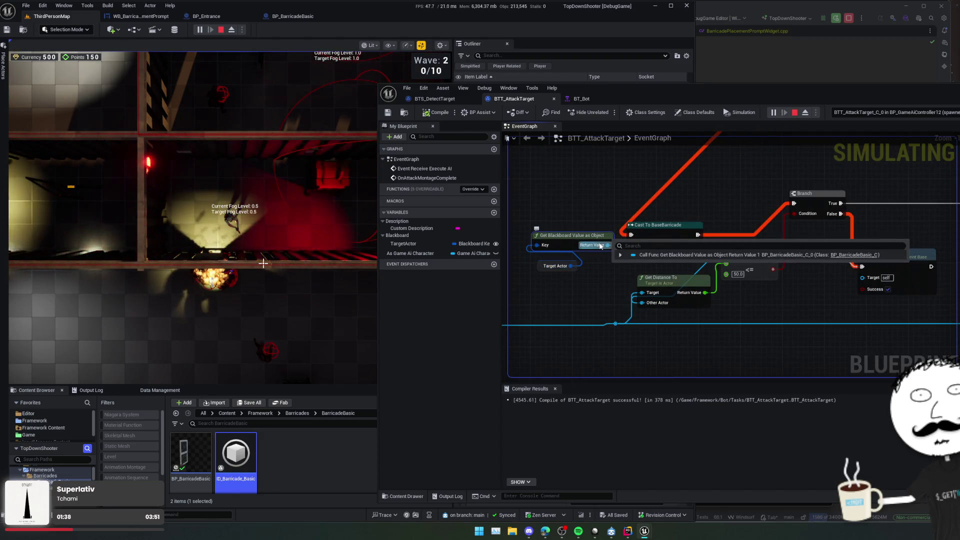
drag(774, 288, 761, 291)
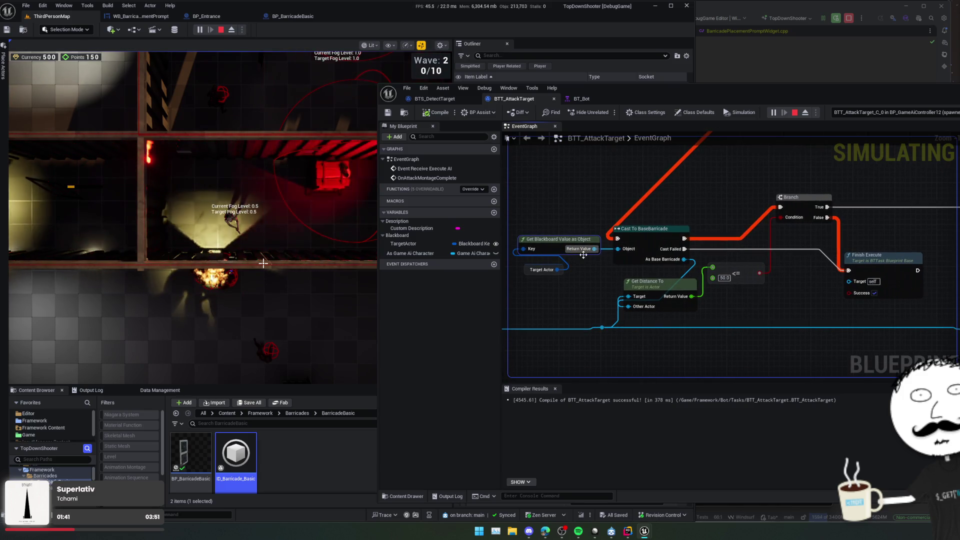
mouse_move(589, 250)
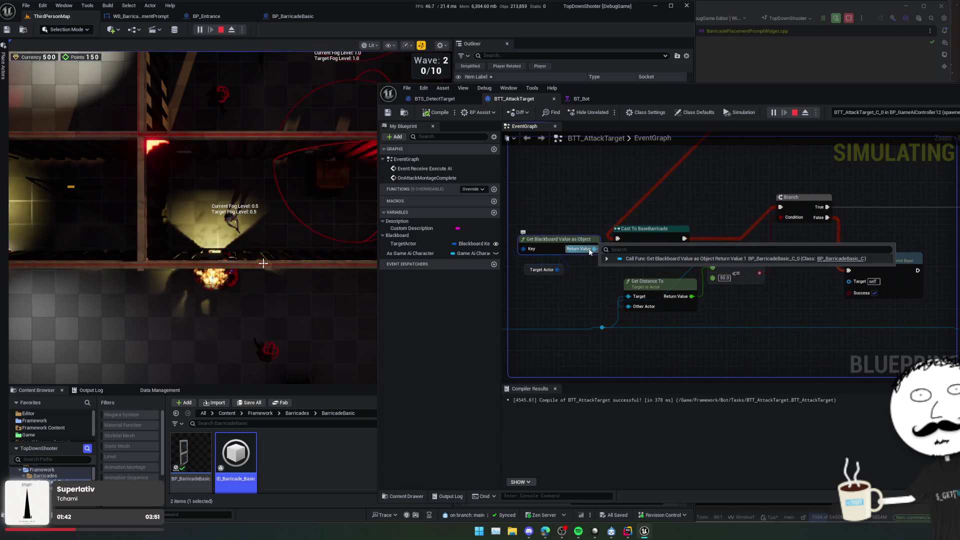
mouse_move(757, 295)
mouse_down()
mouse_move(660, 291)
mouse_move(791, 305)
mouse_up()
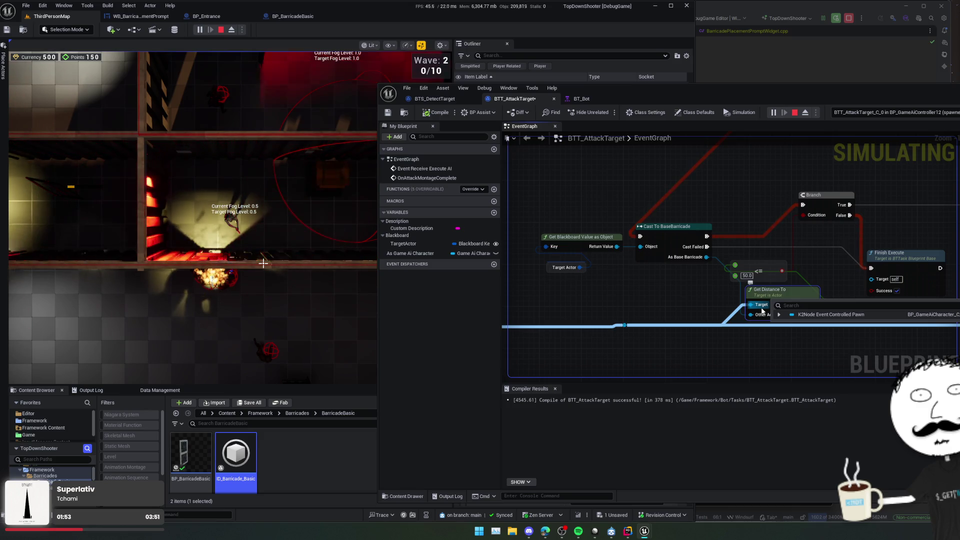
mouse_move(759, 316)
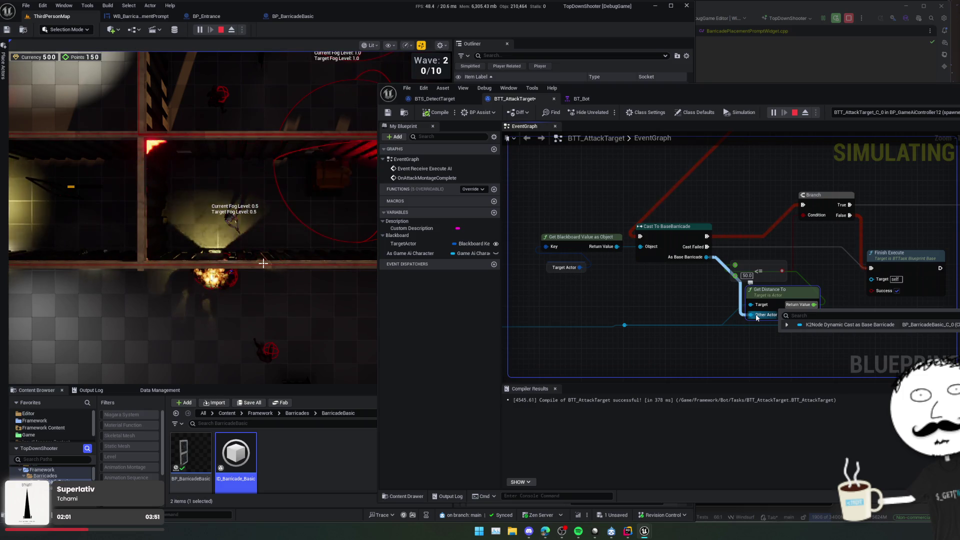
mouse_move(709, 257)
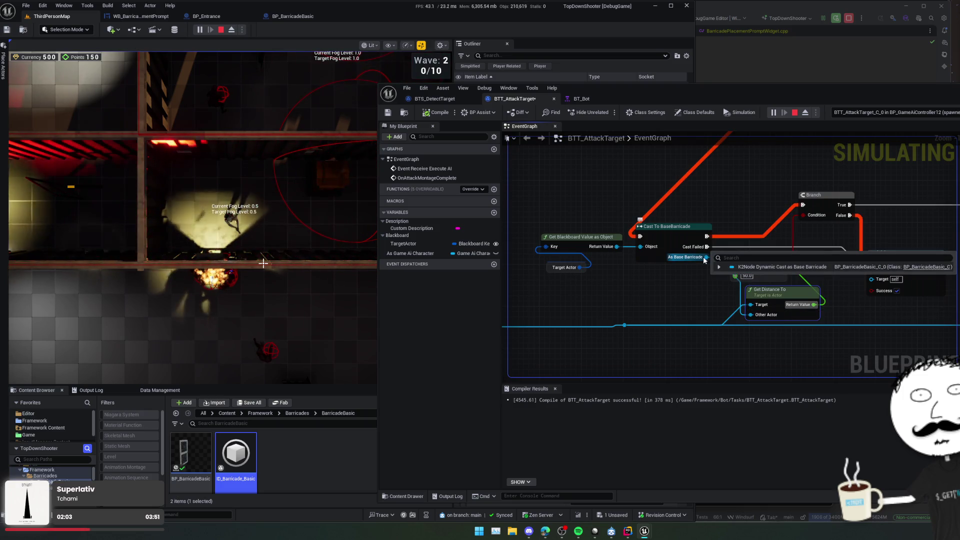
drag(672, 282, 569, 270)
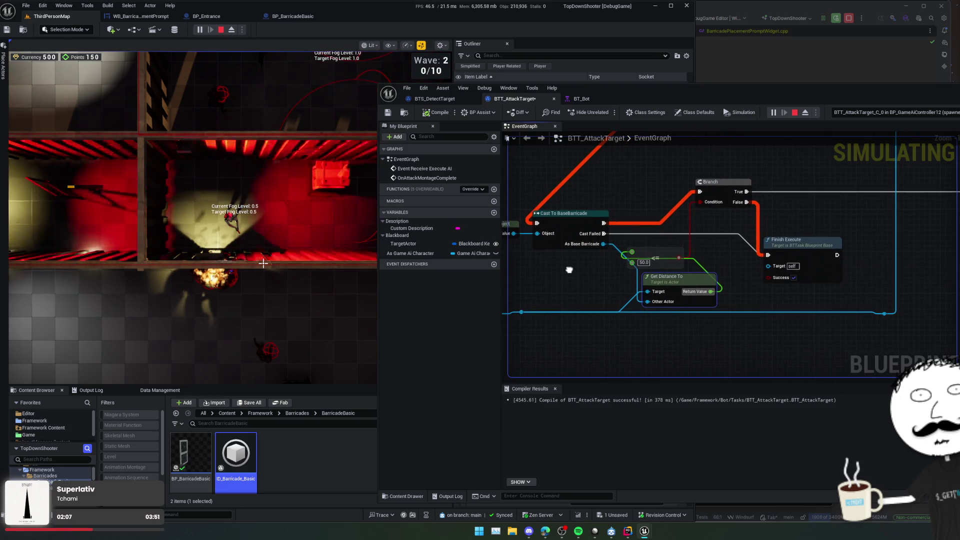
Rearrange the <= 50.0 and Get Distance To nodes, then eject to the editor camera.
mouse_move(658, 254)
mouse_down()
mouse_move(712, 253)
mouse_move(753, 284)
mouse_up()
drag(683, 280, 662, 259)
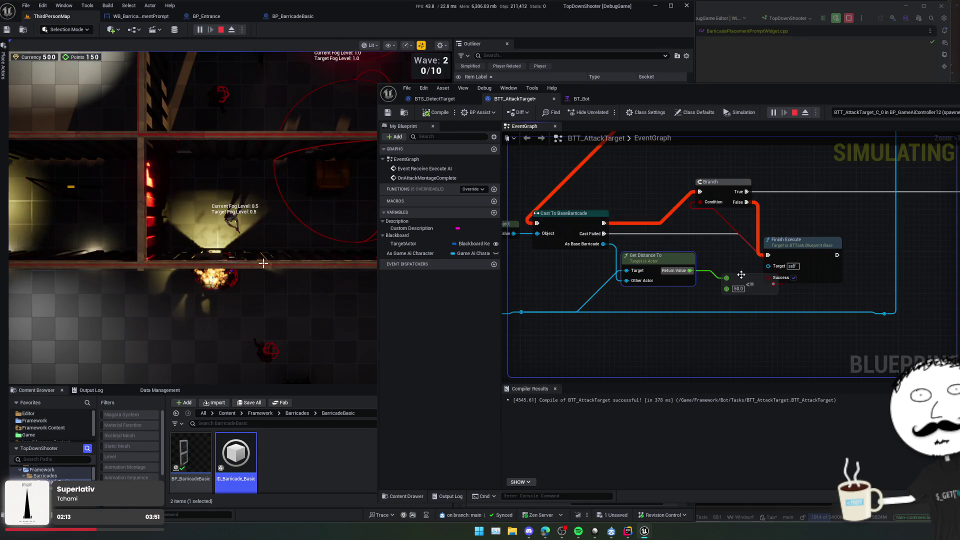
mouse_move(689, 270)
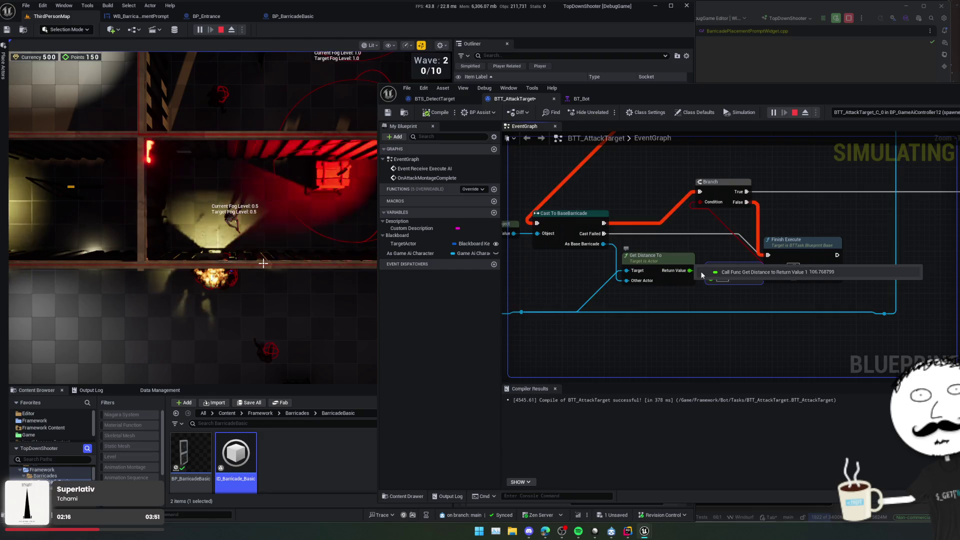
click(231, 29)
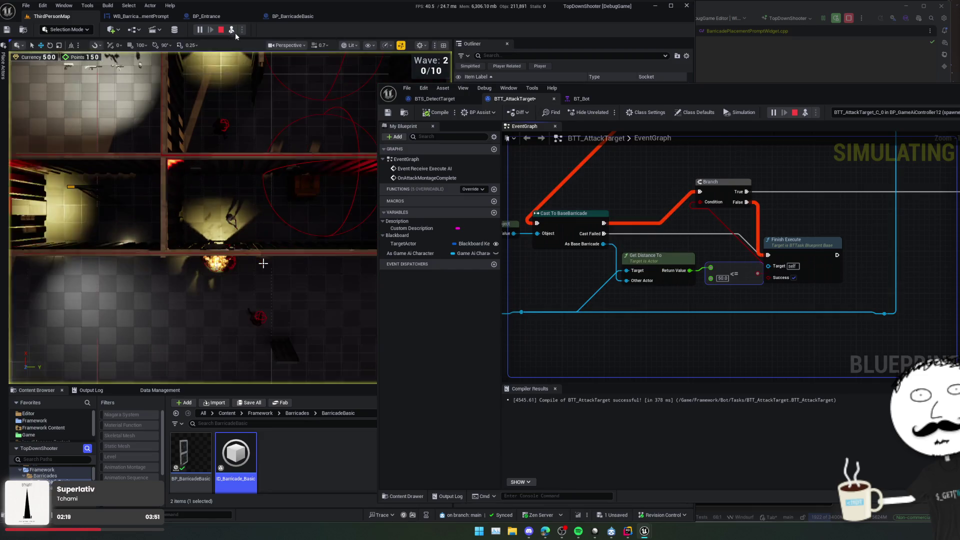
Frame BP_GameAiCharacter12, then frame the BP_BarricadeBasic0 cage in the viewport.
mouse_move(651, 90)
mouse_down()
mouse_move(725, 120)
mouse_move(847, 129)
mouse_up()
click(589, 118)
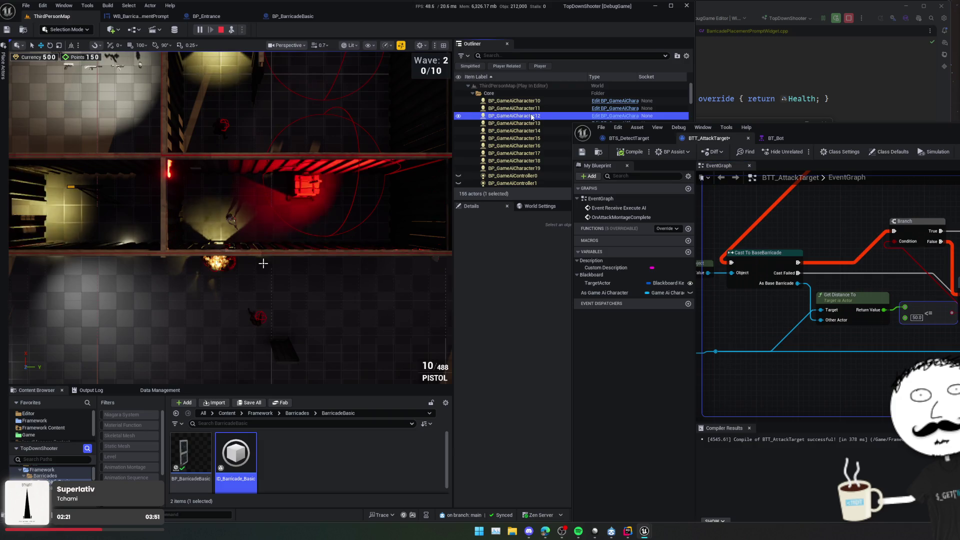
key(f)
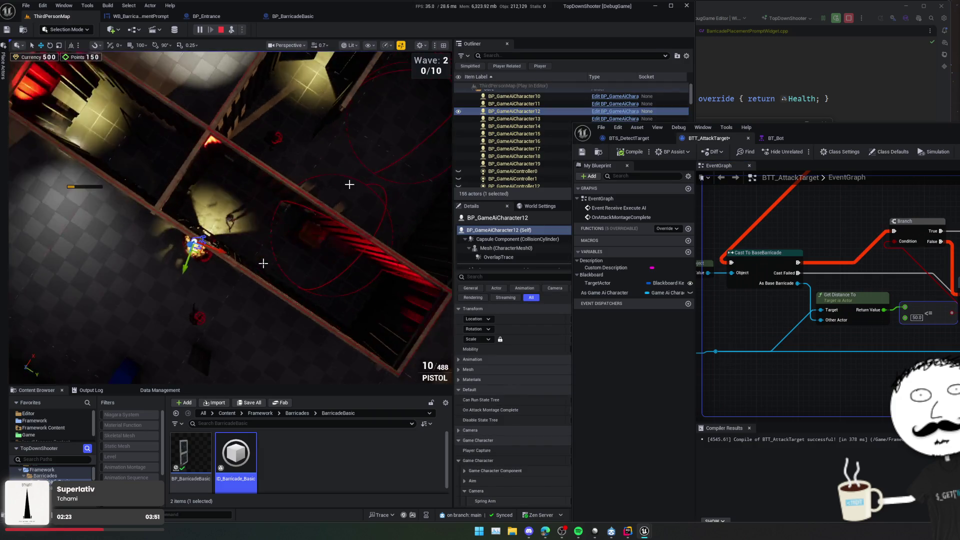
scroll(263, 263, down, 2)
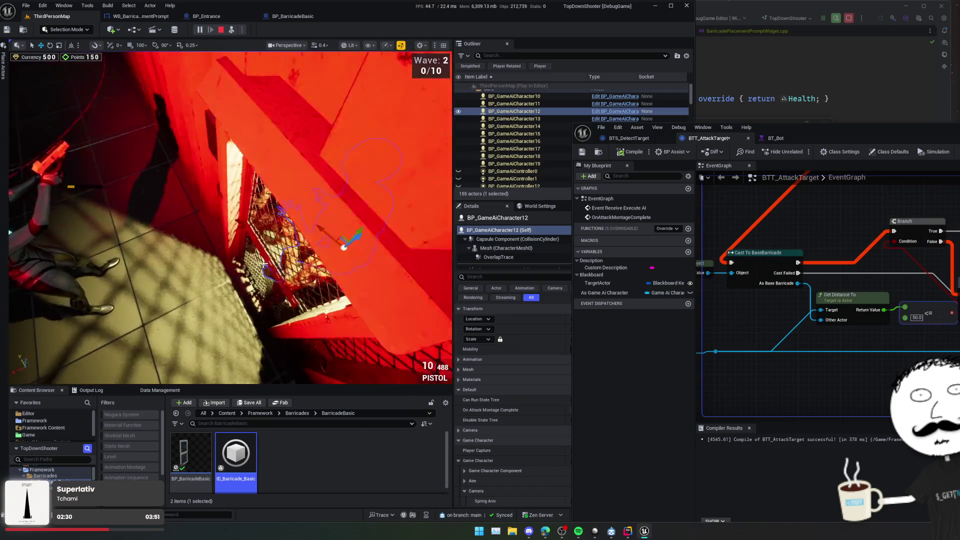
click(265, 213)
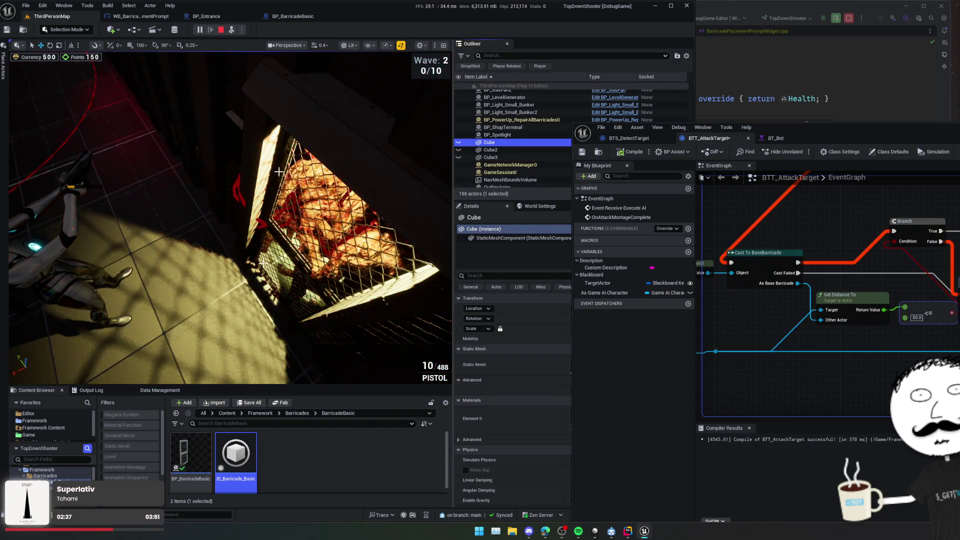
click(320, 215)
scroll(263, 264, up, 8)
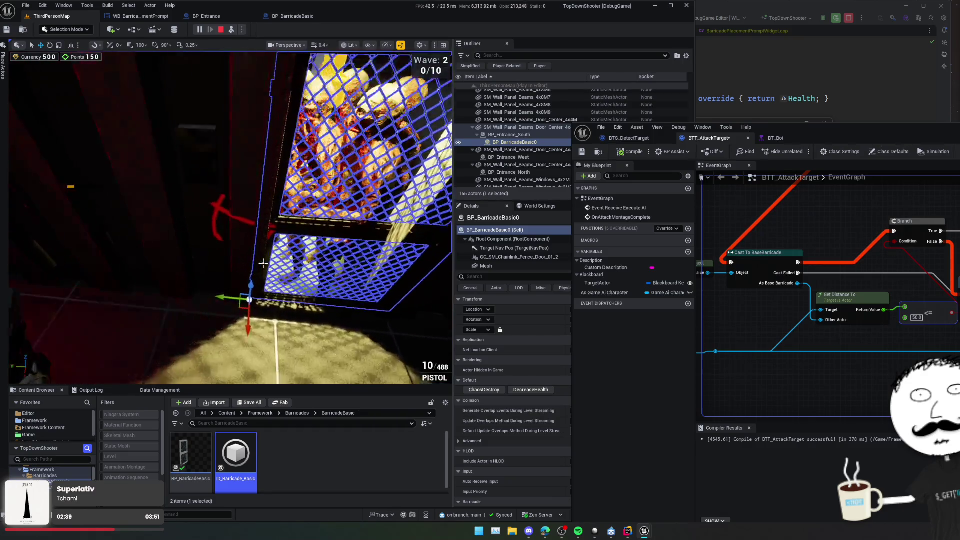
key(f)
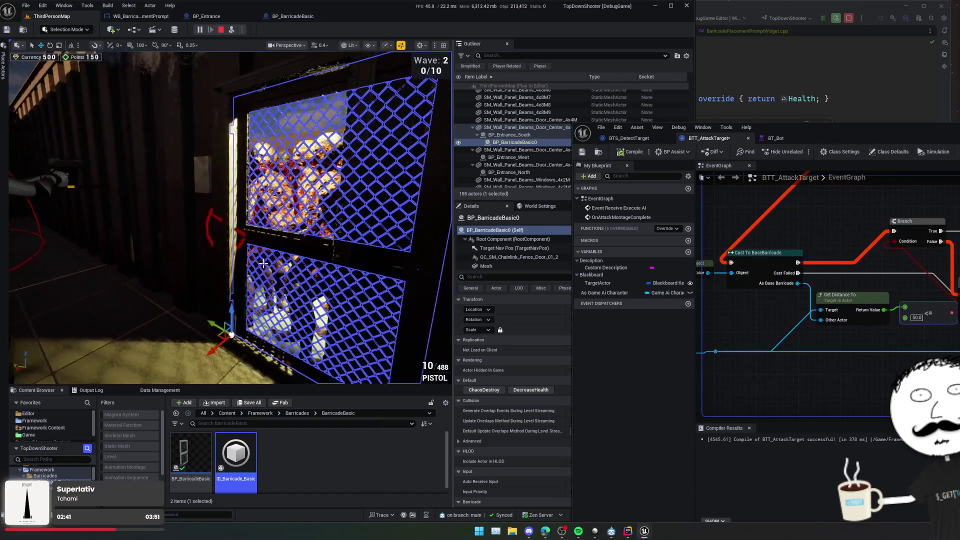
Return the Blueprint window over the viewport and drag a new connection from As Base Barricade.
mouse_move(930, 143)
mouse_down()
mouse_move(864, 114)
mouse_move(706, 90)
mouse_up()
mouse_move(778, 244)
mouse_move(669, 227)
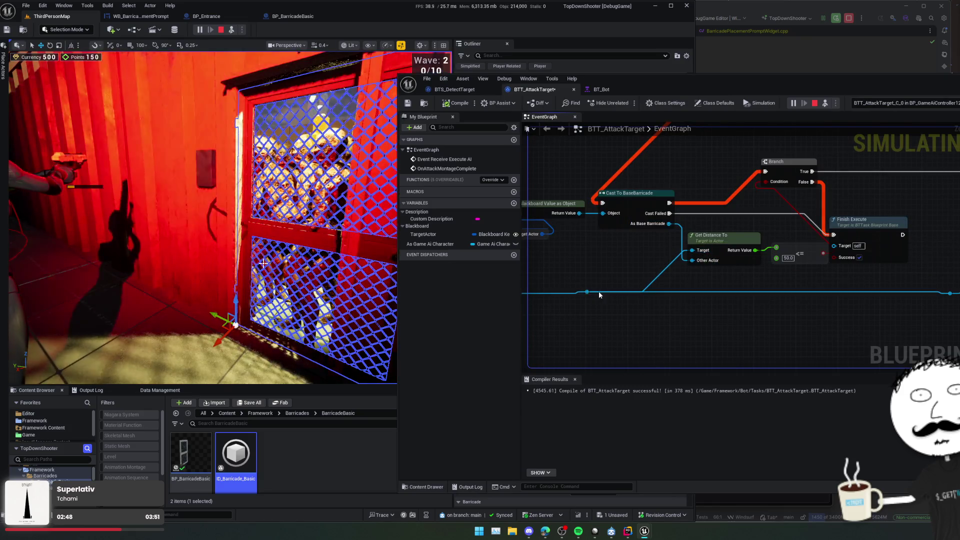
drag(586, 292, 595, 257)
Replace Get Distance To with Get Horizontal Distance To, wired into the <= 50.0 comparison.
text(get distance)
key(Down)
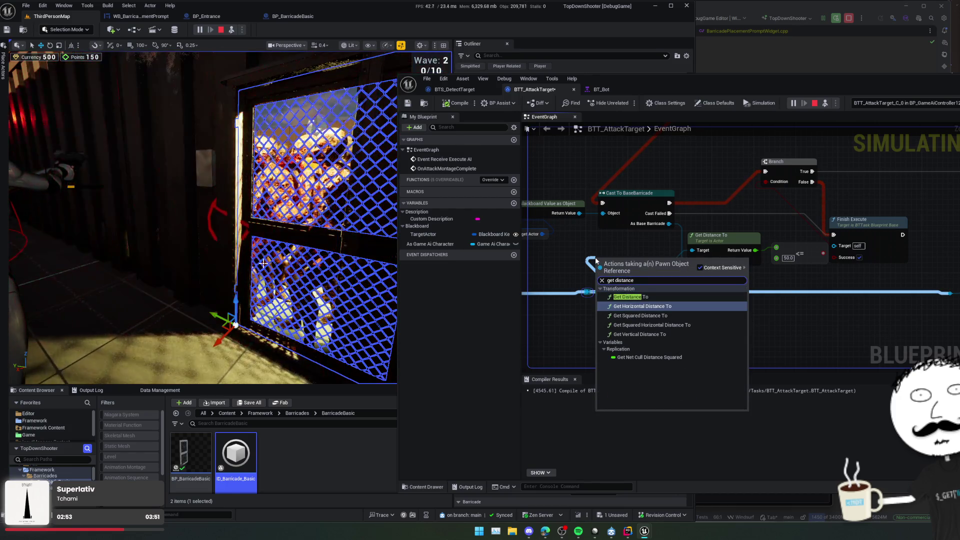
key(Return)
drag(643, 267, 781, 283)
mouse_move(666, 224)
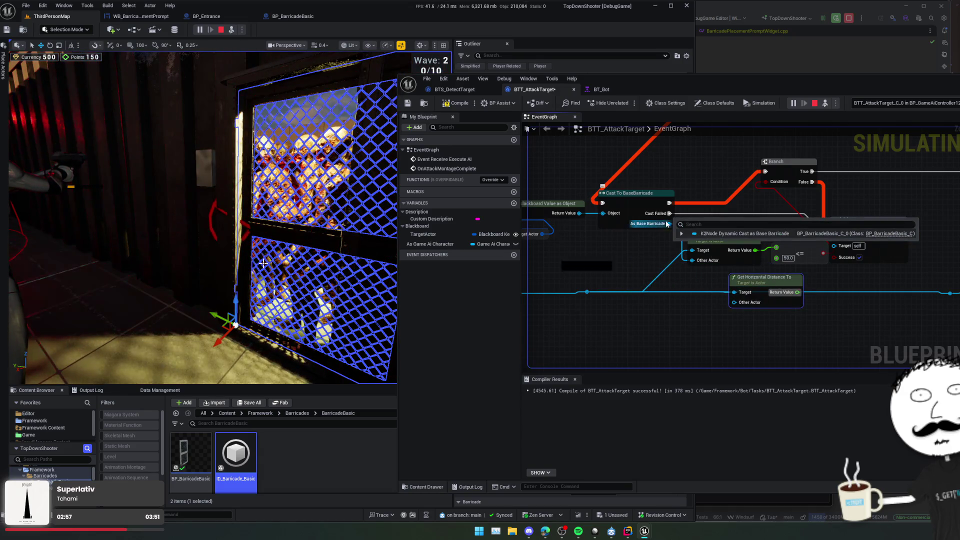
key(Delete)
mouse_move(770, 288)
mouse_down()
mouse_move(734, 250)
mouse_move(777, 249)
mouse_up()
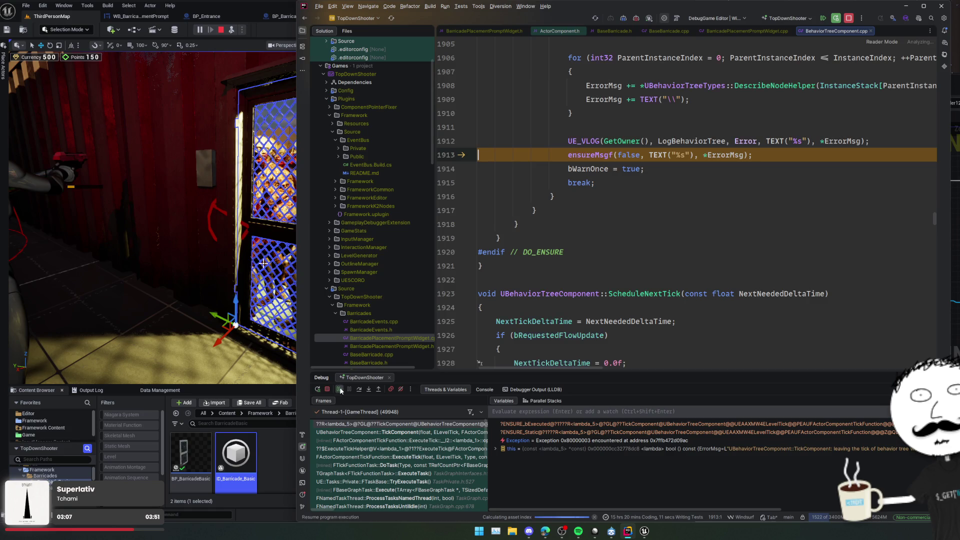
Resume Rider's debugger past the BehaviorTreeComponent.cpp ensure.
click(339, 389)
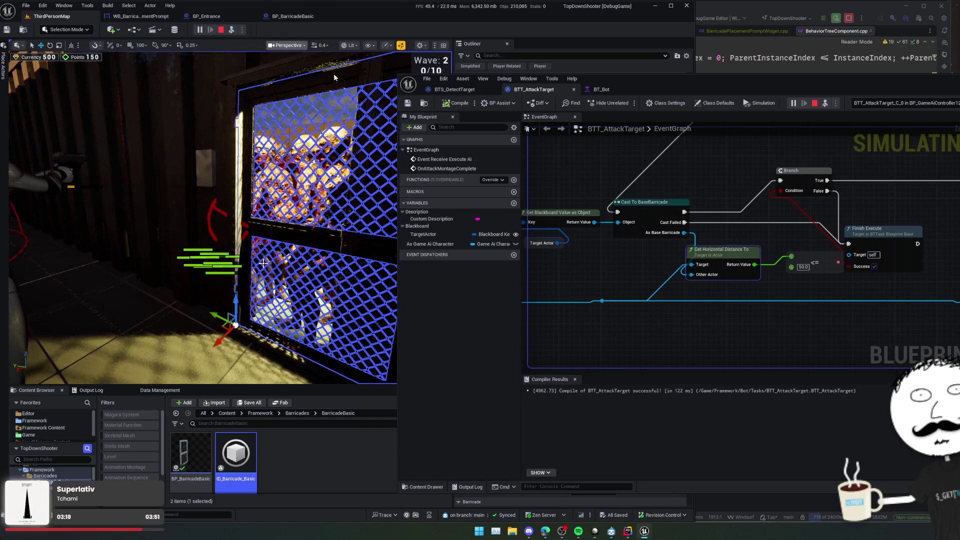
Possess the player, move toward the barricade, and switch to the third-person camera.
drag(731, 86, 673, 81)
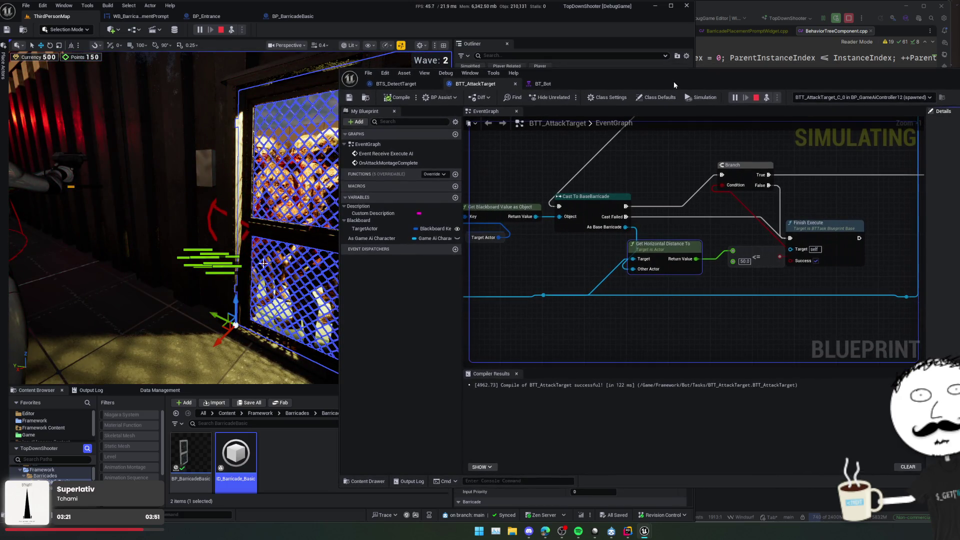
key(F8)
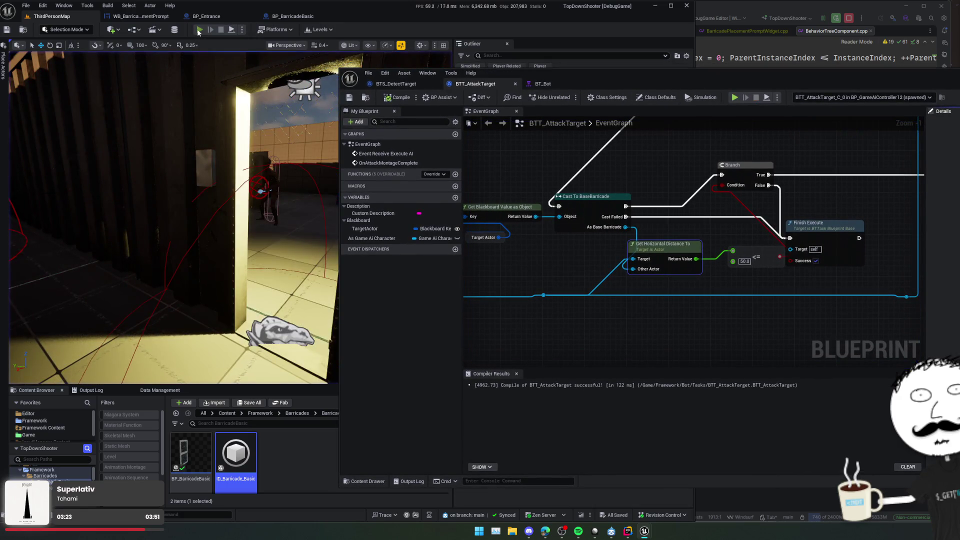
click(252, 188)
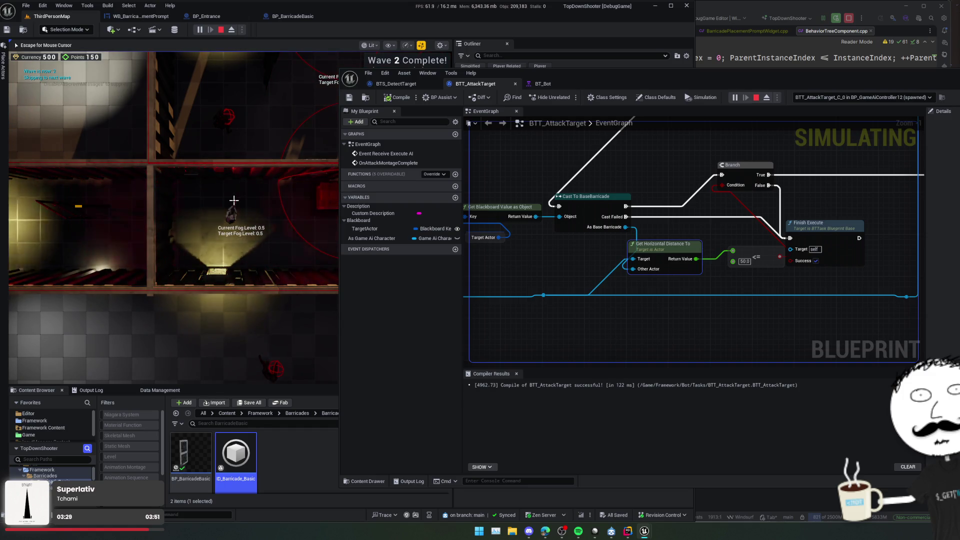
key(v)
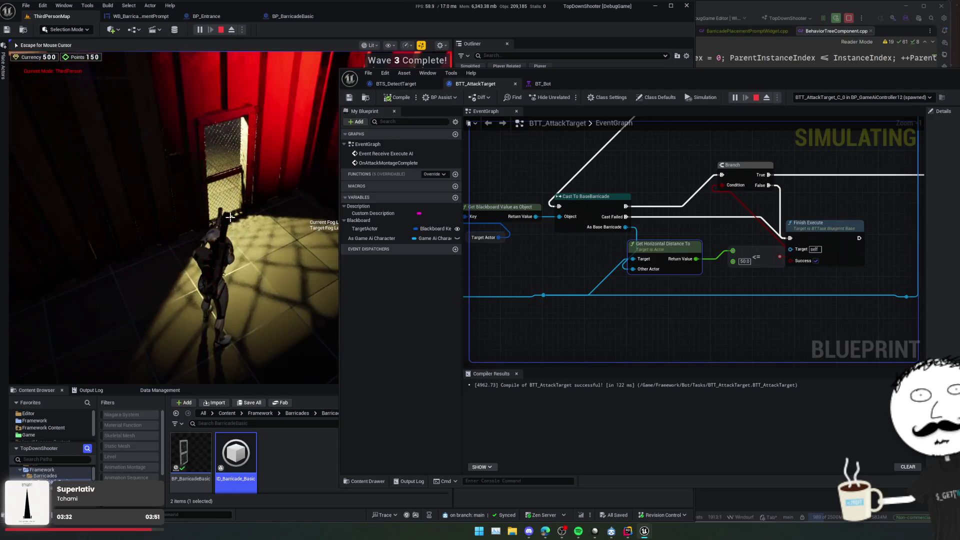
key(Escape)
Reposition the Blueprint window and pan its graph to the range check.
mouse_move(585, 76)
mouse_down()
mouse_move(609, 91)
mouse_move(546, 139)
mouse_move(569, 91)
mouse_up()
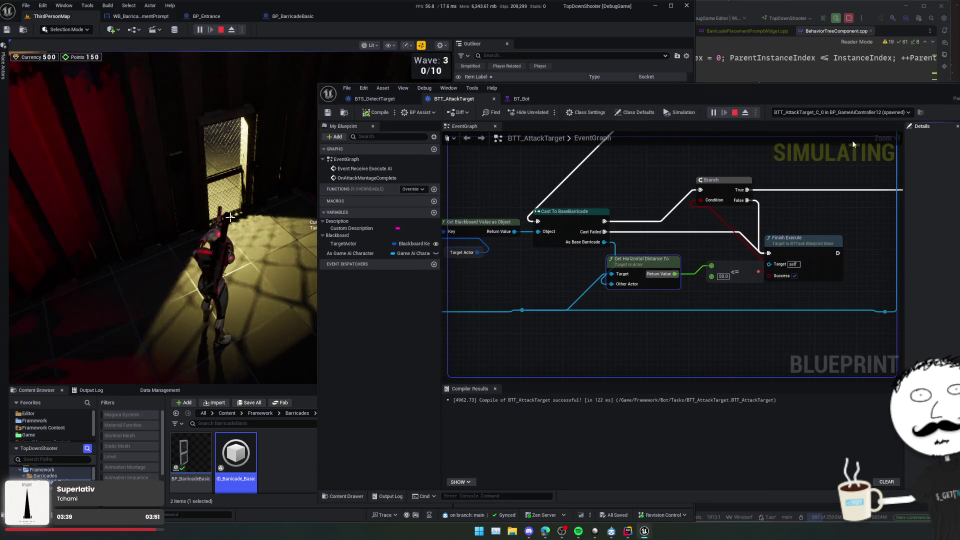
mouse_move(870, 187)
mouse_down()
mouse_move(836, 178)
mouse_move(806, 222)
mouse_up()
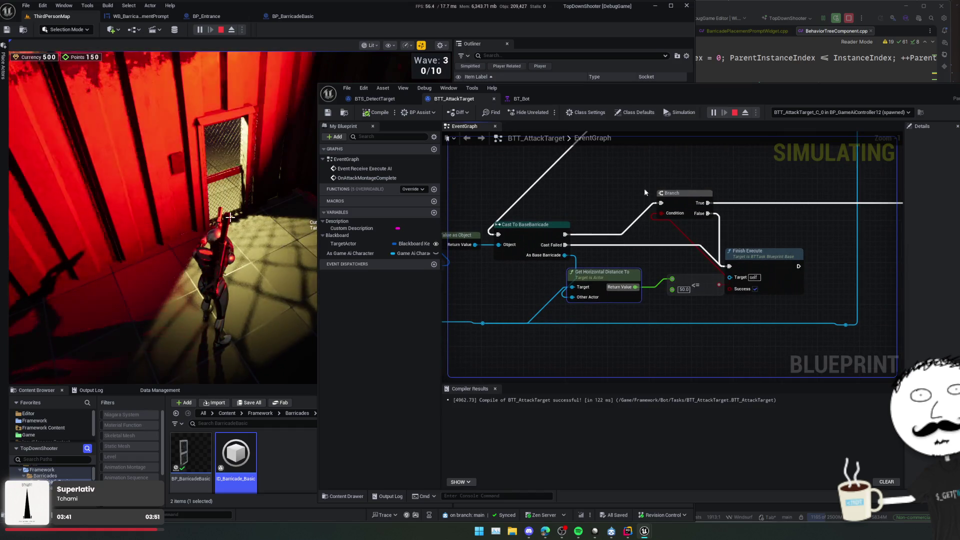
drag(656, 100, 662, 96)
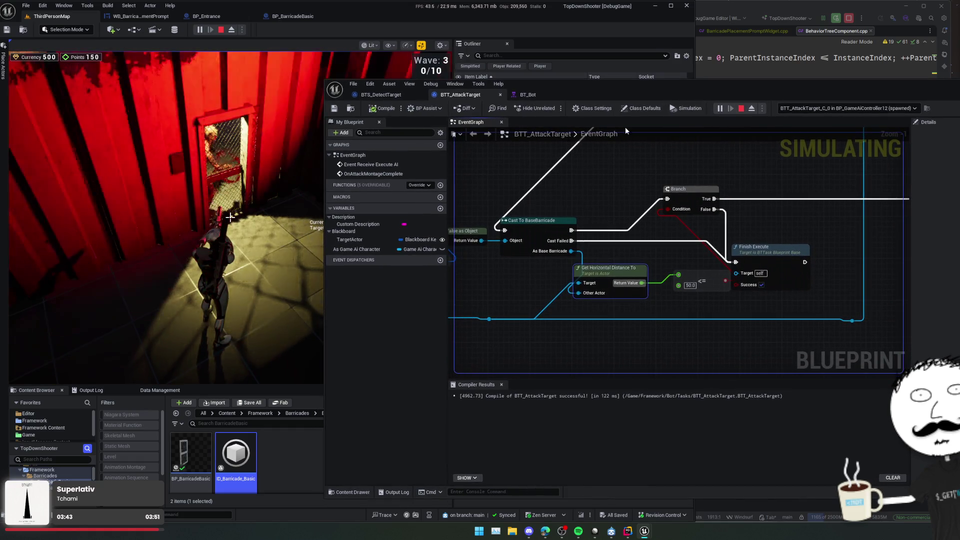
drag(542, 88, 675, 88)
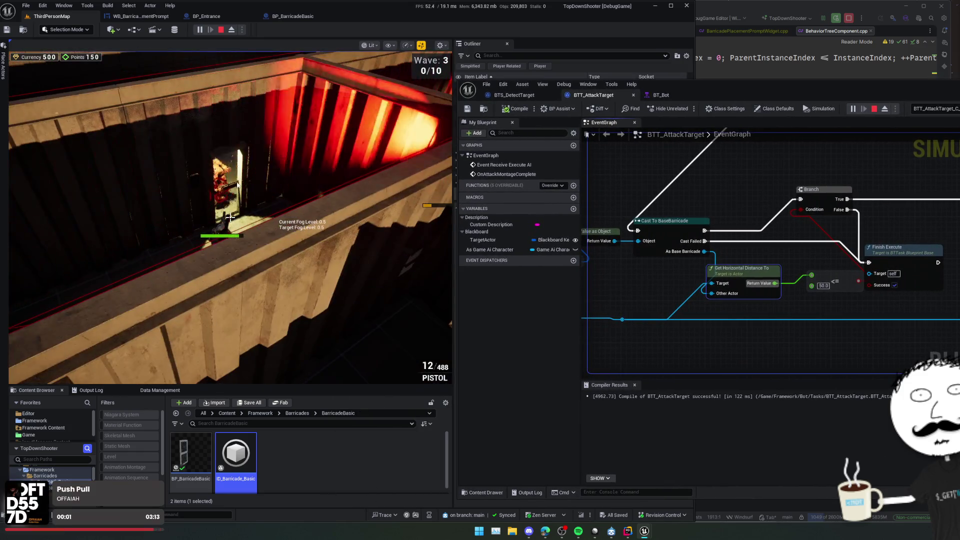
Eject to a free camera focused on the bots at the cage and list AttackTarget debug instances.
key(F8)
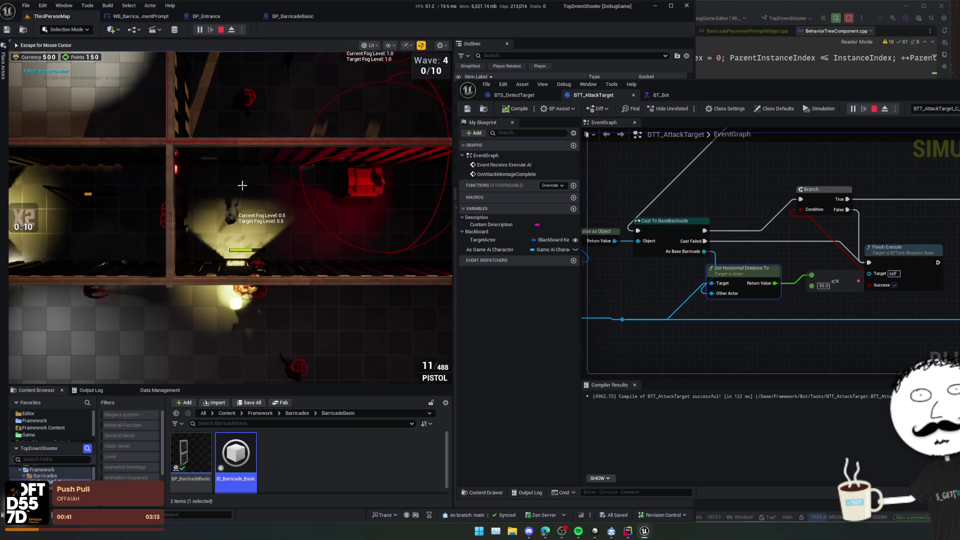
click(231, 29)
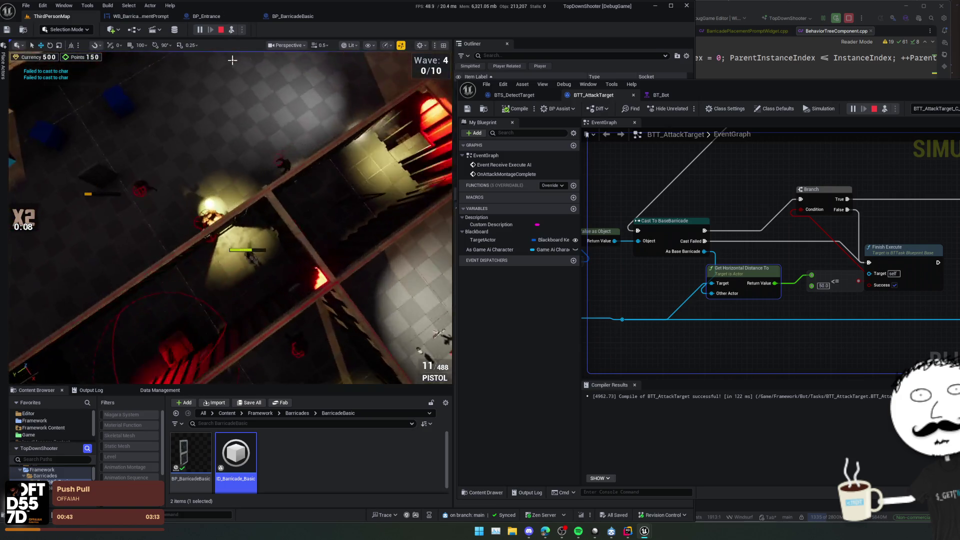
key(f)
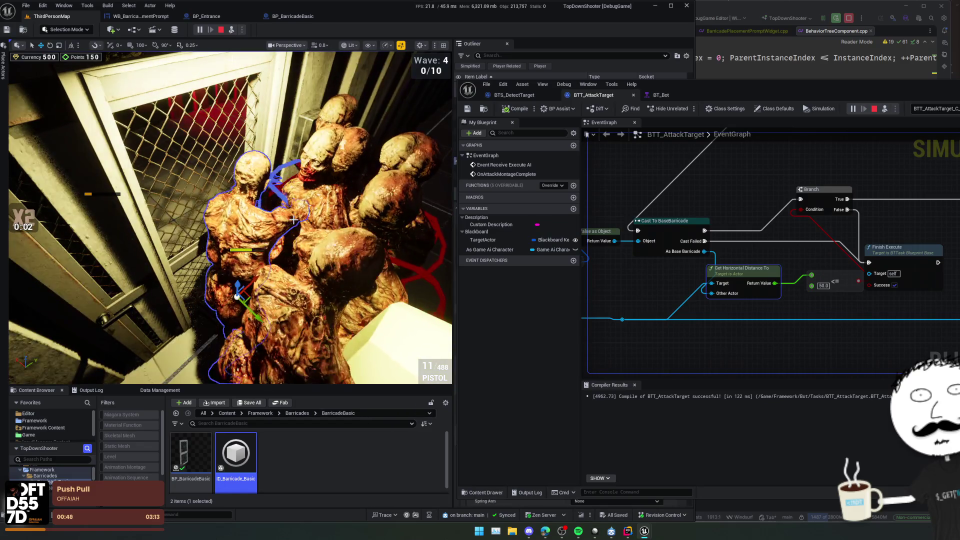
click(935, 109)
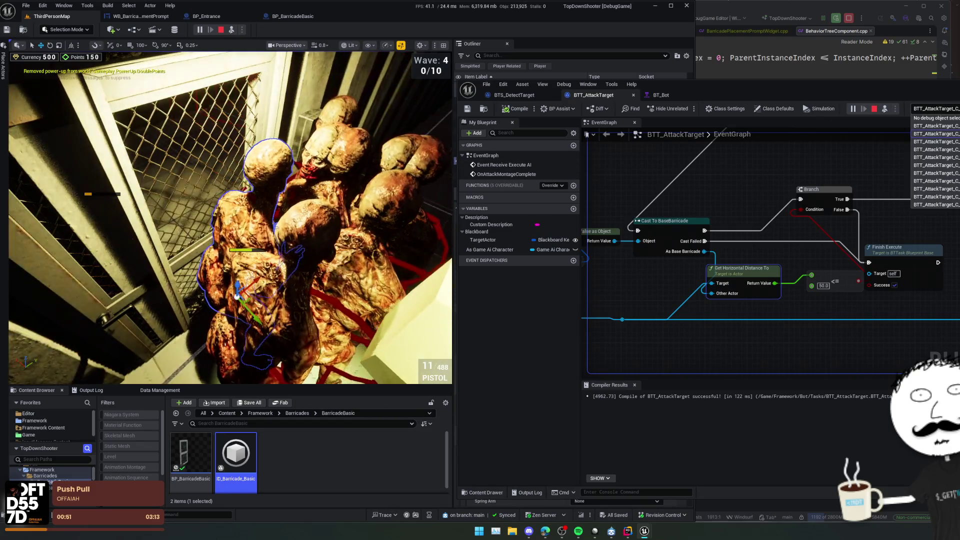
mouse_move(793, 88)
mouse_down()
mouse_move(925, 100)
mouse_move(816, 94)
mouse_move(898, 98)
mouse_up()
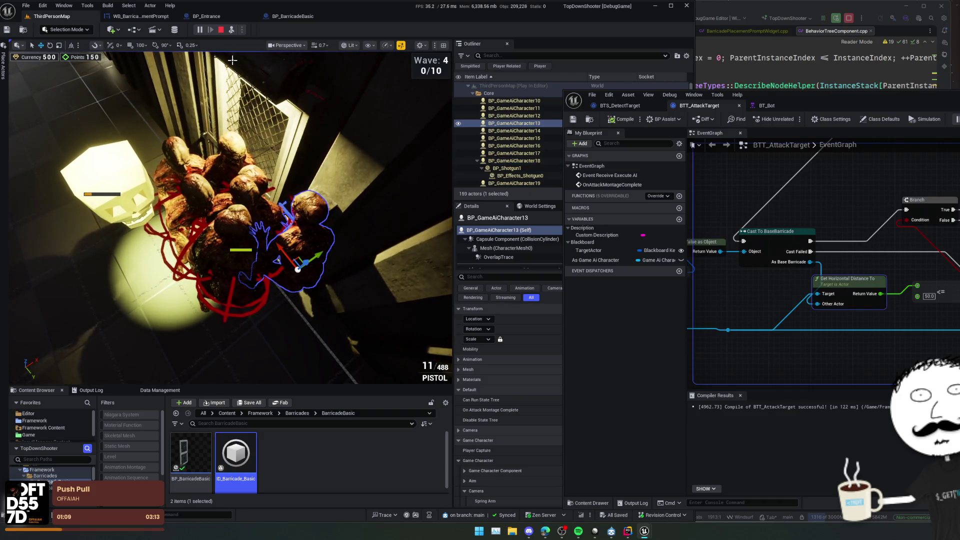
Pan the attack task graph to the Branch and distance nodes, dismissing the search popup.
drag(859, 207, 911, 234)
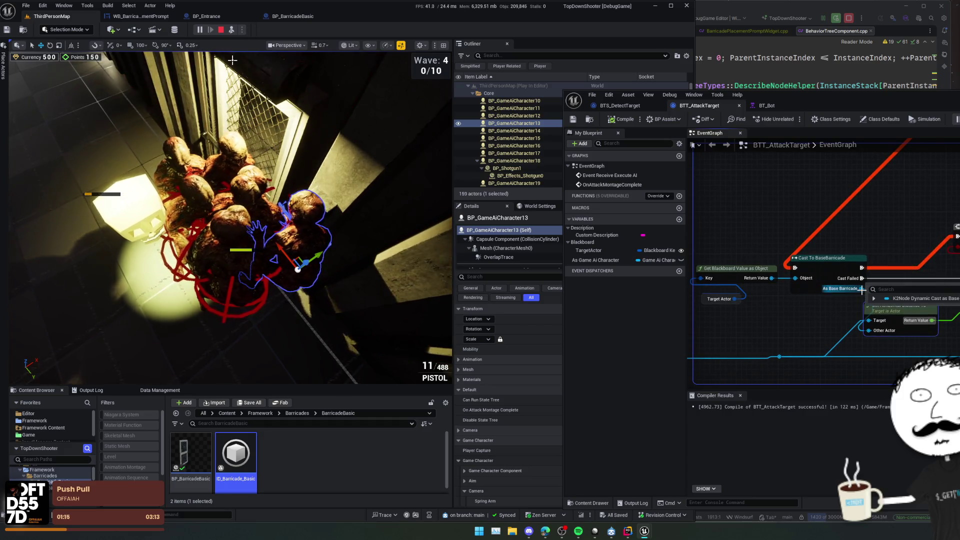
click(788, 336)
drag(913, 344, 890, 344)
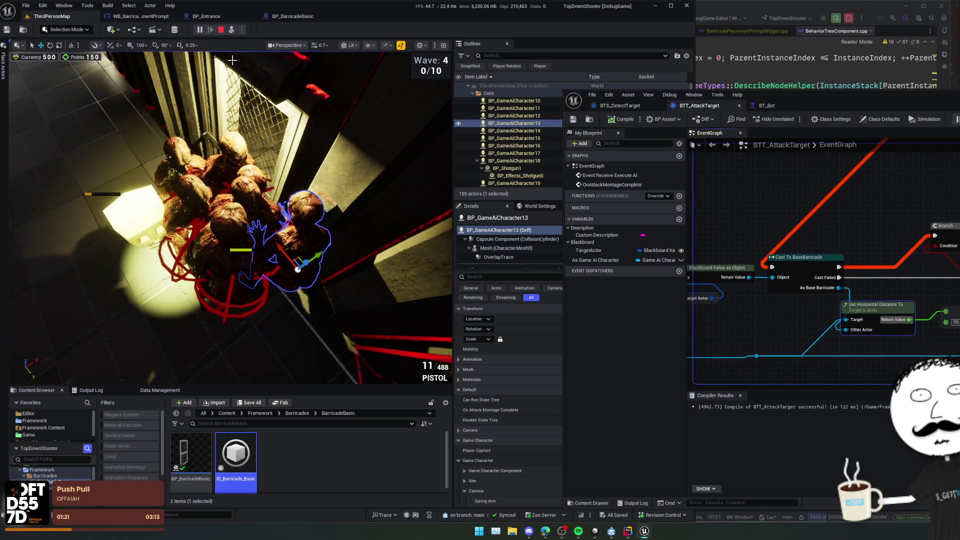
drag(953, 336, 948, 339)
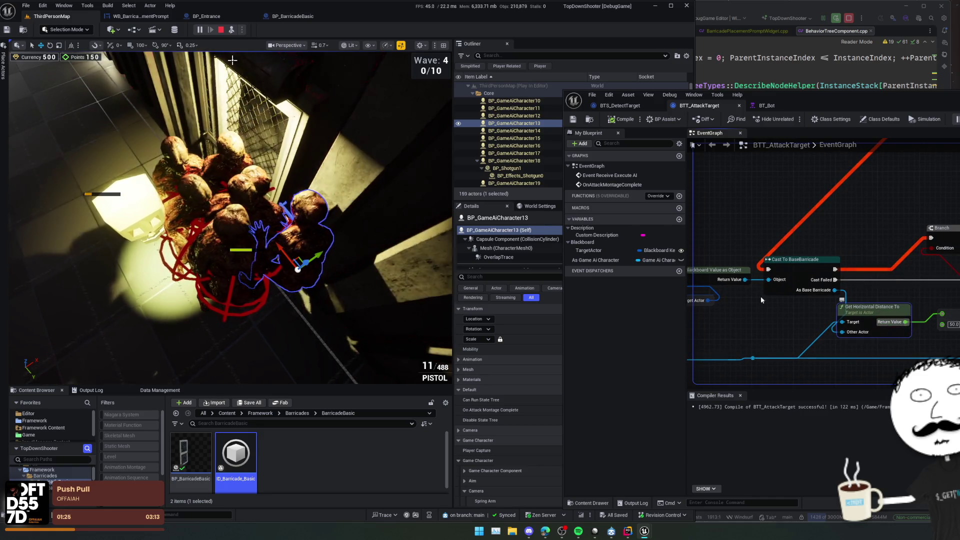
scroll(230, 218, down, 1)
scroll(232, 60, down, 1)
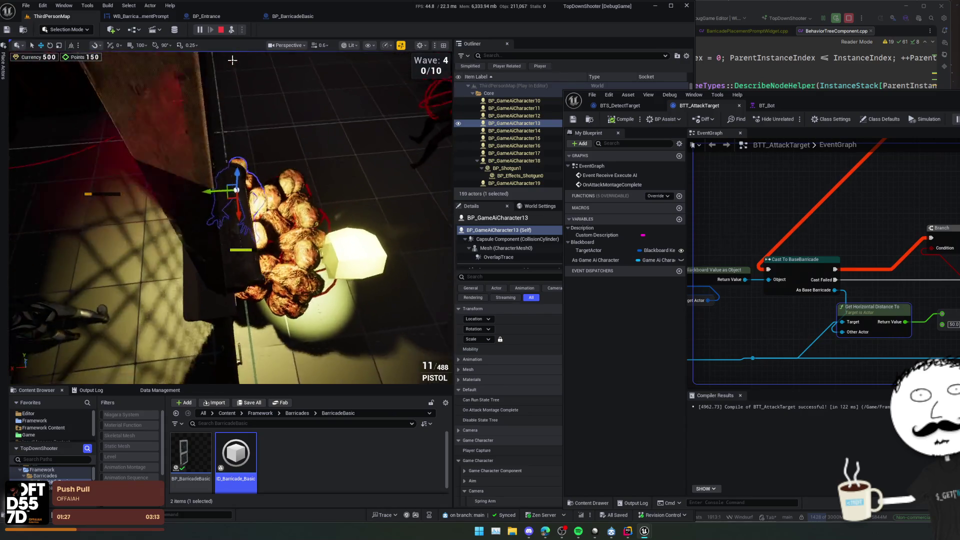
drag(232, 60, 232, 60)
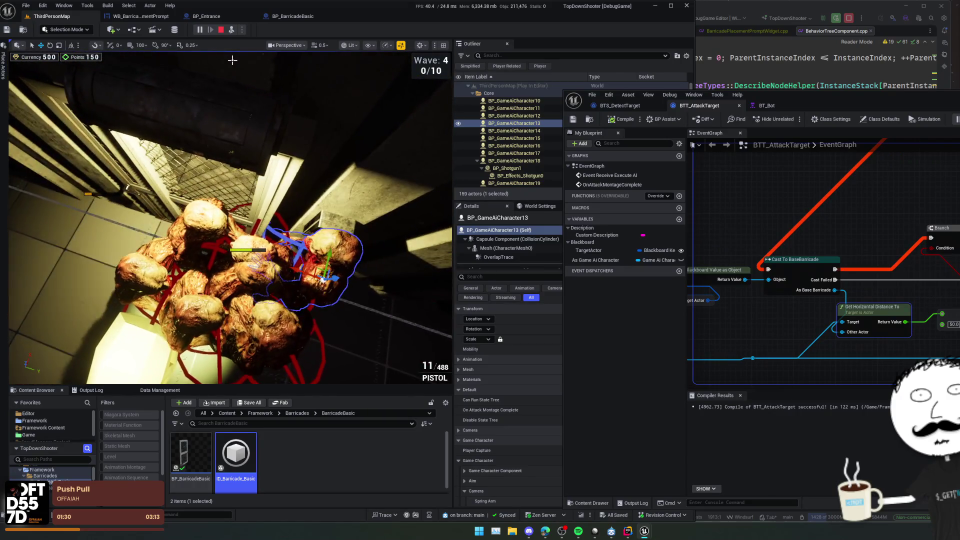
Set the horizontal-distance threshold to 100.0 and save BTT_AttackTarget.
click(951, 325)
text(100)
key(Return)
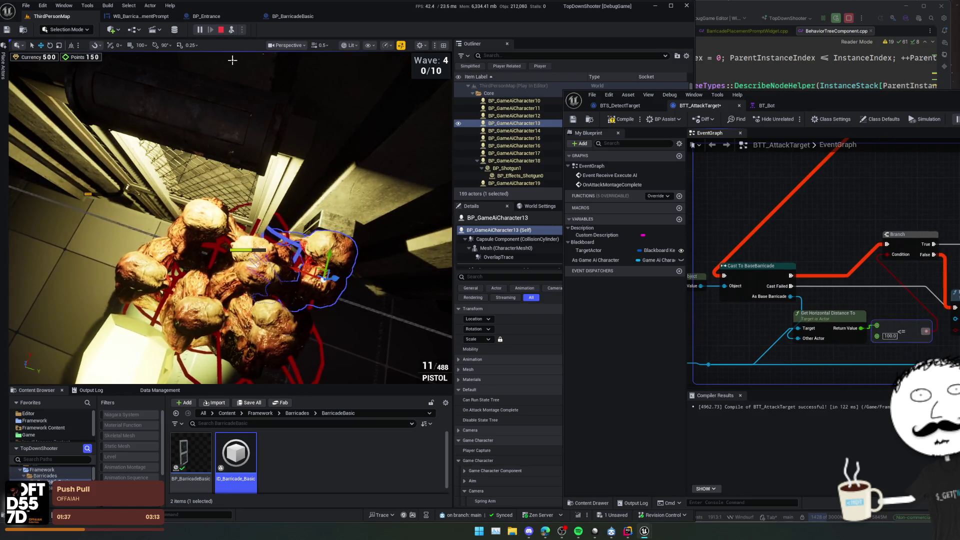
key(ctrl+s)
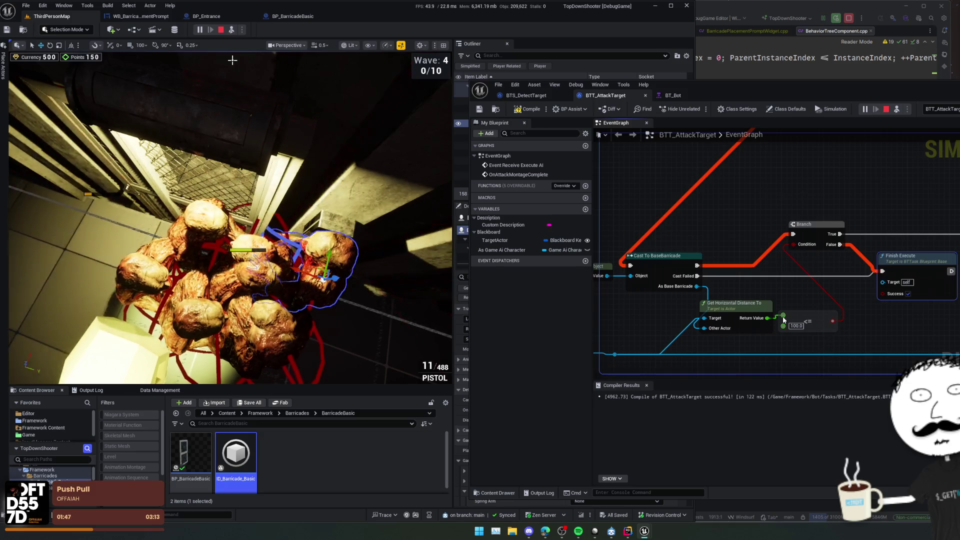
key(alt+Tab)
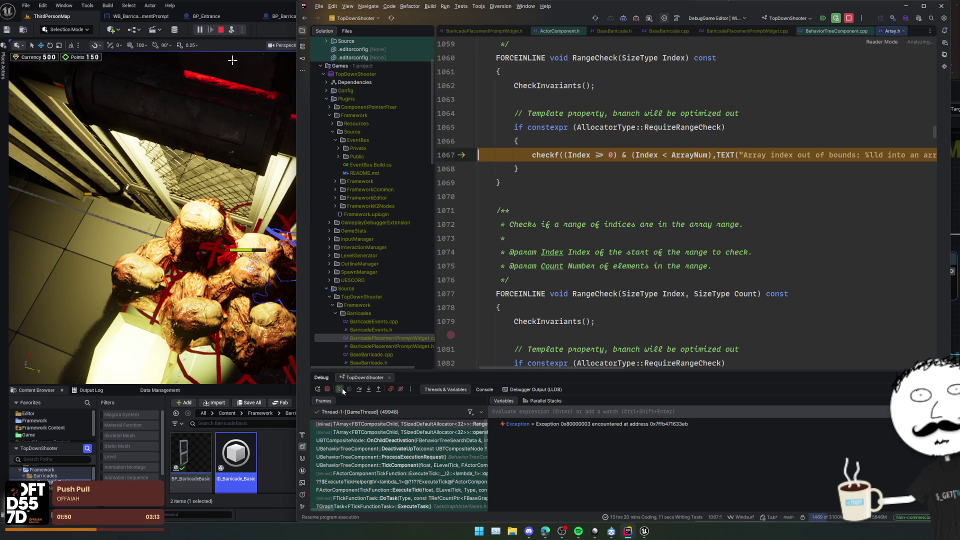
Resume the paused game from Rider's debugger.
click(342, 388)
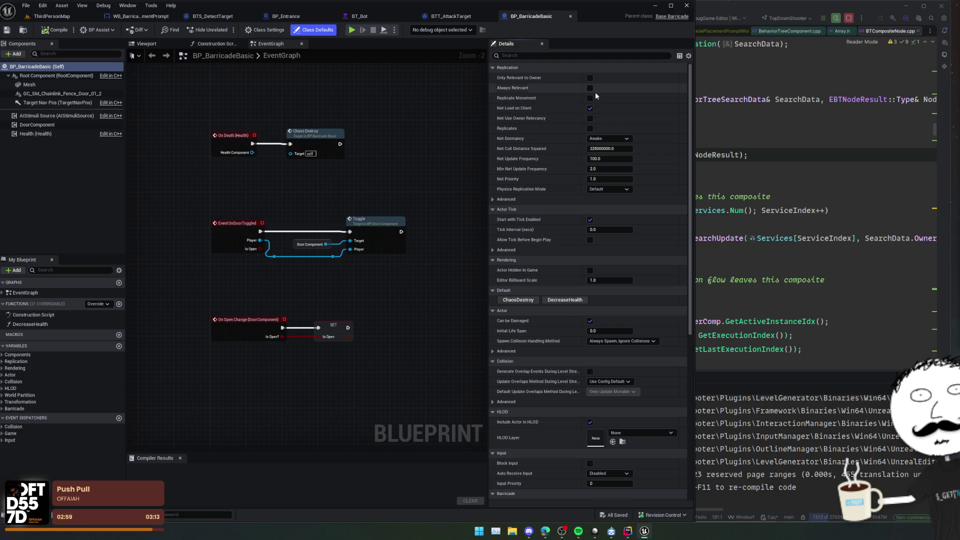
Pan the BP_BarricadeBasic event graph, then bring up BaseBarricade.h with GetNavPos in Rider.
mouse_move(377, 89)
mouse_down()
mouse_move(424, 125)
mouse_move(390, 152)
mouse_move(345, 162)
mouse_move(377, 182)
mouse_move(345, 217)
mouse_move(405, 159)
mouse_move(363, 184)
mouse_up()
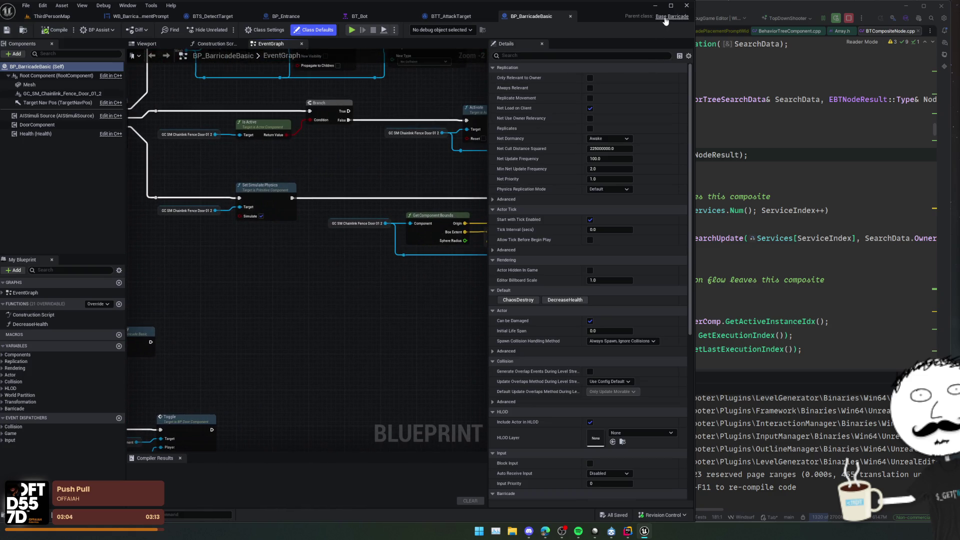
key(alt+Tab)
scroll(625, 190, up, 7)
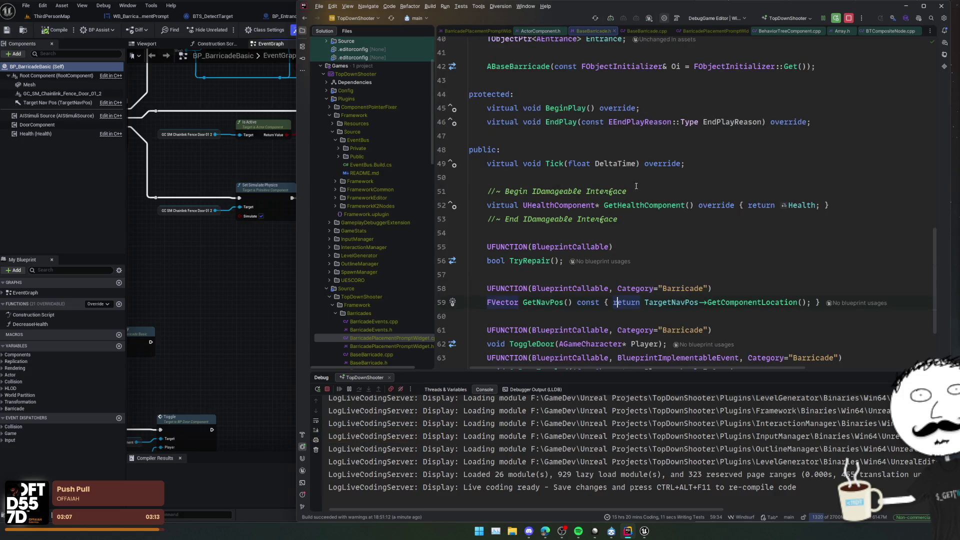
Look up the TargetNavPos property declaration in BaseBarricade.h.
scroll(724, 174, up, 4)
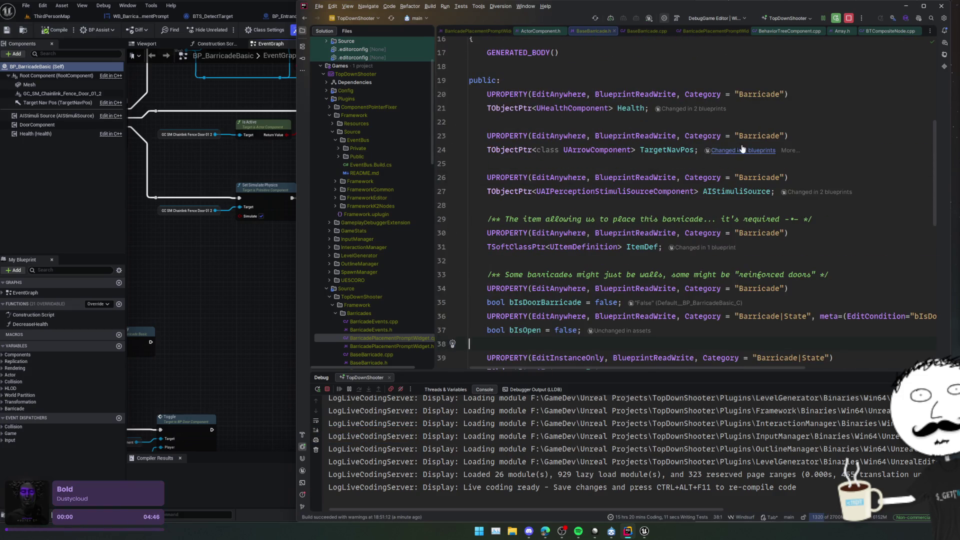
click(852, 156)
double_click(671, 155)
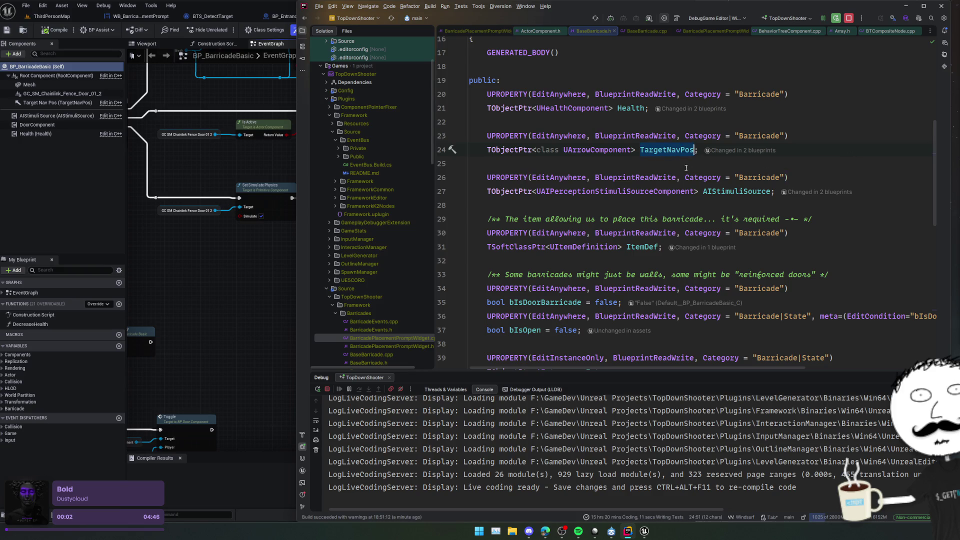
scroll(727, 176, down, 7)
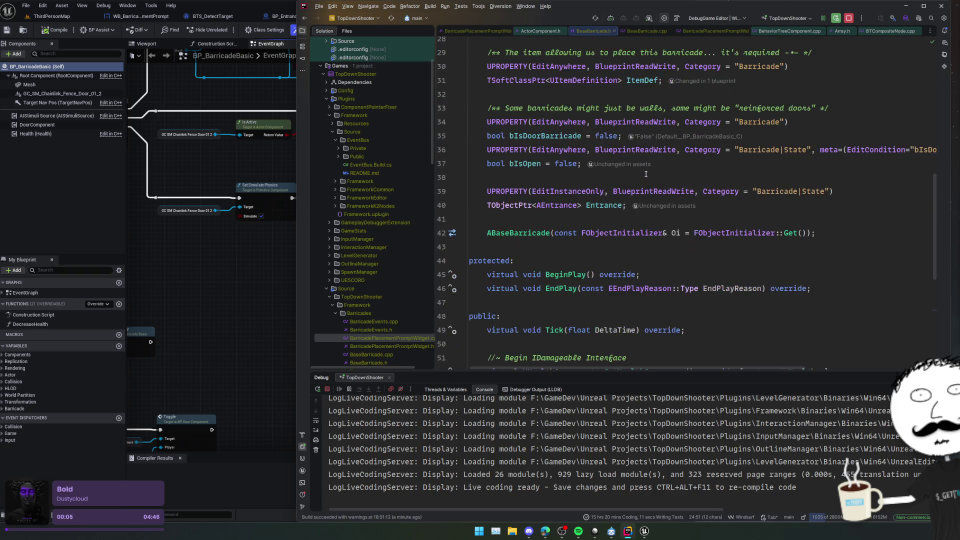
scroll(639, 171, down, 3)
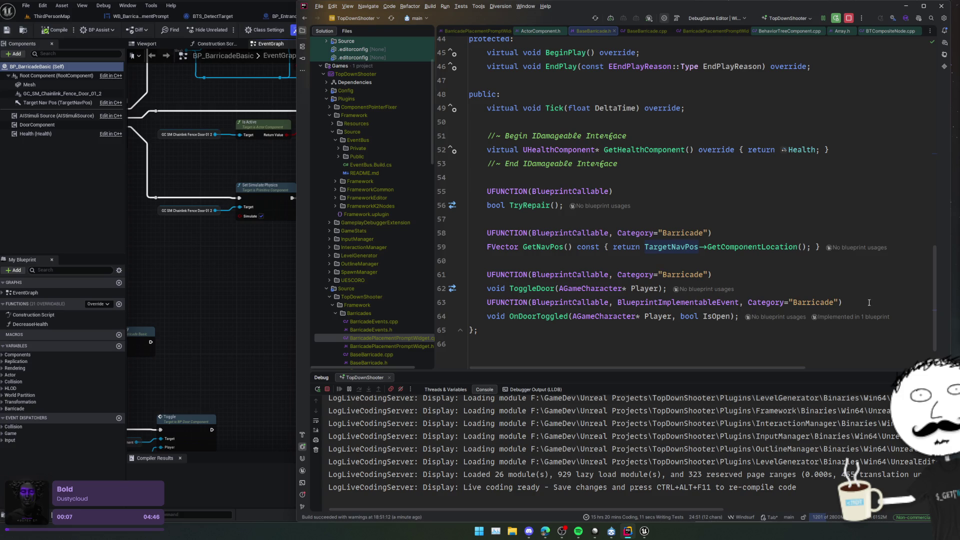
On a new line after OnDoorToggled, start the declaration 'float DistanceToNavPos('.
click(904, 306)
key(Down)
key(End)
key(Return)
key(Return)
text(virtua)
key(Tab)
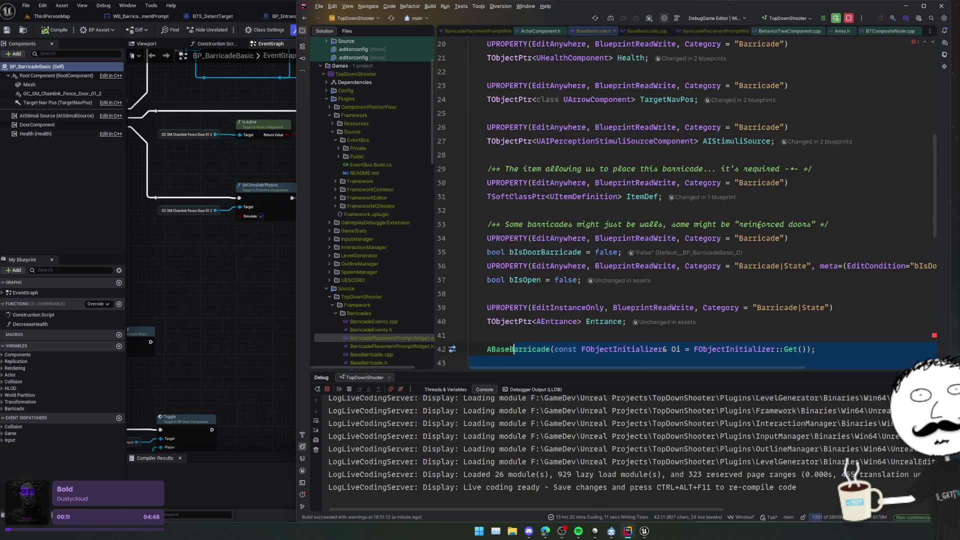
scroll(555, 302, down, 5)
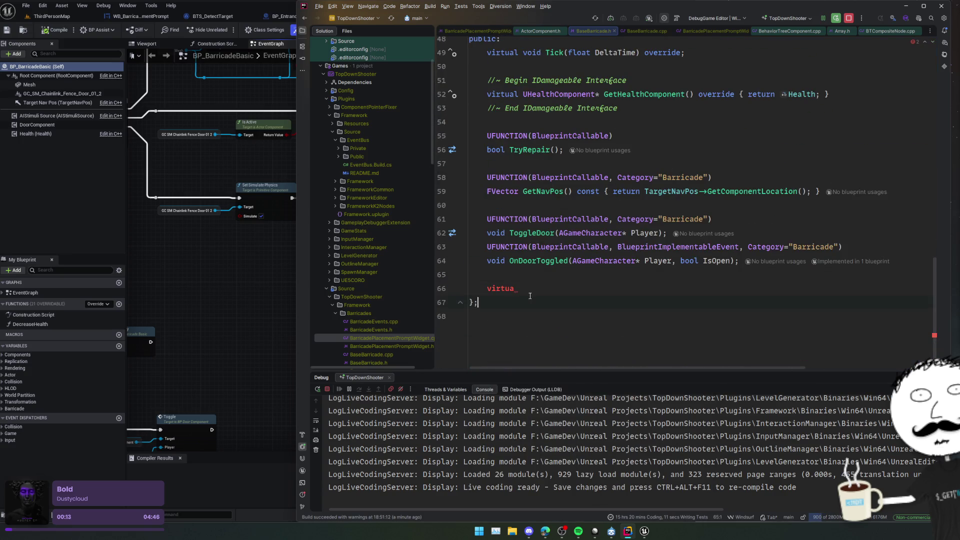
key(ctrl+BackSpace)
text(float Distance)
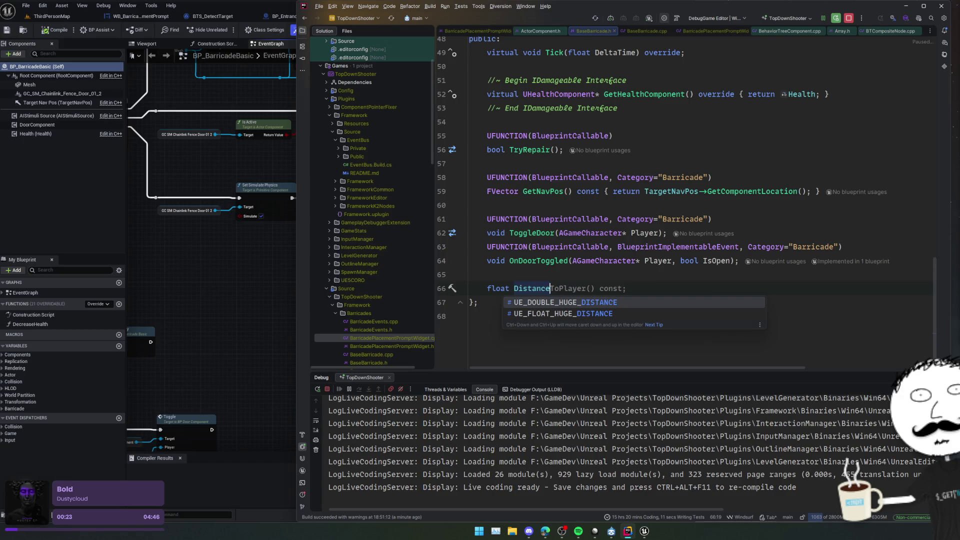
text(To)
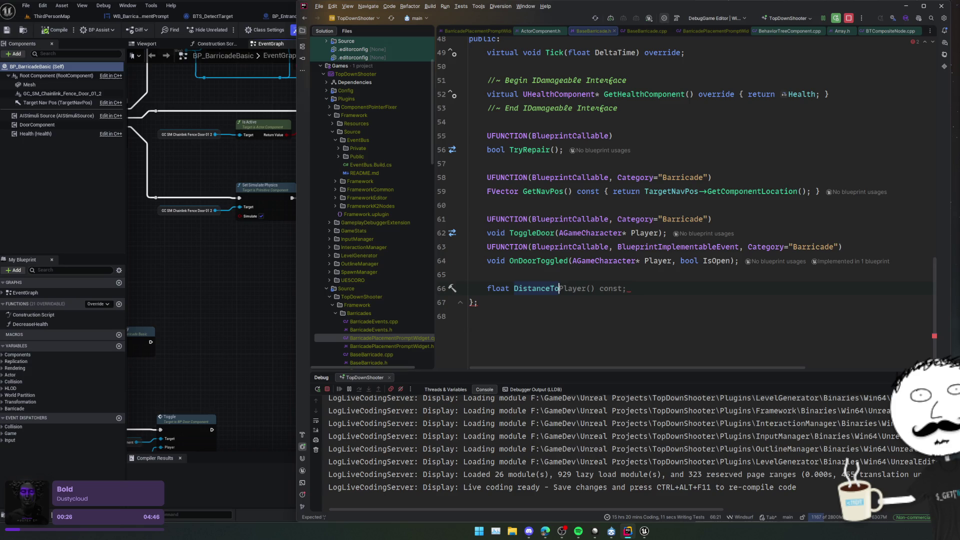
text(NavPos()
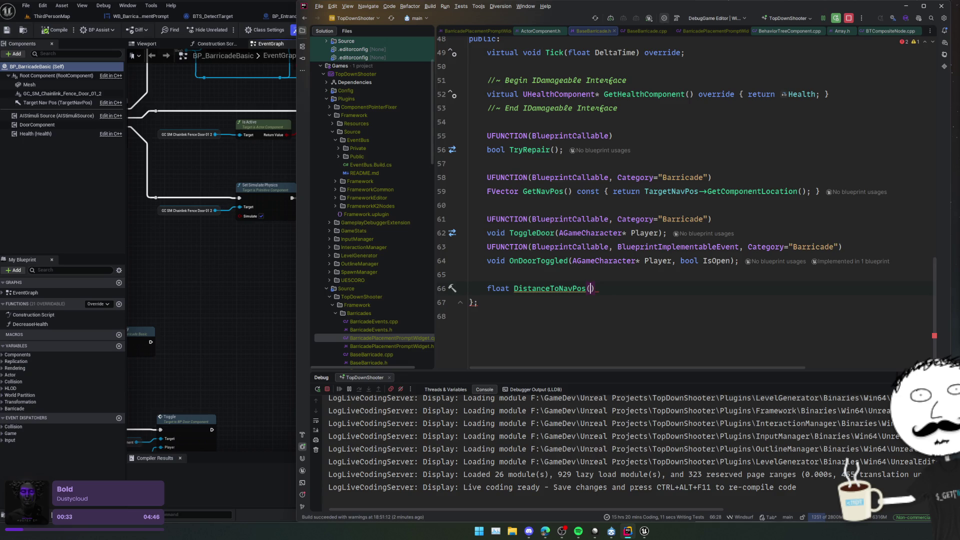
Complete the declaration with an AActor* Actor parameter and make it const.
click(208, 285)
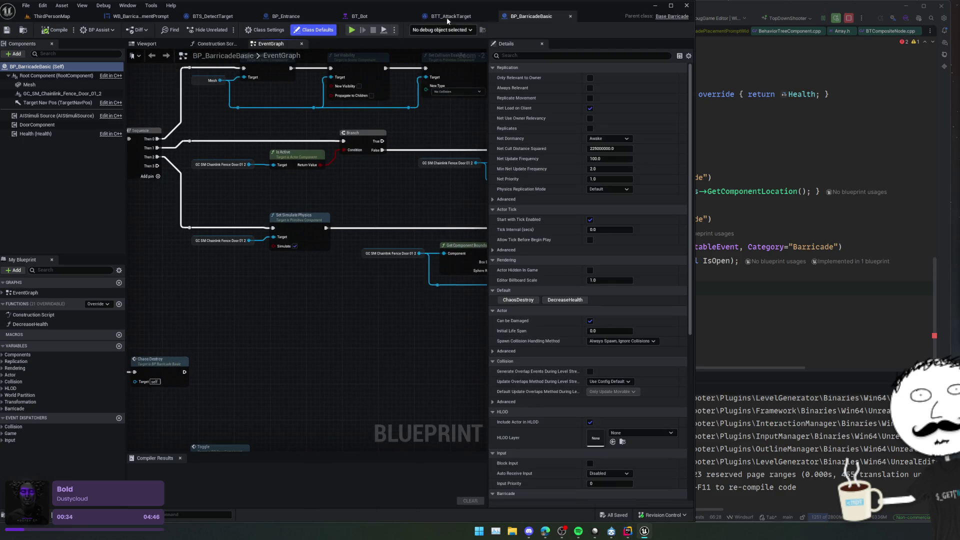
key(alt+Tab)
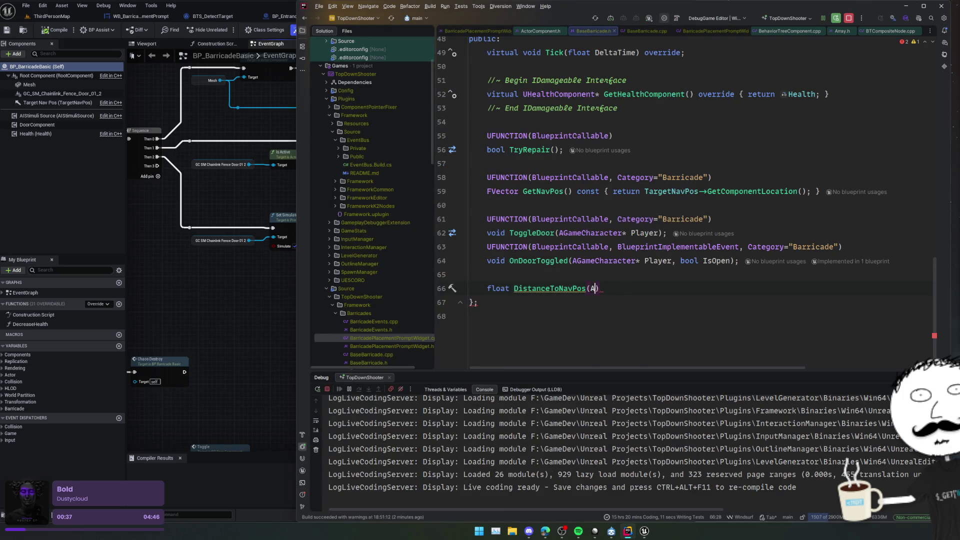
text(Aa)
key(Return)
text(* Ac)
text(t)
key(Return)
text();)
text( const)
key(Home)
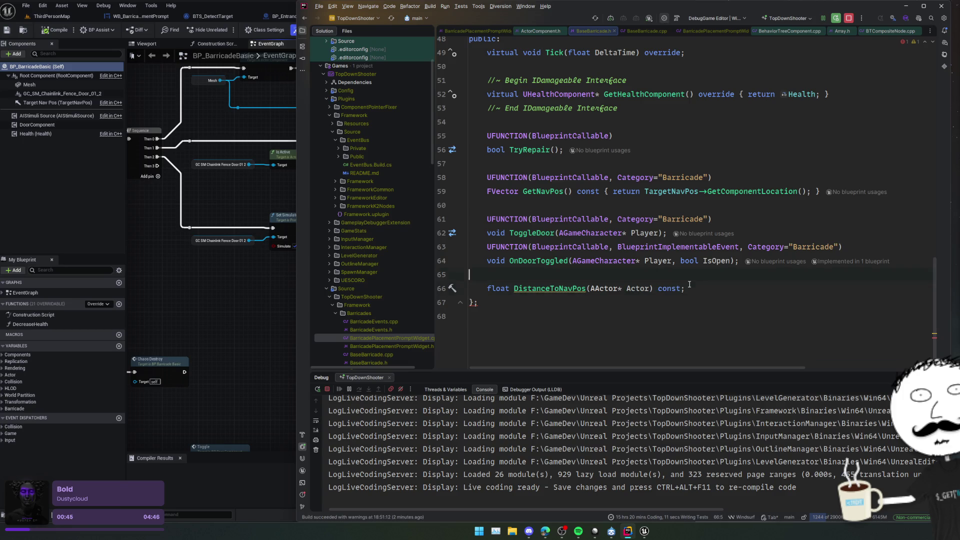
Add UFUNCTION(BlueprintPure) above the DistanceToNavPos declaration.
key(Return)
key(Up)
text(UFUNCT)
key(Return)
text(BlueprintP)
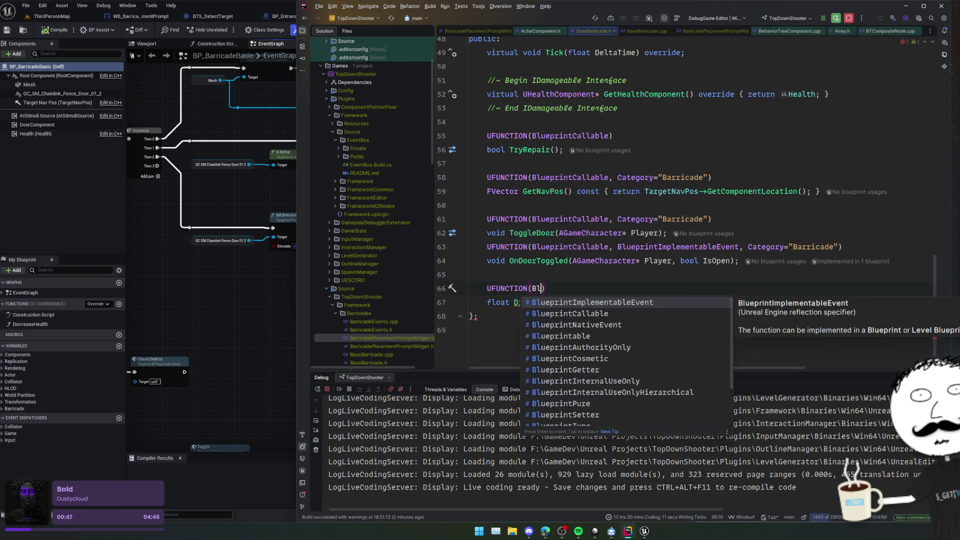
key(Return)
Duplicate that declaration and turn the copy into FVector GetNavPos() const.
key(Down)
key(End)
key(shift+Up)
key(shift+Up)
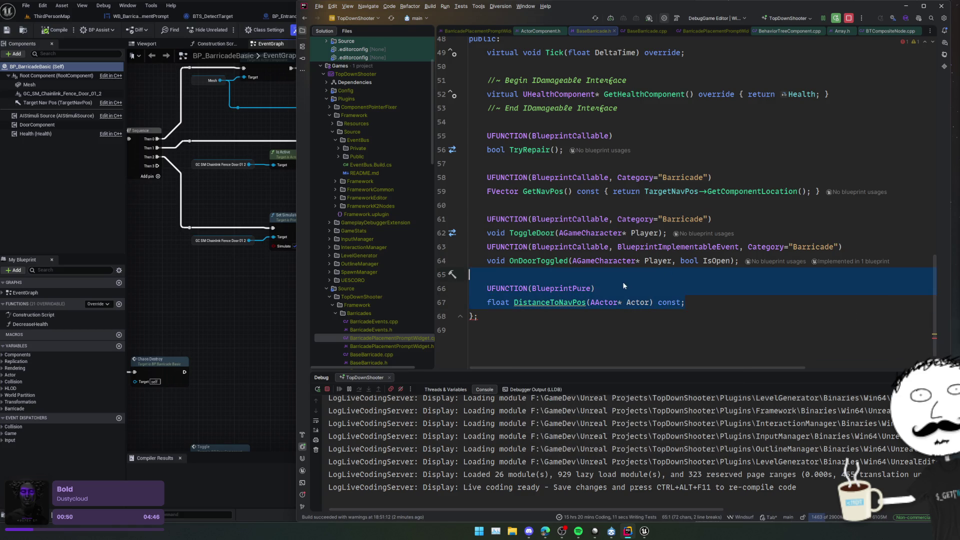
key(ctrl+d)
double_click(550, 330)
scroll(593, 276, down, 2)
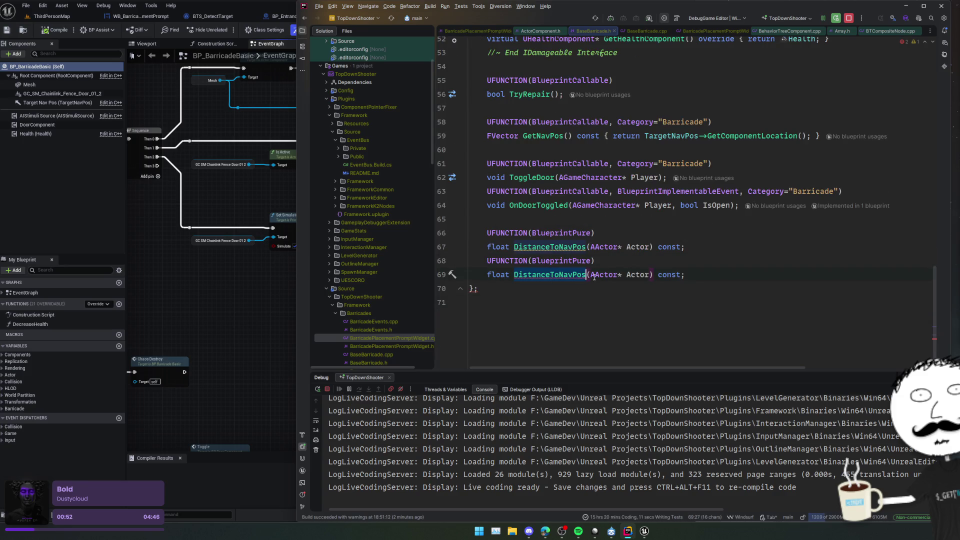
double_click(498, 275)
text(FVecto)
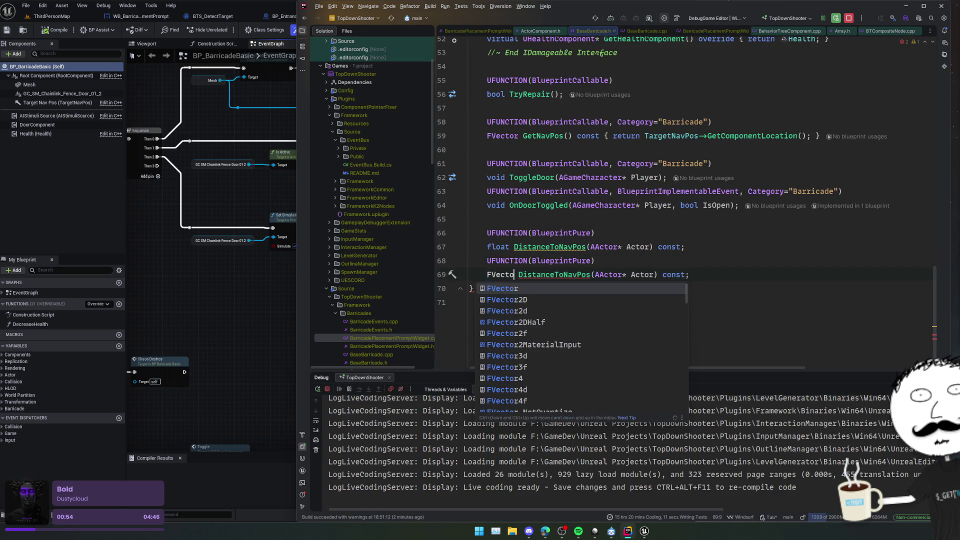
text(r)
key(shift+End)
key(Delete)
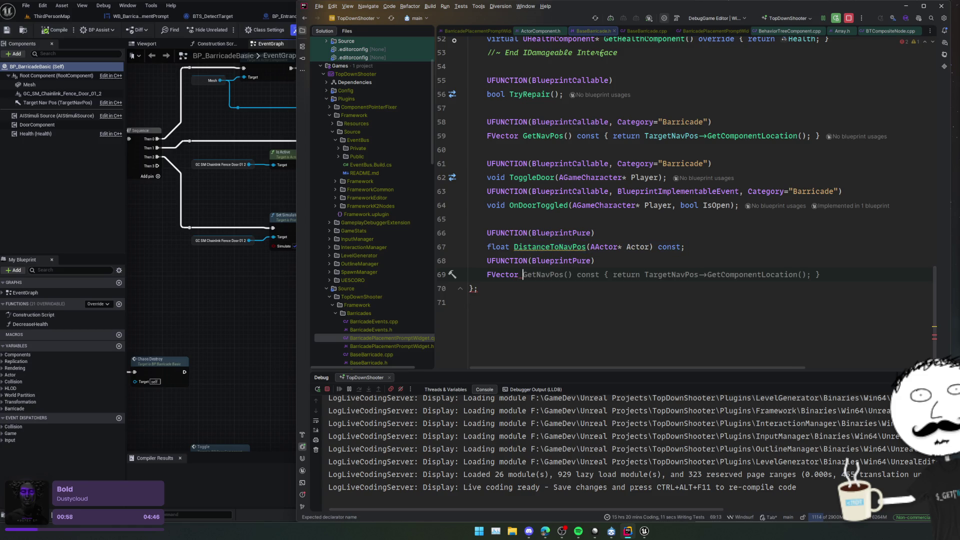
key(Tab)
Copy Category="Barricade" into both new BlueprintPure UFUNCTION specifiers.
double_click(660, 136)
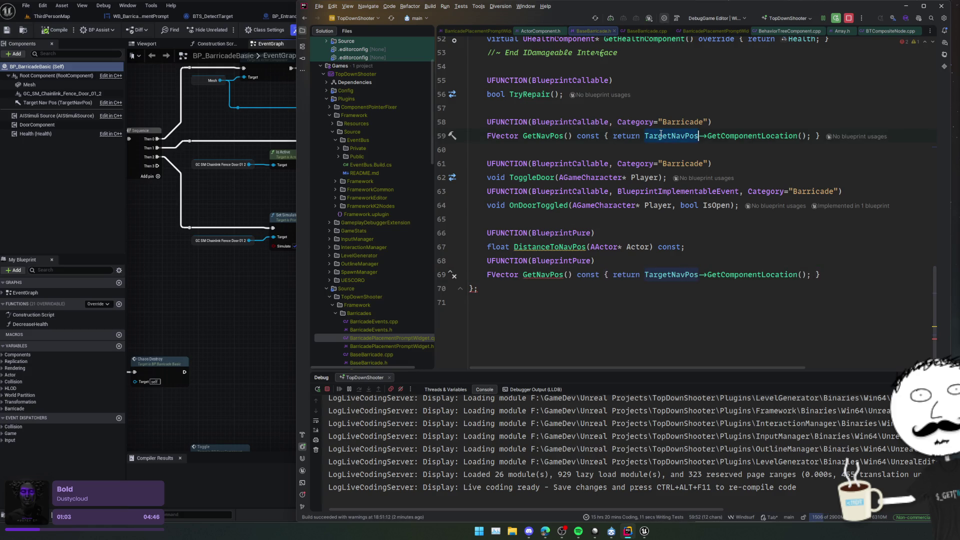
drag(712, 121, 470, 108)
click(666, 225)
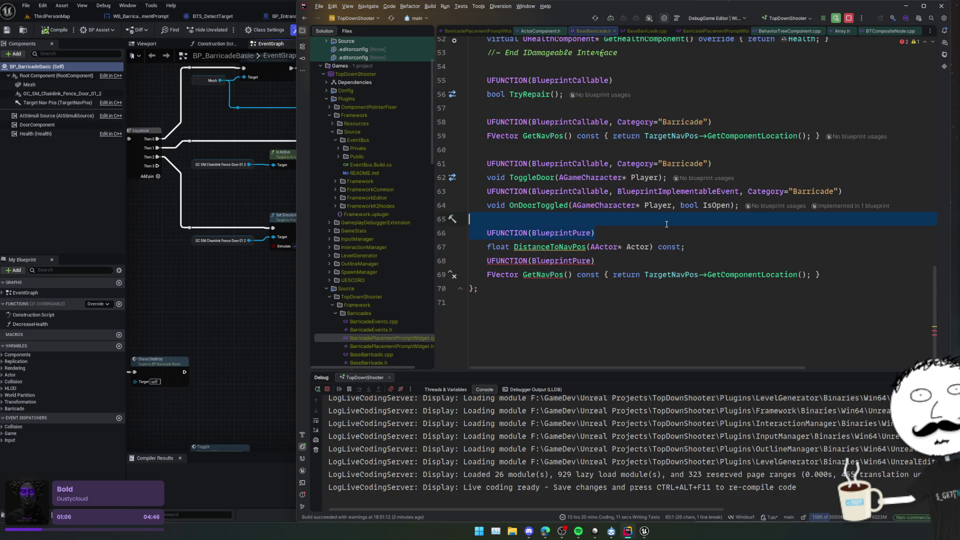
double_click(635, 122)
key(ctrl+w)
key(ctrl+c)
click(594, 232)
alt+click(594, 261)
key(ctrl+v)
key(ctrl+z)
text(,)
key(ctrl+v)
Delete the old GetNavPos declaration, reformat, and move GetNavPos's body into BaseBarricade.cpp.
drag(683, 147, 470, 122)
key(BackSpace)
click(770, 260)
key(ctrl+alt+l)
click(537, 260)
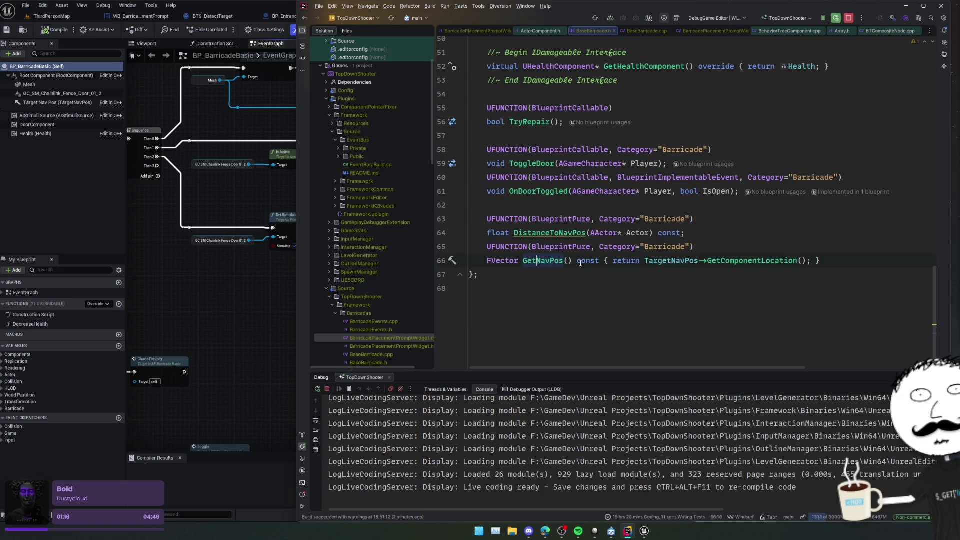
key(alt+Return)
key(Return)
Generate DistanceToNavPos in BaseBarricade.cpp returning FVector::Dist2D(GetNavPos(), Actor->GetActorLocation()).
click(553, 233)
key(alt+Return)
key(Return)
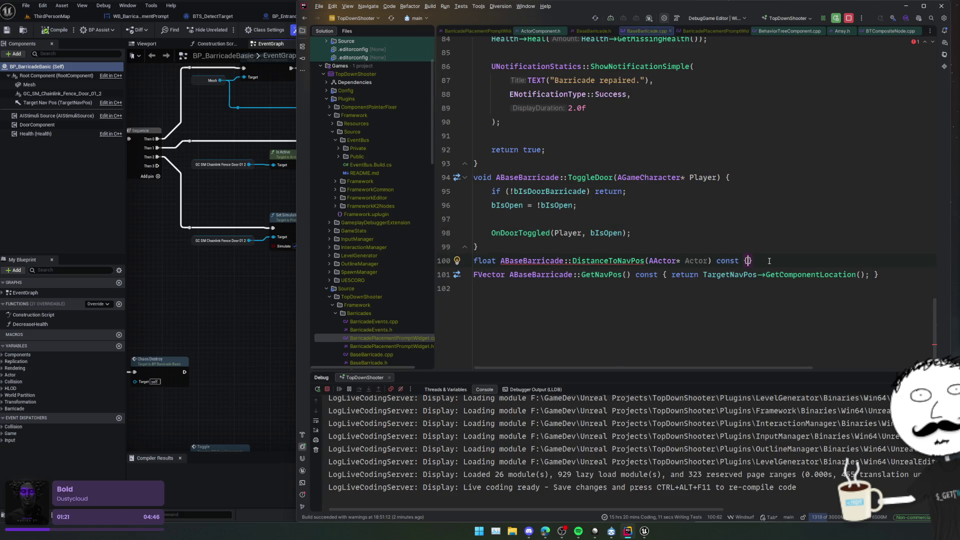
key(Return)
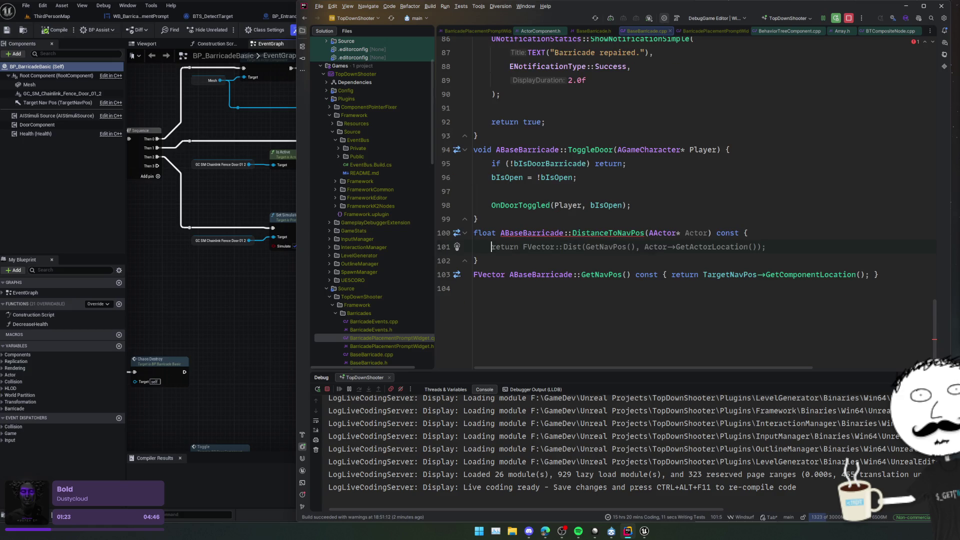
key(Tab)
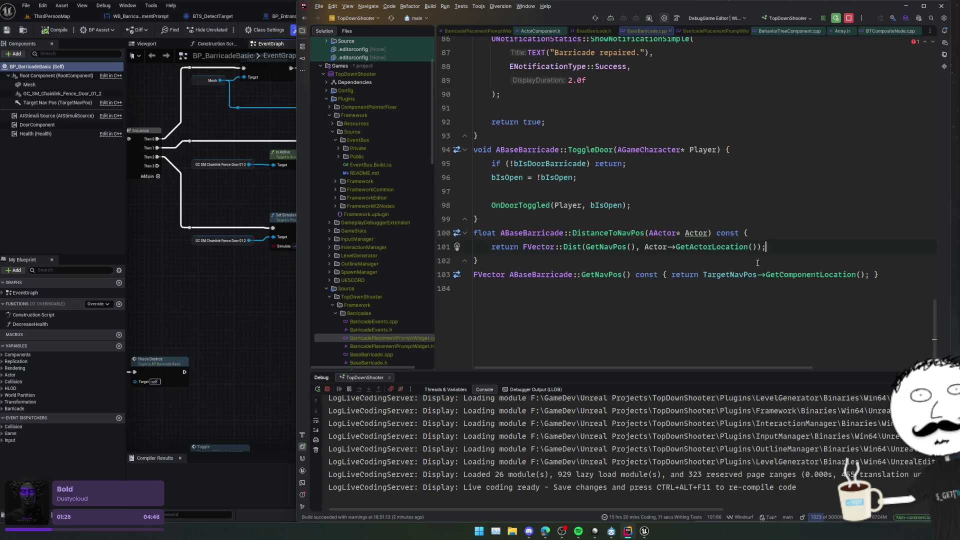
mouse_move(570, 249)
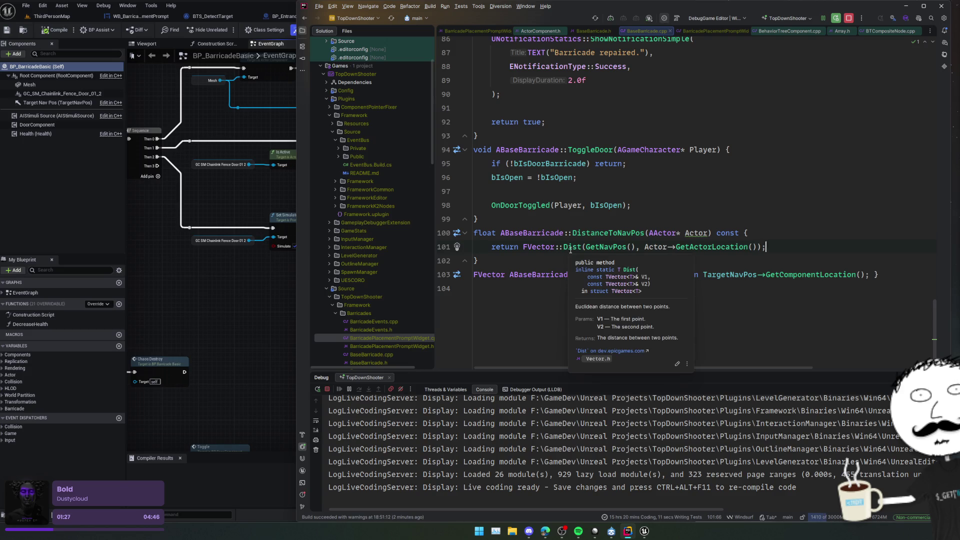
double_click(570, 250)
text(2)
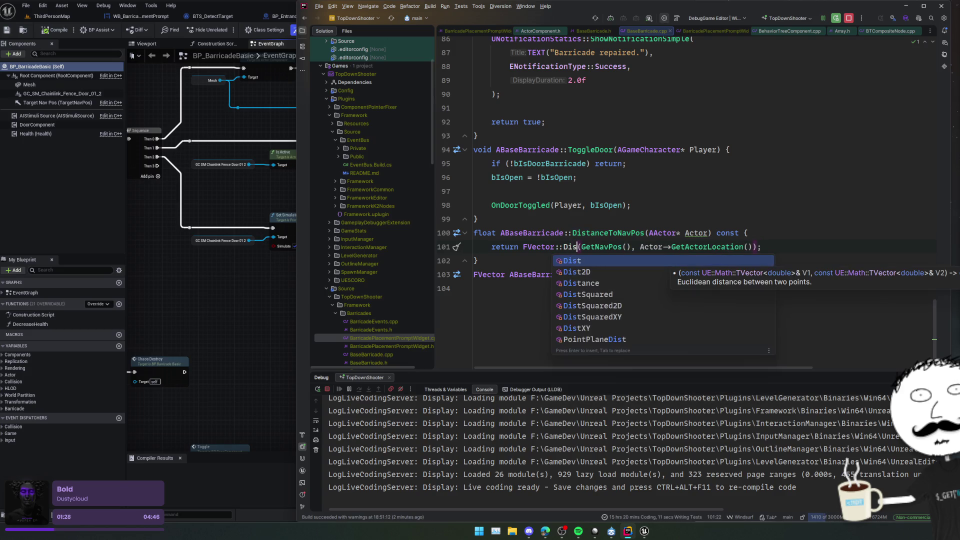
key(Return)
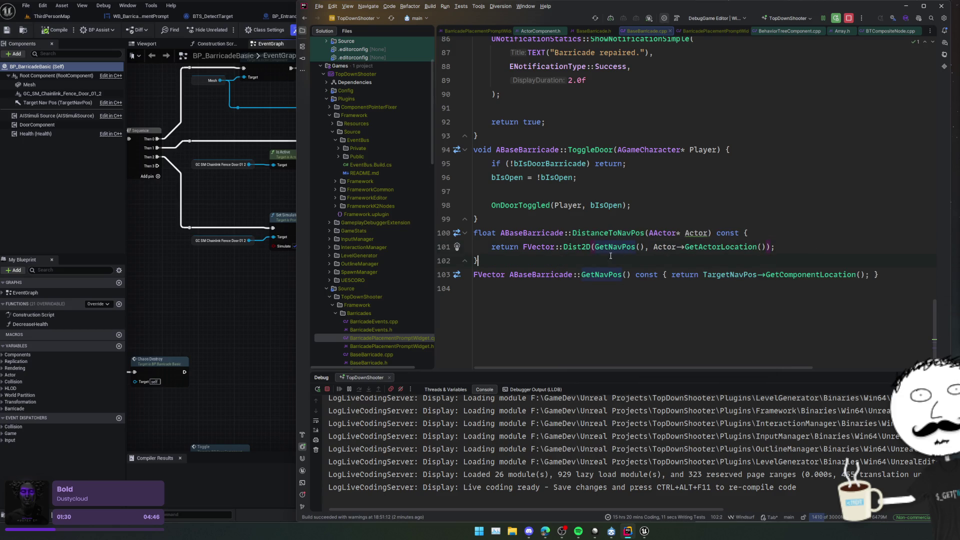
click(589, 246)
mouse_move(624, 251)
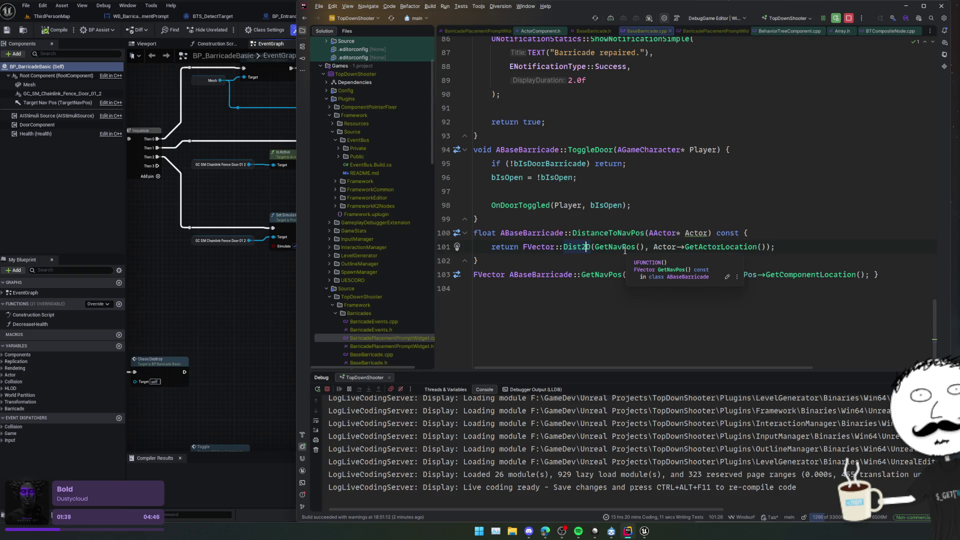
double_click(624, 249)
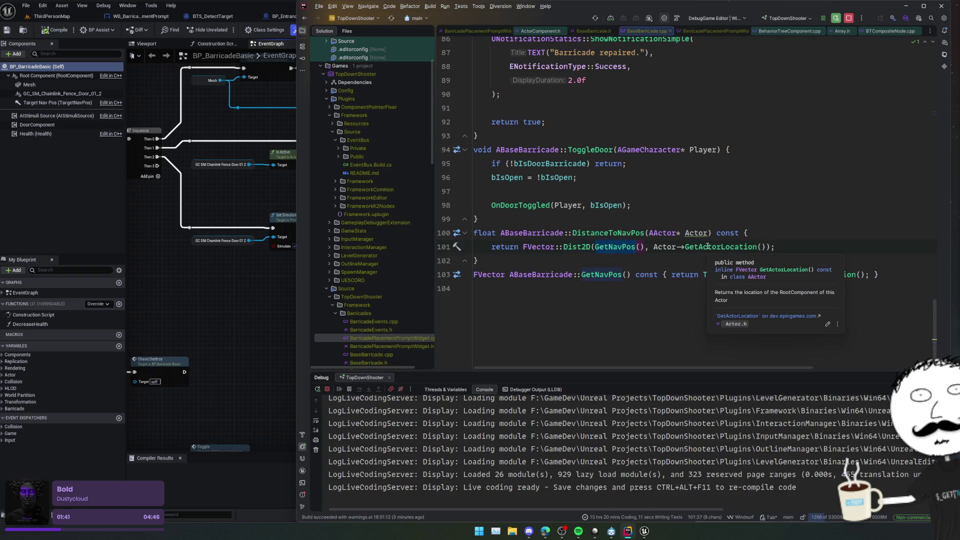
double_click(708, 247)
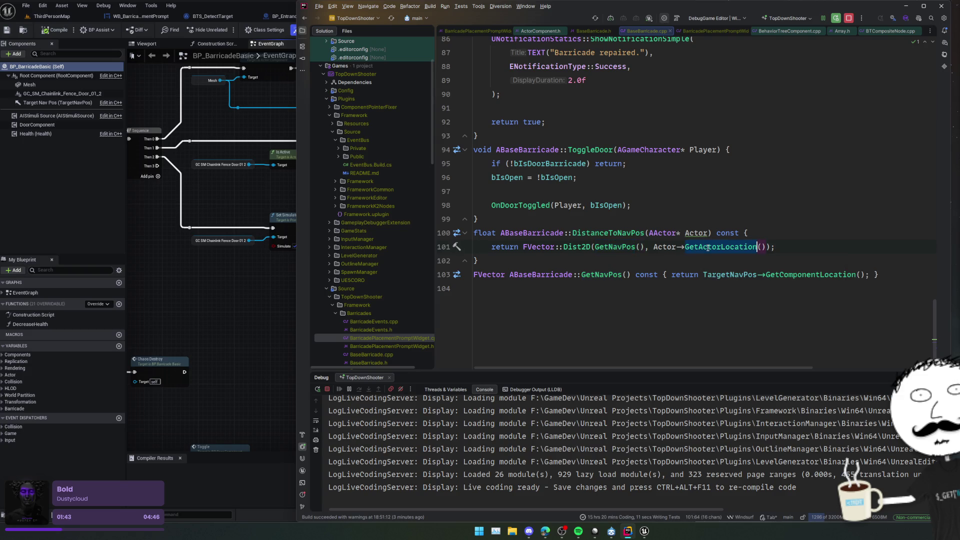
Spread the GetNavPos definition over several lines, then start a Live Coding compile.
click(640, 257)
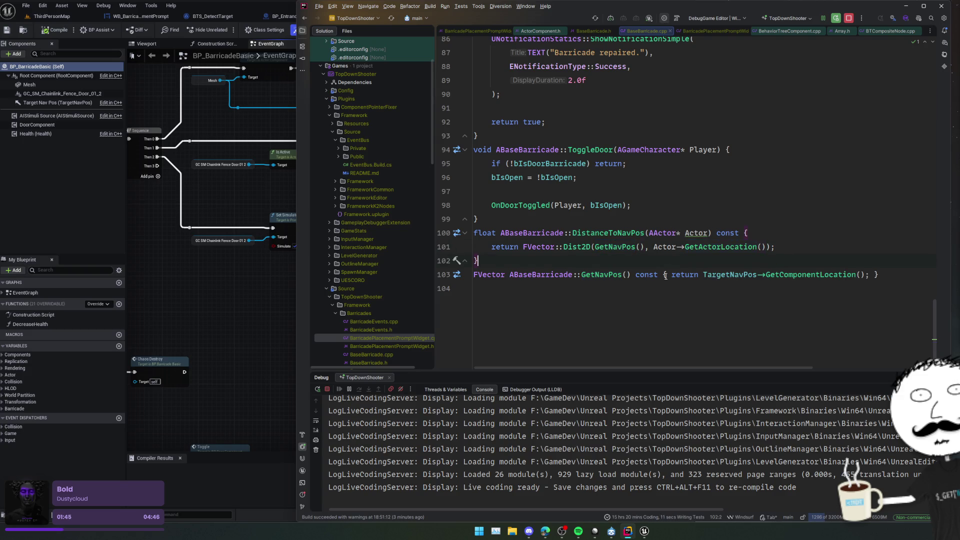
key(Return)
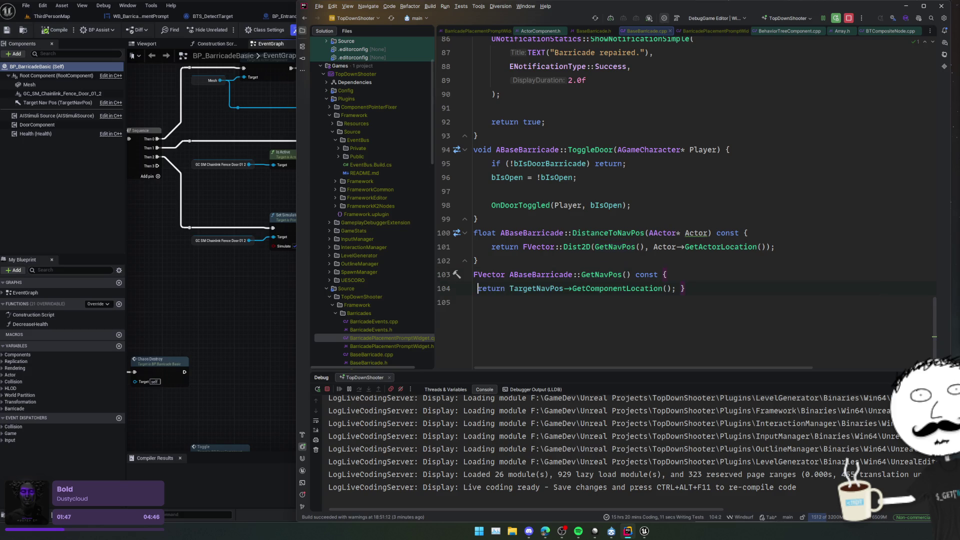
click(764, 283)
scroll(776, 272, down, 1)
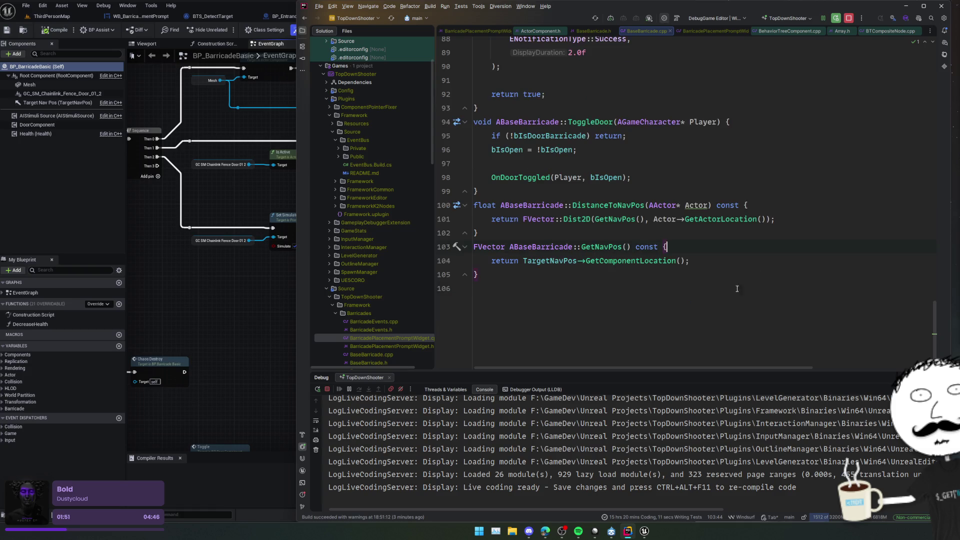
ctrl+click(541, 260)
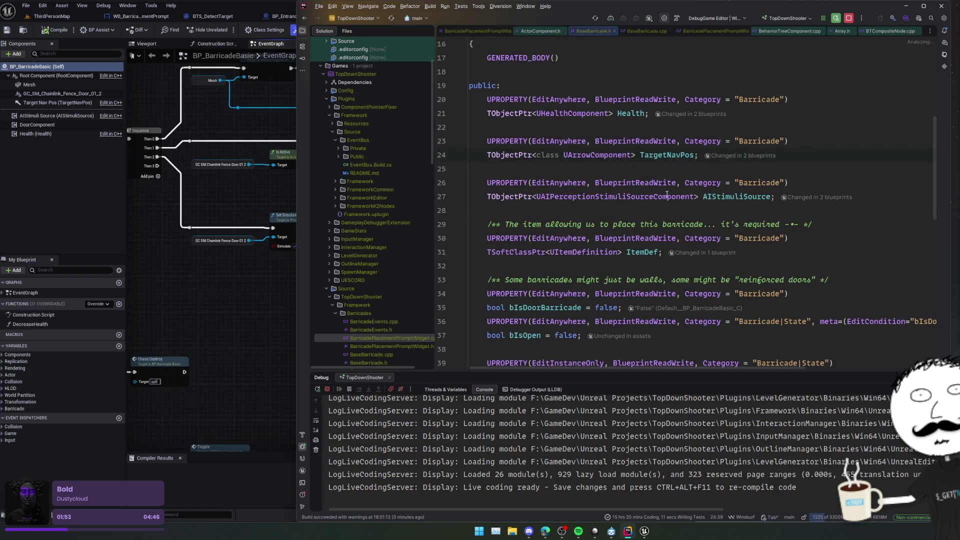
key(ctrl+alt+Left)
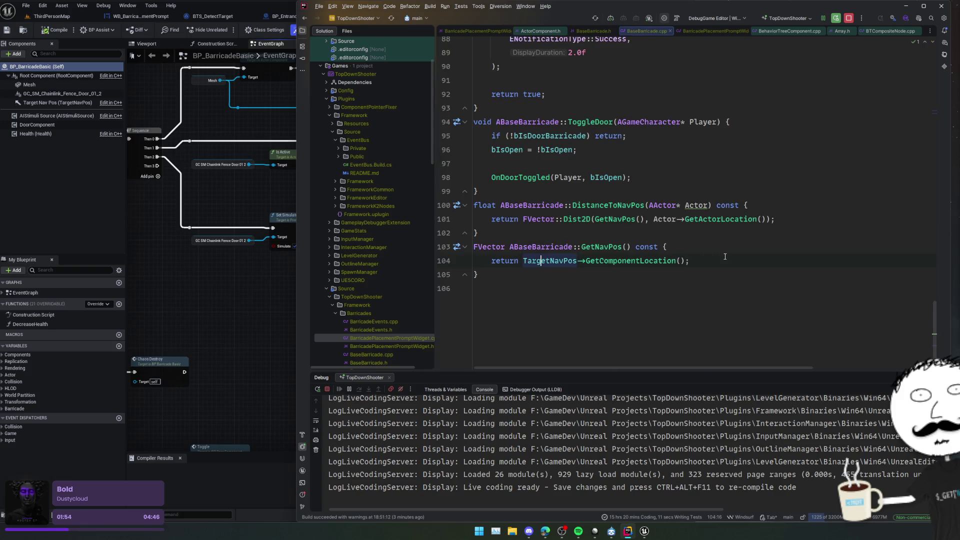
double_click(567, 260)
key(Up)
shift+click(625, 285)
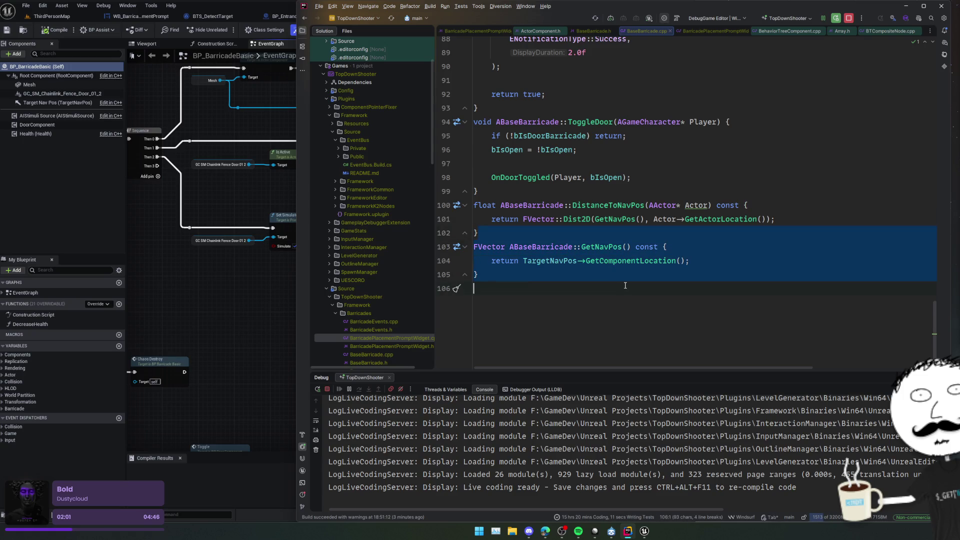
click(593, 98)
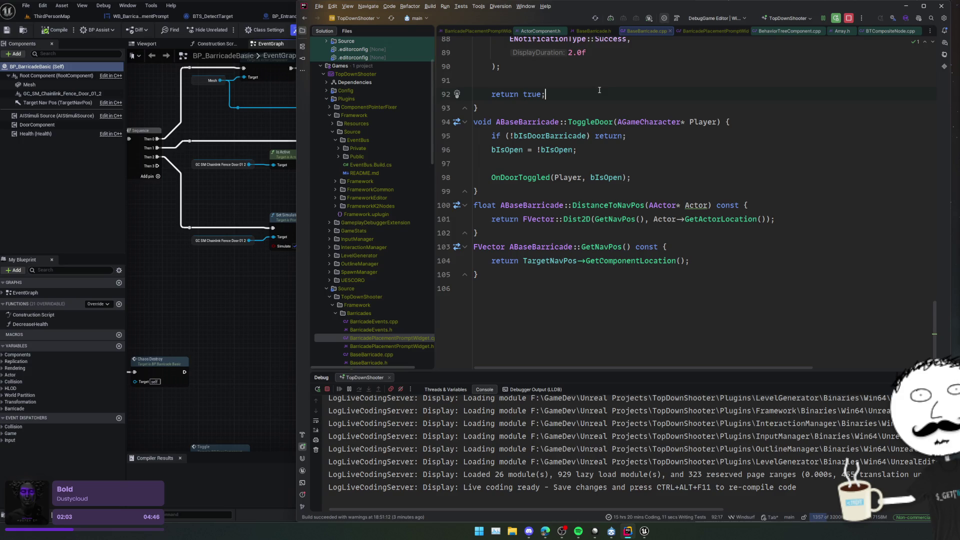
key(ctrl+alt+F11)
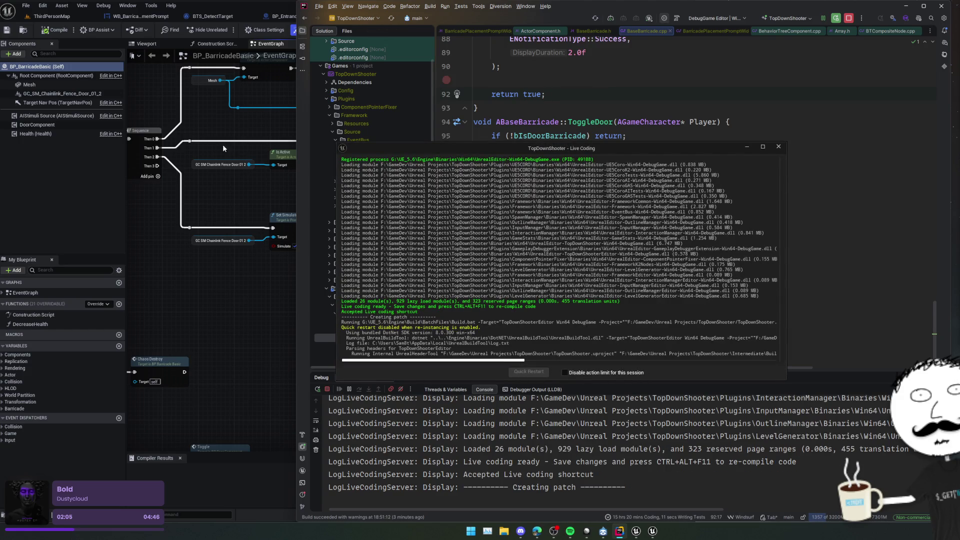
Move the Live Coding log aside and wait for the patch to link successfully.
mouse_move(416, 154)
mouse_down()
mouse_move(732, 239)
mouse_move(764, 278)
mouse_up()
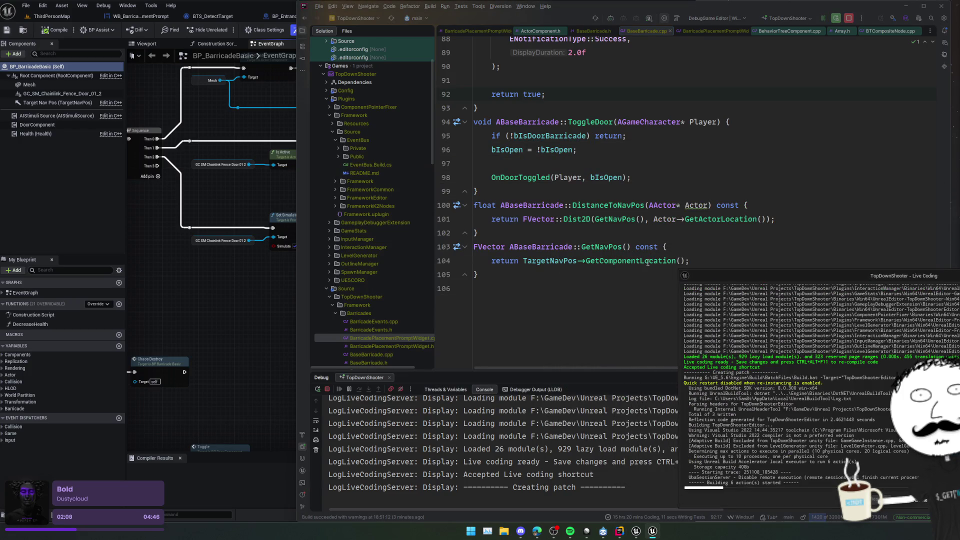
click(236, 286)
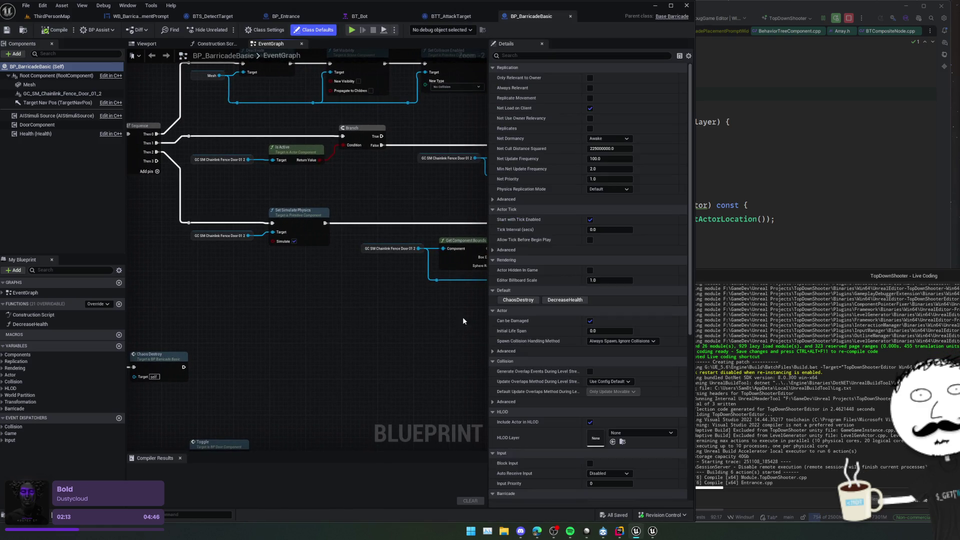
click(758, 321)
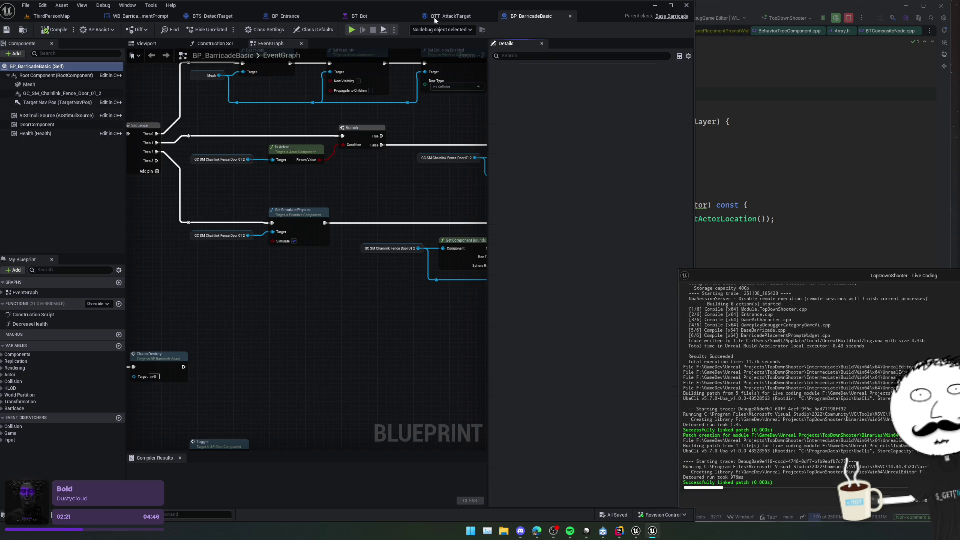
right_click(318, 295)
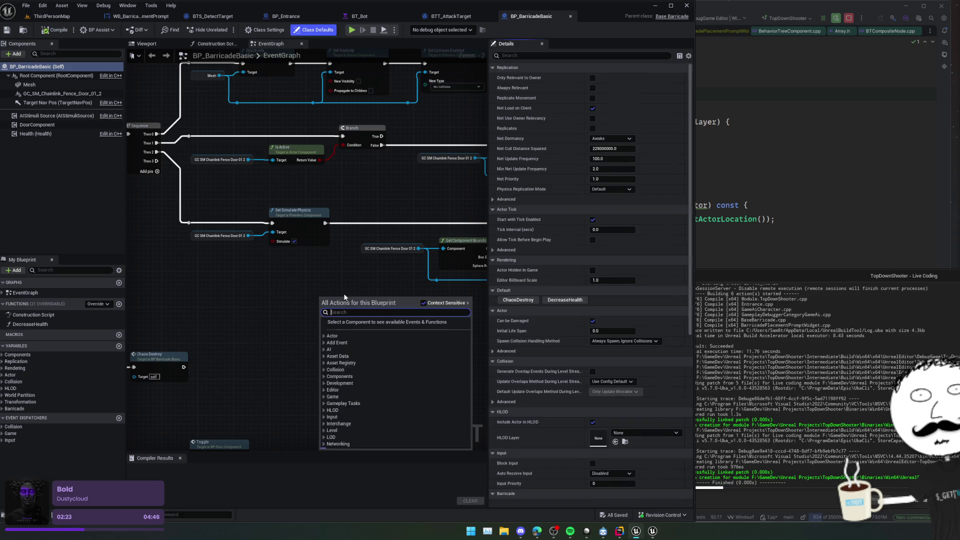
drag(299, 272, 327, 280)
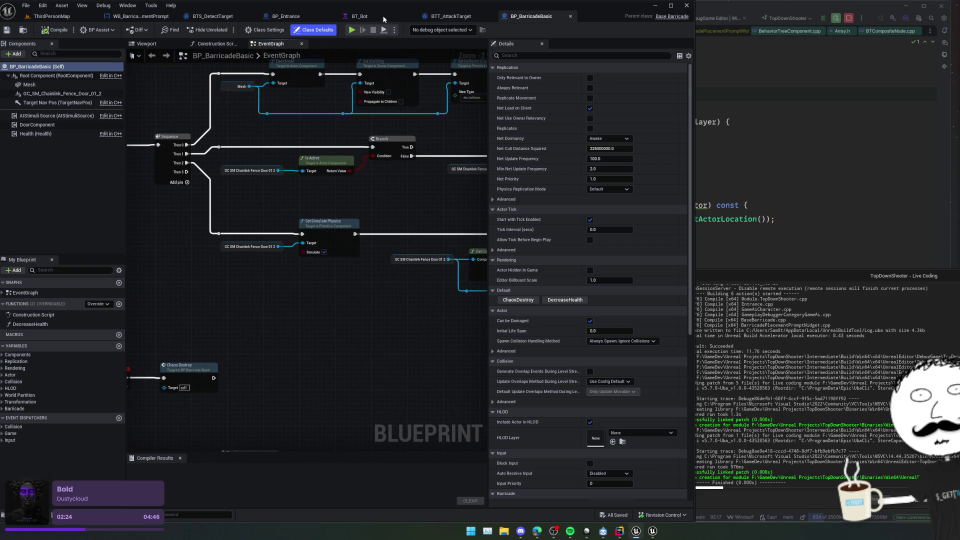
Bring up the BTT_AttackTarget graph centred on its distance range check.
click(450, 16)
mouse_move(251, 254)
mouse_down()
mouse_move(287, 258)
mouse_move(240, 272)
mouse_move(190, 270)
mouse_up()
scroll(274, 260, up, 2)
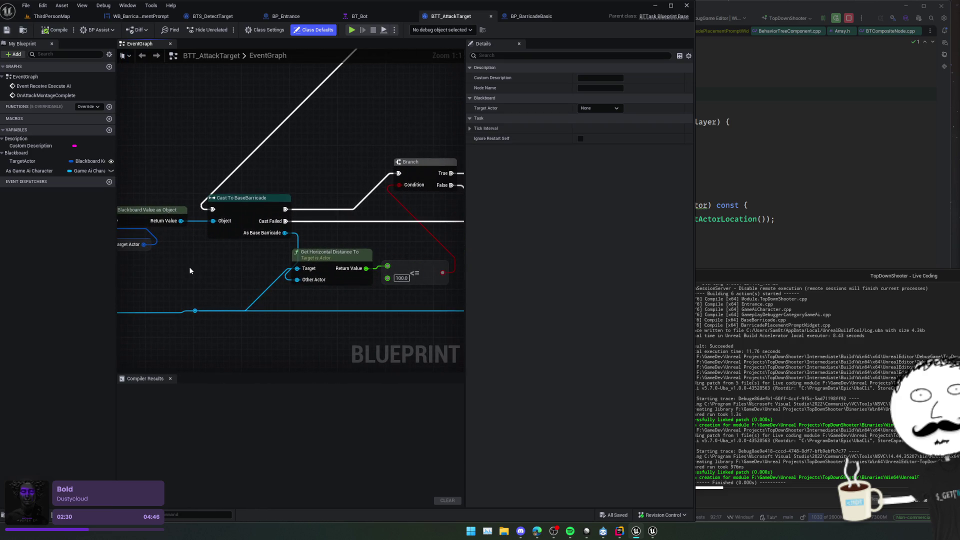
Add a Distance To Nav Pos node from the As Base Barricade output, placed beside Get Horizontal Distance To.
drag(331, 242, 224, 267)
text(distance)
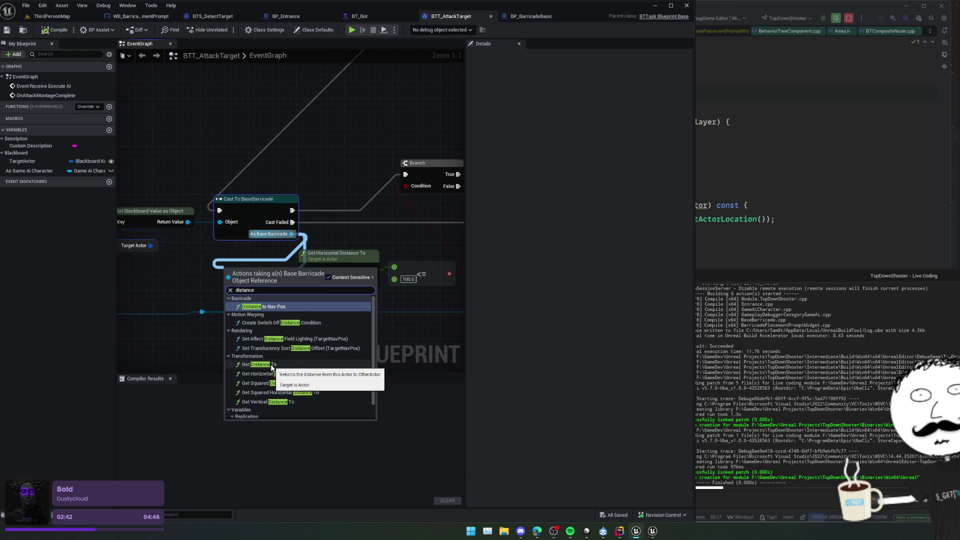
click(775, 210)
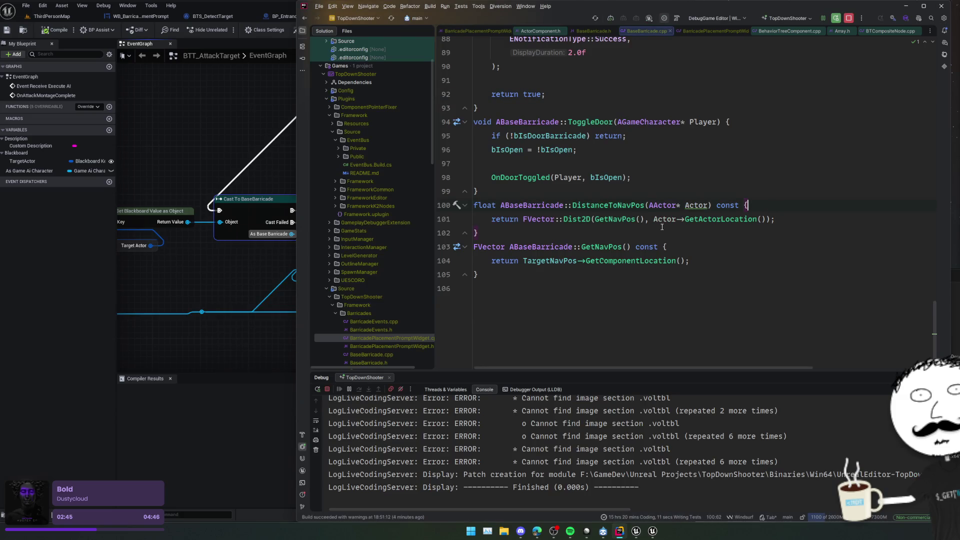
double_click(631, 206)
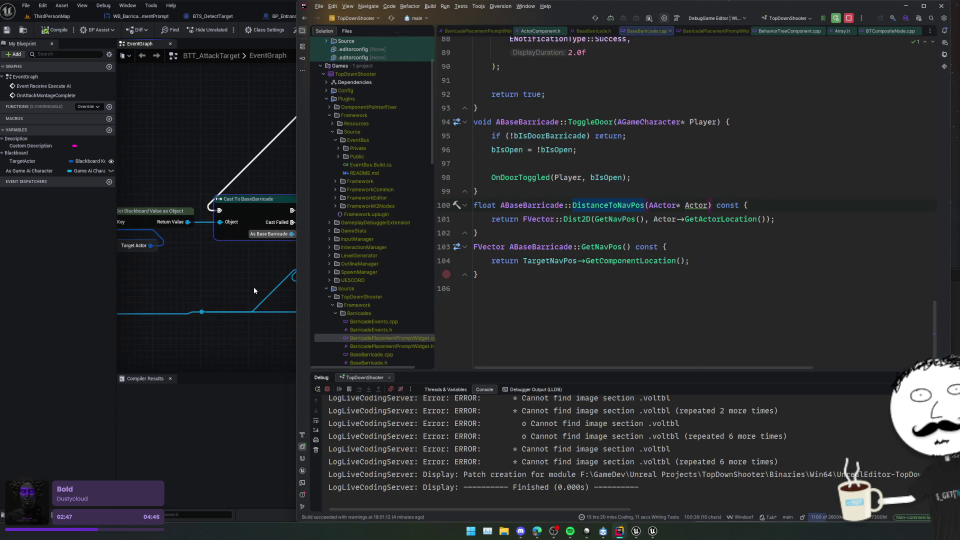
click(254, 290)
drag(291, 233, 208, 273)
click(275, 308)
drag(264, 300, 257, 282)
drag(321, 296, 347, 299)
mouse_move(355, 264)
mouse_down()
mouse_move(378, 270)
mouse_move(312, 285)
mouse_up()
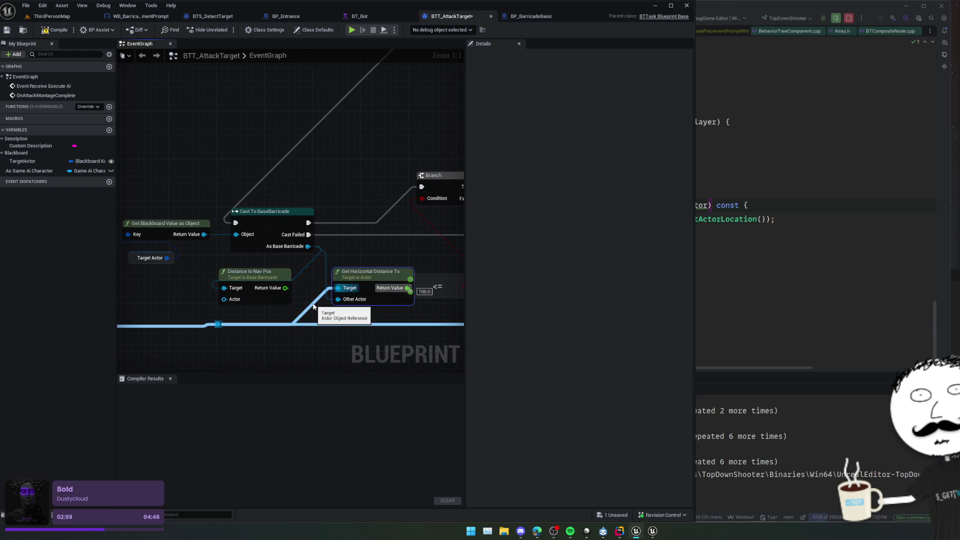
Wire Distance To Nav Pos's Return Value into the <= 100.0 check instead of Get Horizontal Distance To.
mouse_move(218, 323)
mouse_down()
mouse_move(222, 299)
mouse_move(242, 322)
mouse_move(230, 324)
mouse_move(280, 326)
mouse_move(201, 326)
mouse_move(252, 328)
mouse_up()
mouse_move(294, 288)
mouse_down()
mouse_move(281, 287)
mouse_move(268, 355)
mouse_up()
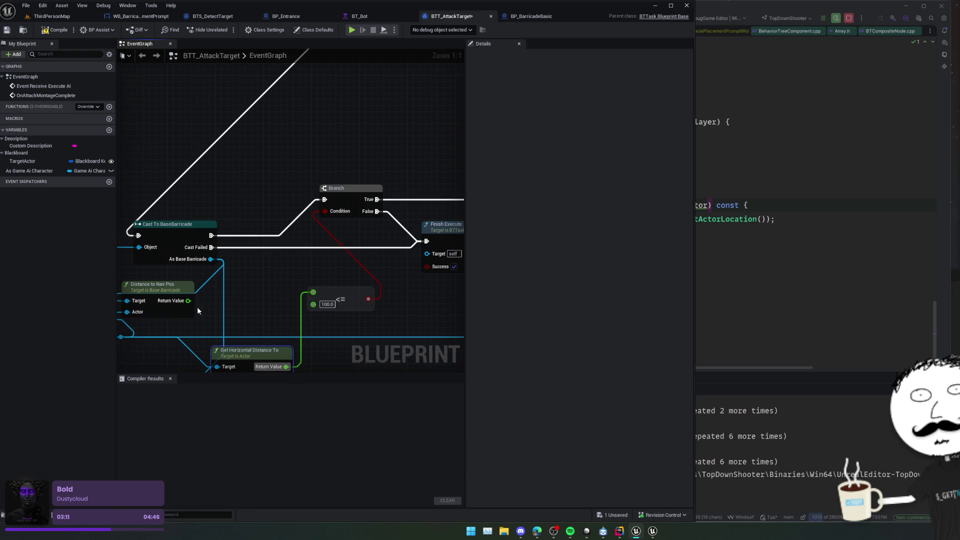
mouse_move(188, 301)
mouse_down()
mouse_move(328, 298)
mouse_move(280, 298)
mouse_move(274, 218)
mouse_move(283, 271)
mouse_move(375, 287)
mouse_move(332, 277)
mouse_move(422, 275)
mouse_move(242, 285)
mouse_move(293, 315)
mouse_move(320, 250)
mouse_up()
scroll(242, 284, down, 2)
scroll(321, 250, down, 1)
mouse_move(317, 313)
mouse_down()
mouse_move(317, 220)
mouse_move(326, 251)
mouse_move(277, 254)
mouse_move(272, 266)
mouse_move(388, 268)
mouse_up()
scroll(276, 270, down, 1)
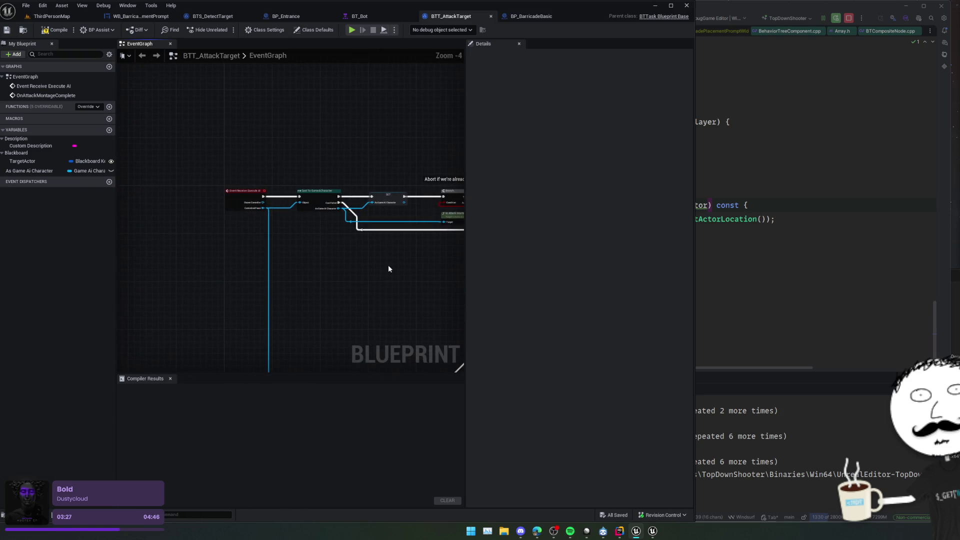
click(286, 16)
click(360, 16)
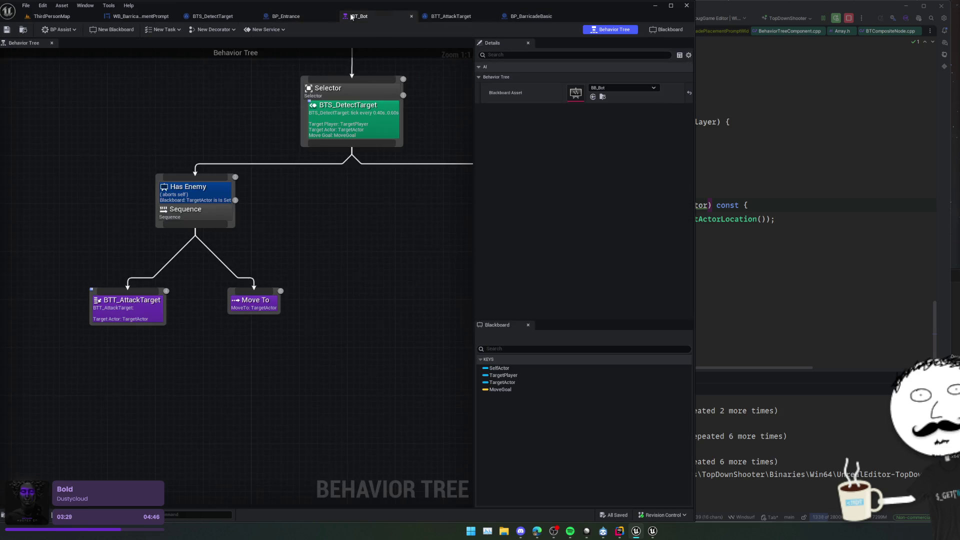
drag(213, 16, 369, 17)
scroll(315, 176, down, 3)
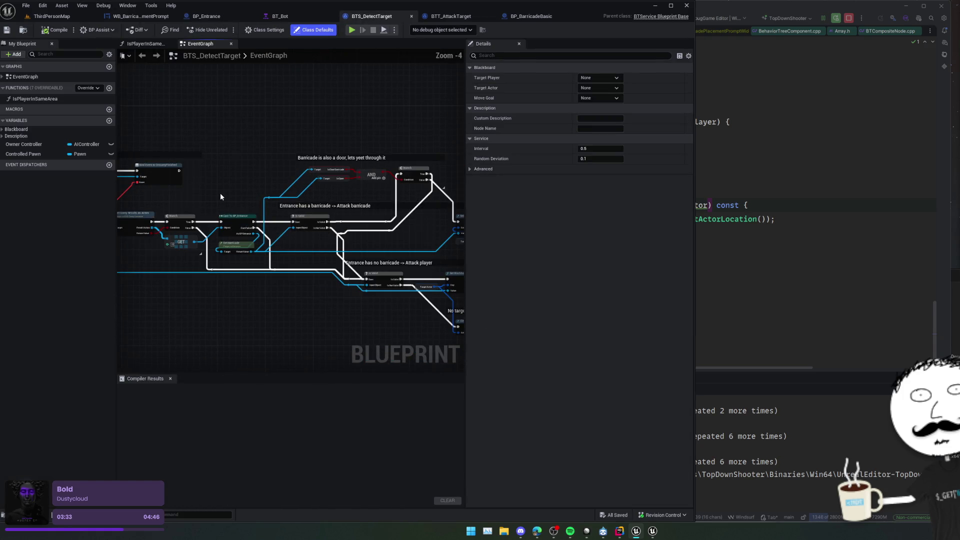
drag(466, 226, 554, 230)
scroll(317, 309, up, 3)
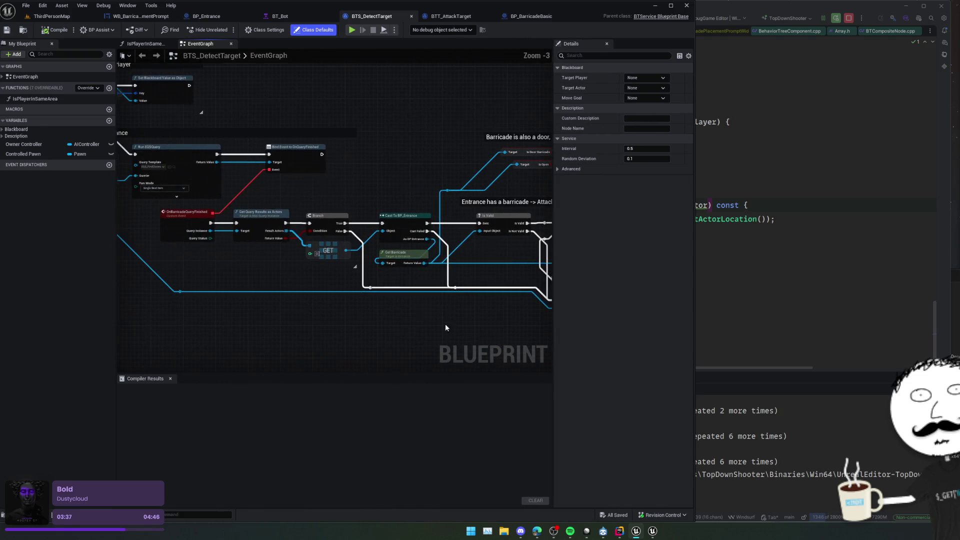
scroll(391, 294, down, 1)
mouse_move(279, 293)
mouse_down()
mouse_move(214, 272)
mouse_move(326, 325)
mouse_move(211, 310)
mouse_move(328, 319)
mouse_move(293, 294)
mouse_move(310, 236)
mouse_move(300, 242)
mouse_move(345, 254)
mouse_move(306, 298)
mouse_move(255, 220)
mouse_move(330, 262)
mouse_up()
scroll(329, 262, down, 3)
scroll(249, 244, up, 3)
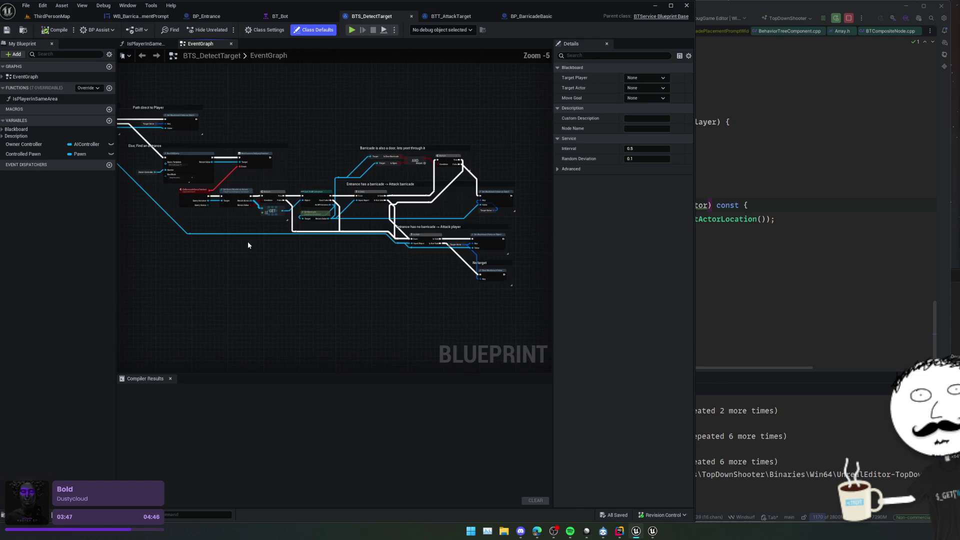
mouse_move(255, 257)
mouse_down()
mouse_move(261, 289)
mouse_move(320, 271)
mouse_move(369, 197)
mouse_move(381, 217)
mouse_move(333, 221)
mouse_move(344, 248)
mouse_move(332, 274)
mouse_move(403, 186)
mouse_move(307, 272)
mouse_move(449, 342)
mouse_up()
scroll(320, 271, up, 1)
scroll(330, 260, down, 1)
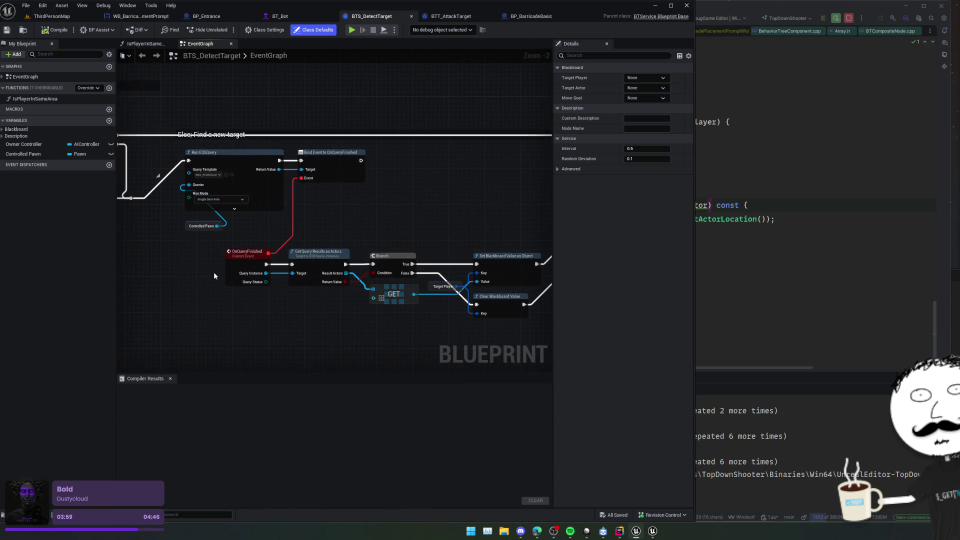
drag(199, 261, 452, 307)
mouse_move(255, 263)
mouse_down()
mouse_move(285, 284)
mouse_move(513, 289)
mouse_move(253, 261)
mouse_up()
scroll(448, 260, up, 1)
mouse_move(448, 259)
mouse_down()
mouse_move(353, 267)
mouse_move(411, 251)
mouse_move(193, 275)
mouse_move(220, 242)
mouse_move(221, 205)
mouse_move(296, 194)
mouse_move(161, 189)
mouse_up()
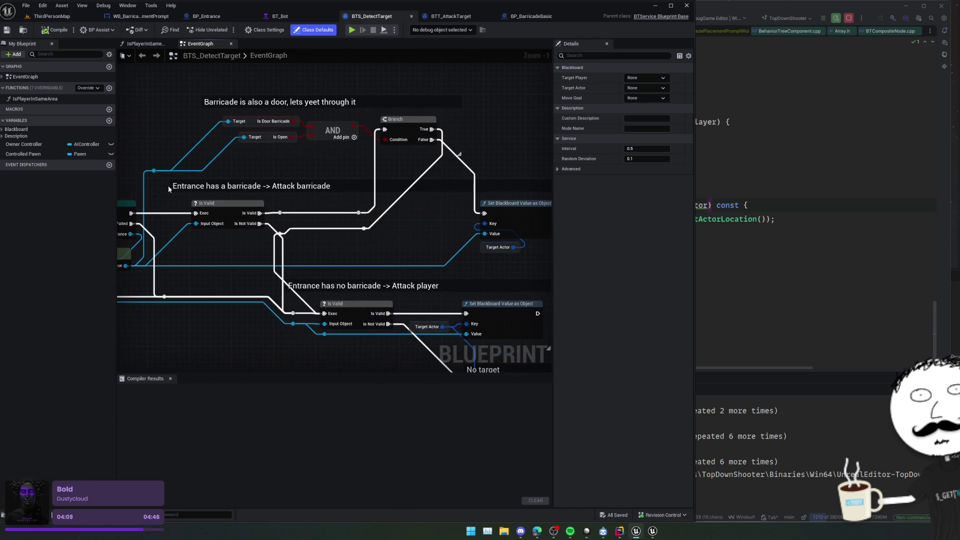
mouse_move(357, 231)
mouse_down()
mouse_move(277, 234)
mouse_move(263, 226)
mouse_move(265, 171)
mouse_move(332, 359)
mouse_up()
click(450, 16)
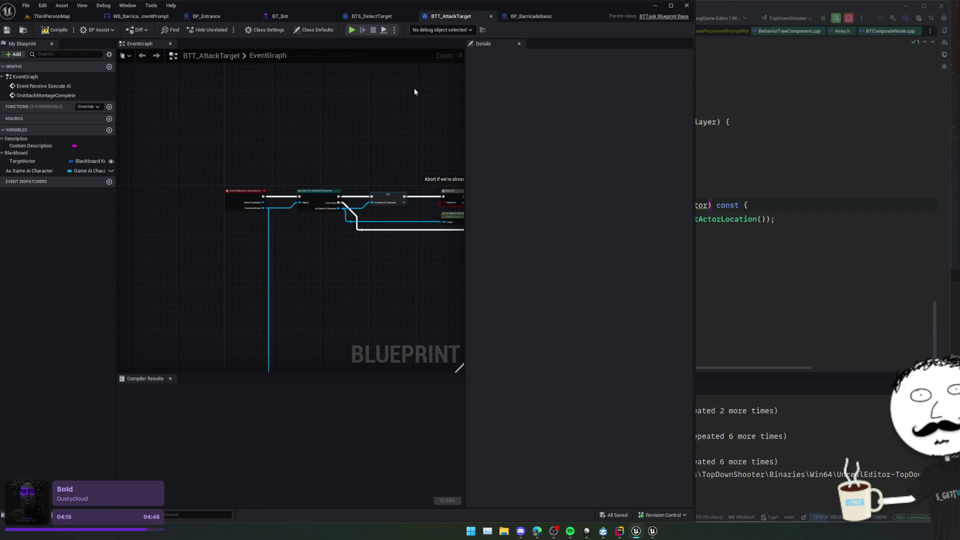
Pan through BTT_AttackTarget's abort check, player-attack and barricade-attack sections.
scroll(300, 146, up, 1)
mouse_move(330, 242)
mouse_down()
mouse_move(283, 250)
mouse_move(221, 240)
mouse_move(204, 262)
mouse_move(221, 263)
mouse_move(175, 250)
mouse_up()
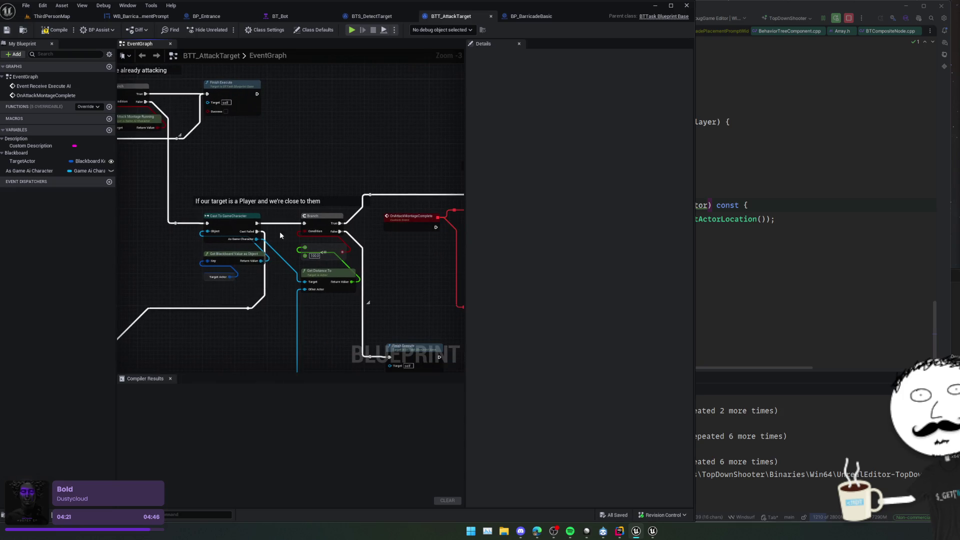
scroll(280, 281, up, 1)
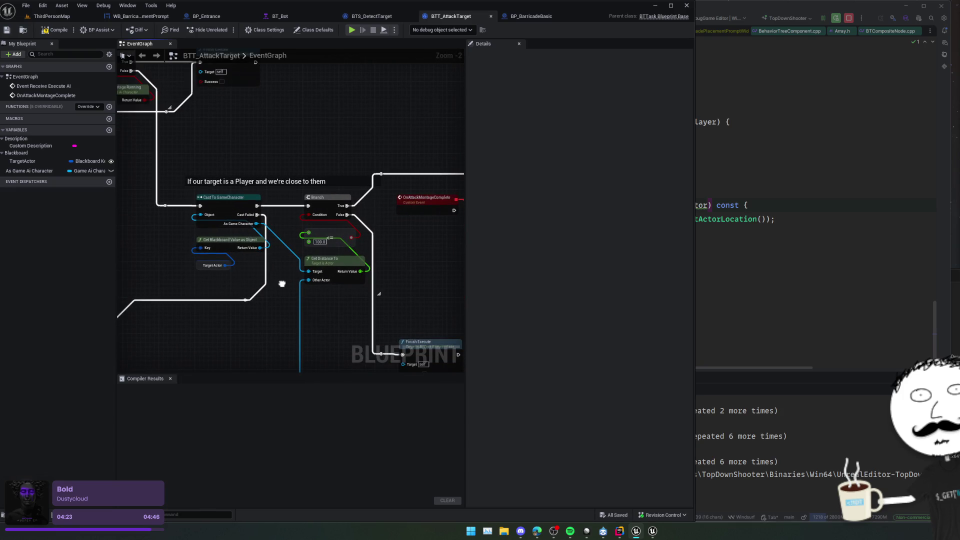
mouse_move(282, 283)
mouse_down()
mouse_move(270, 195)
mouse_move(278, 222)
mouse_move(260, 225)
mouse_up()
mouse_move(318, 212)
mouse_down()
mouse_move(317, 255)
mouse_move(215, 273)
mouse_up()
mouse_move(268, 174)
mouse_down()
mouse_move(289, 231)
mouse_move(369, 215)
mouse_move(259, 171)
mouse_up()
mouse_move(276, 271)
mouse_down()
mouse_move(253, 317)
mouse_move(108, 265)
mouse_up()
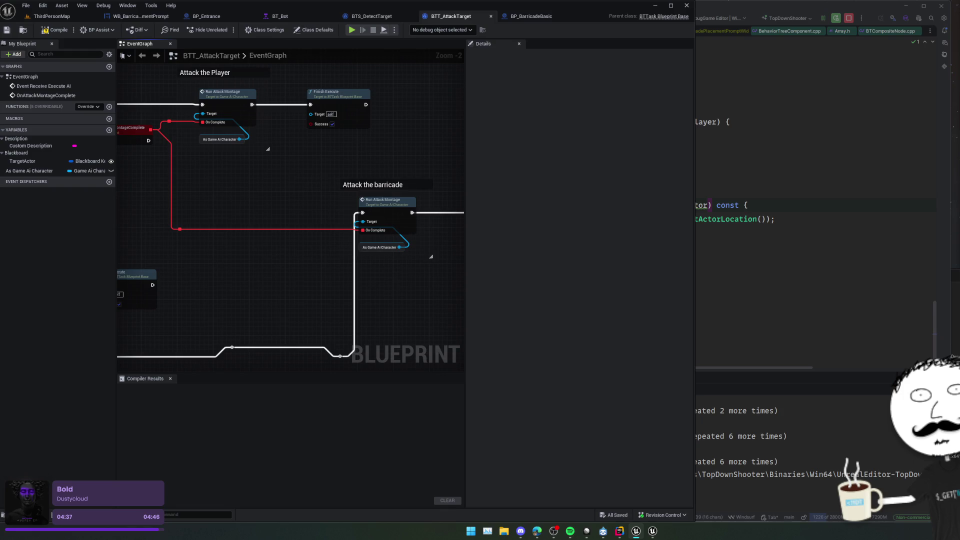
drag(290, 215, 295, 216)
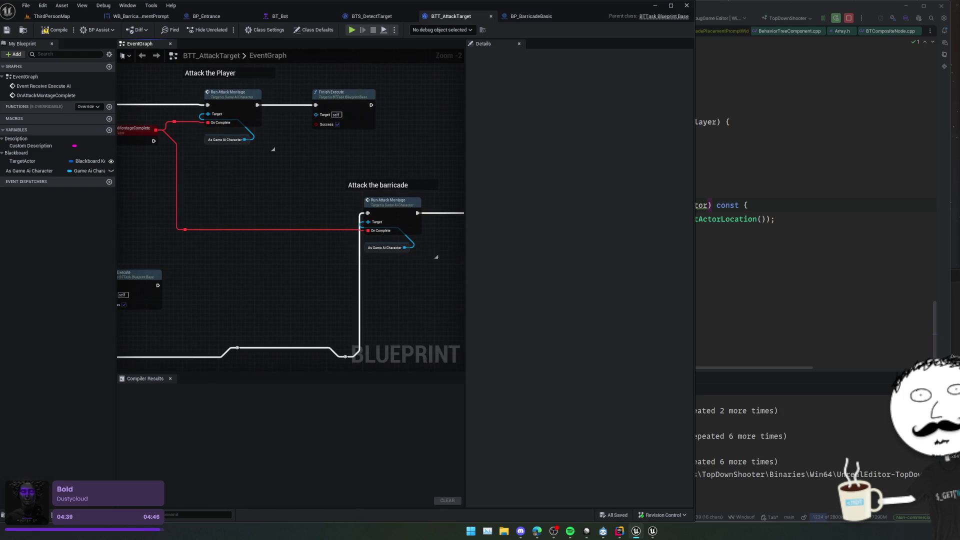
drag(121, 263, 376, 201)
Compile BTT_AttackTarget and move on to the BTS_DetectTarget graph.
mouse_move(232, 266)
mouse_down()
mouse_move(281, 244)
mouse_move(272, 218)
mouse_move(250, 217)
mouse_move(256, 203)
mouse_move(382, 191)
mouse_move(287, 199)
mouse_move(332, 200)
mouse_up()
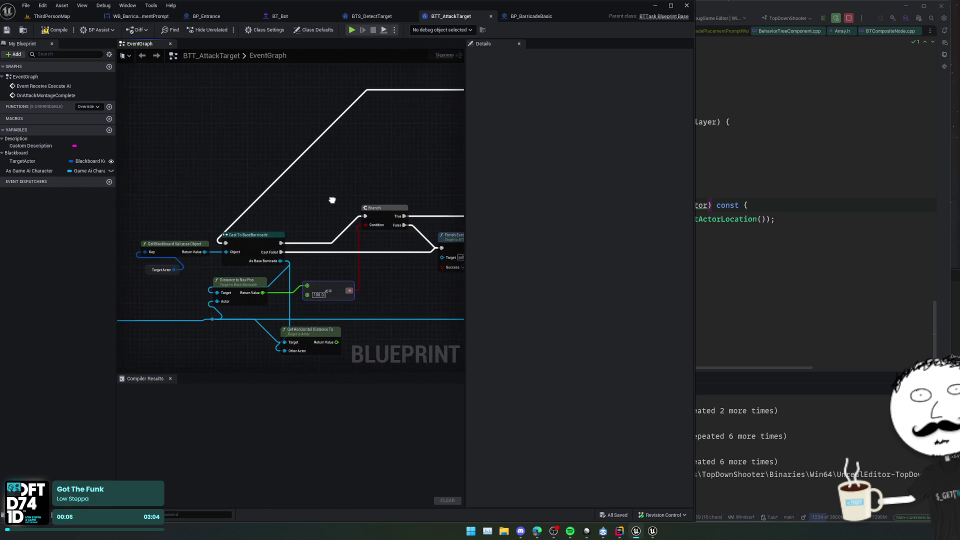
drag(333, 200, 324, 201)
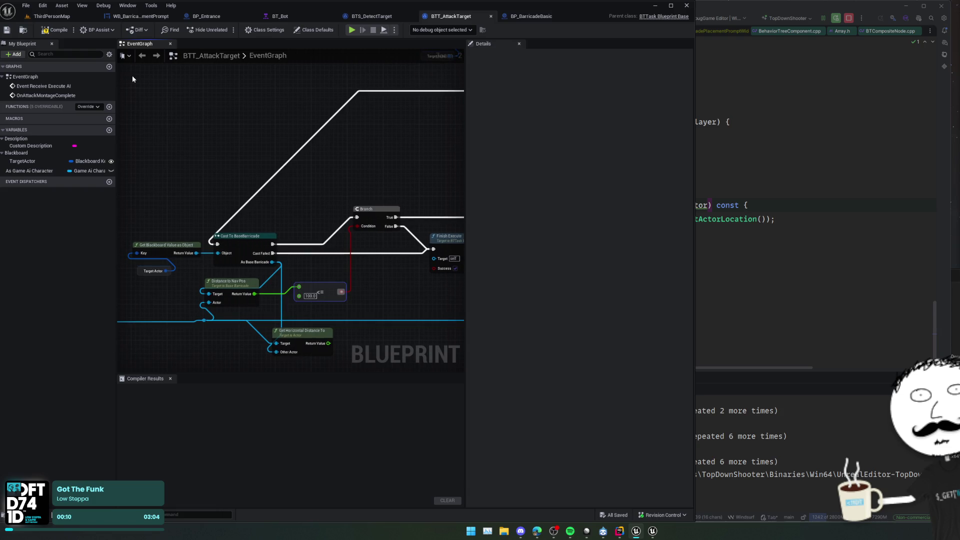
click(62, 34)
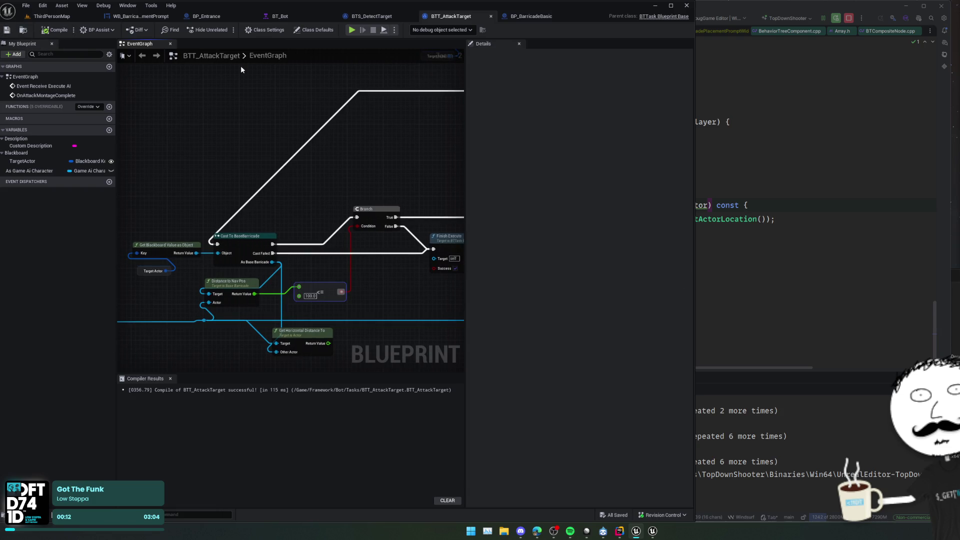
click(372, 15)
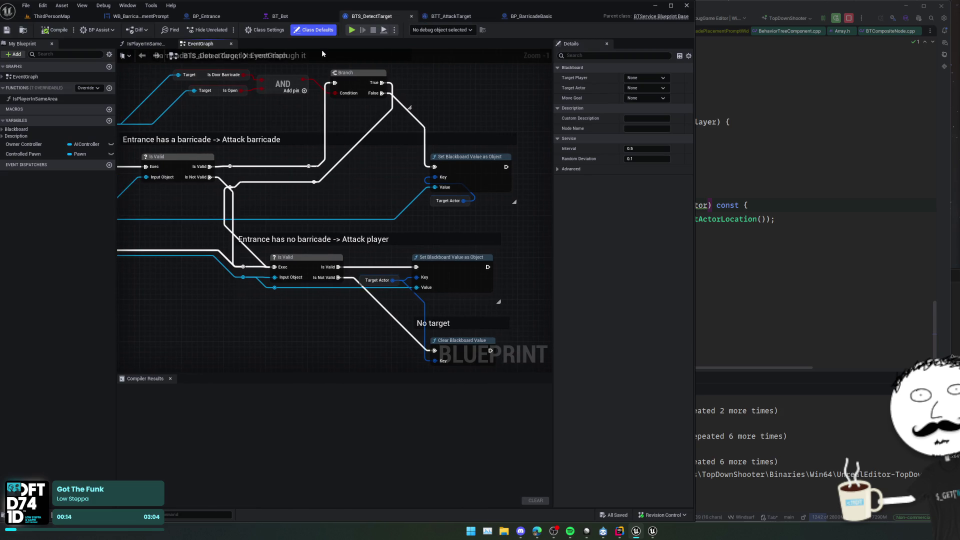
Select BT_Bot's Move To task to show its TargetActor key and 30.0 Acceptable Radius.
click(285, 16)
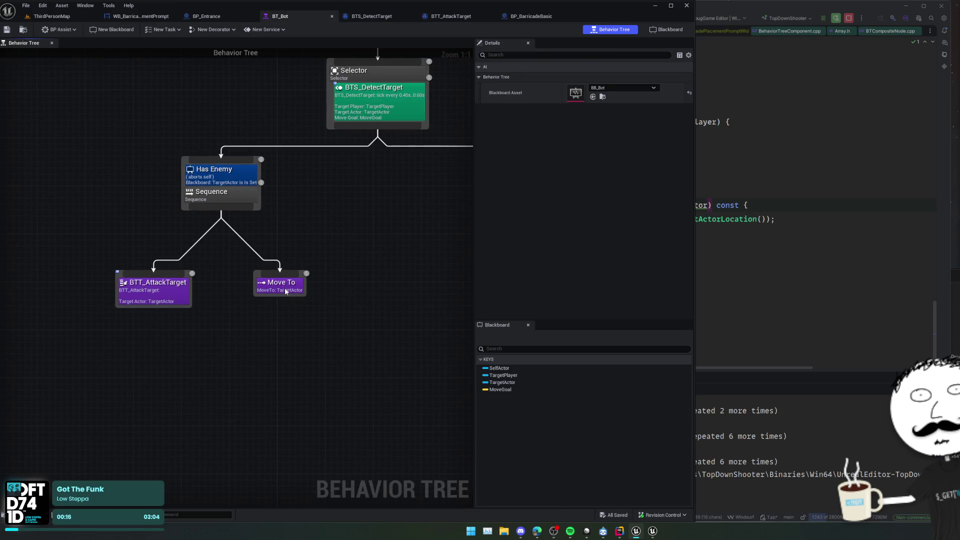
click(283, 293)
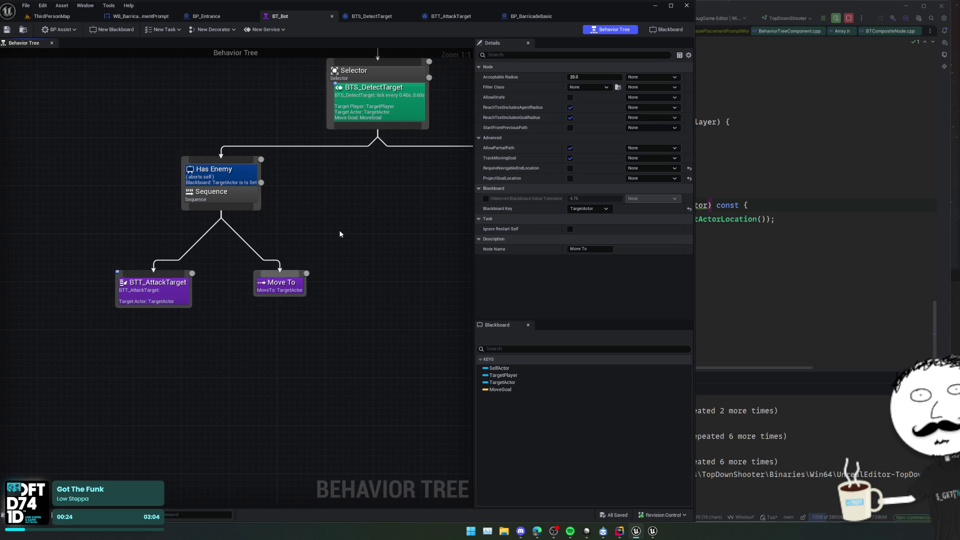
mouse_move(330, 246)
mouse_down()
mouse_move(350, 242)
mouse_move(341, 241)
mouse_up()
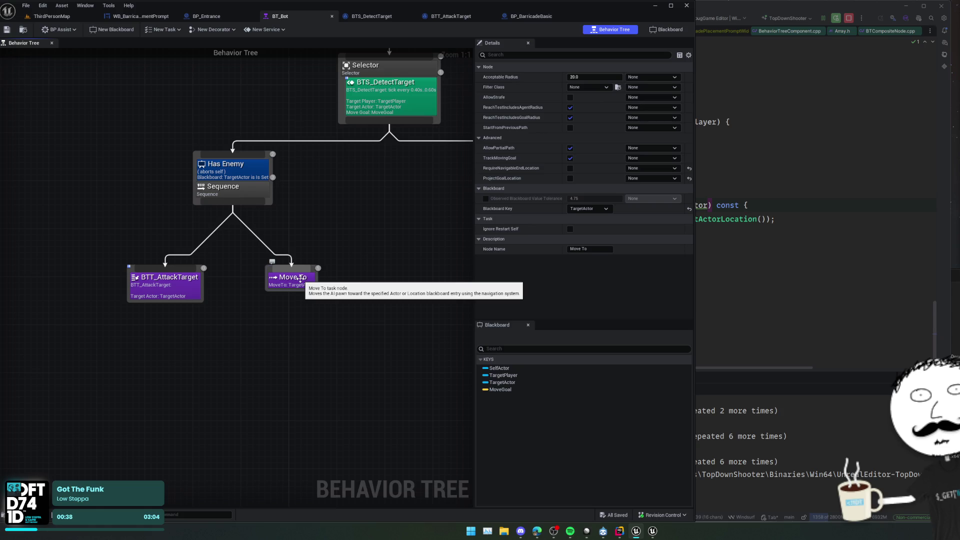
In BT_Bot, confirm the Move To task's blackboard key stays TargetActor and bring ROOT into view.
mouse_move(427, 205)
mouse_down()
mouse_move(418, 209)
mouse_move(437, 199)
mouse_up()
click(588, 209)
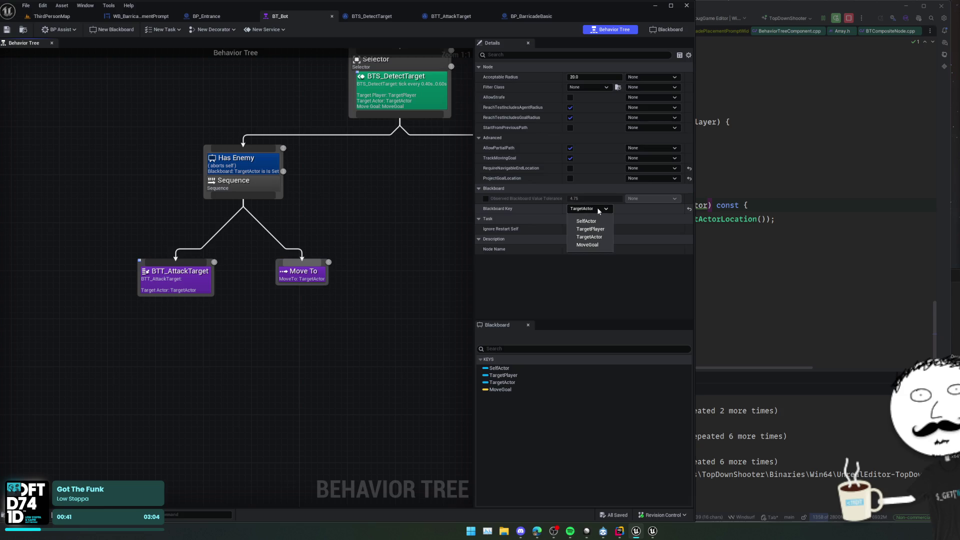
click(504, 269)
mouse_move(421, 239)
mouse_down()
mouse_move(375, 240)
mouse_move(375, 231)
mouse_move(394, 229)
mouse_move(362, 238)
mouse_move(394, 253)
mouse_move(331, 263)
mouse_up()
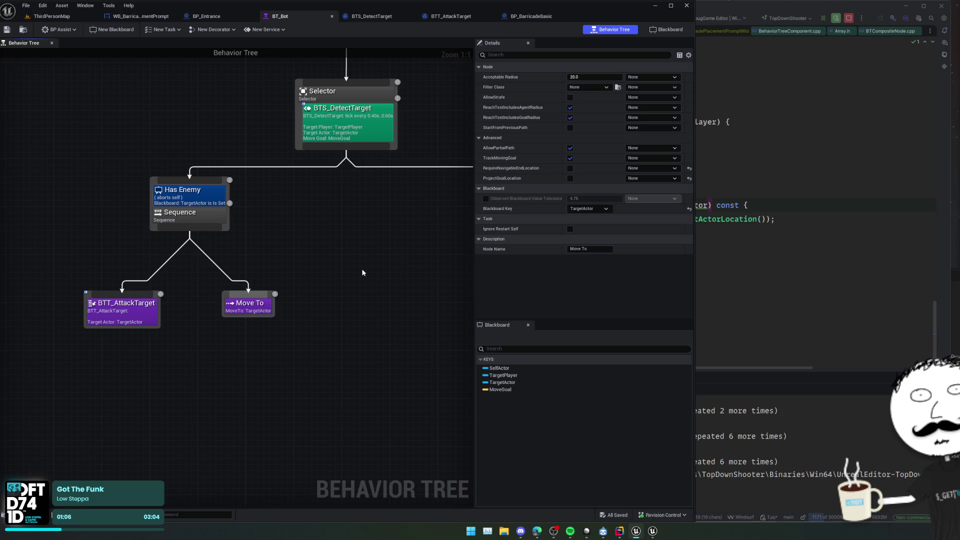
scroll(373, 245, down, 1)
mouse_move(373, 245)
mouse_down()
mouse_move(258, 277)
mouse_move(347, 280)
mouse_up()
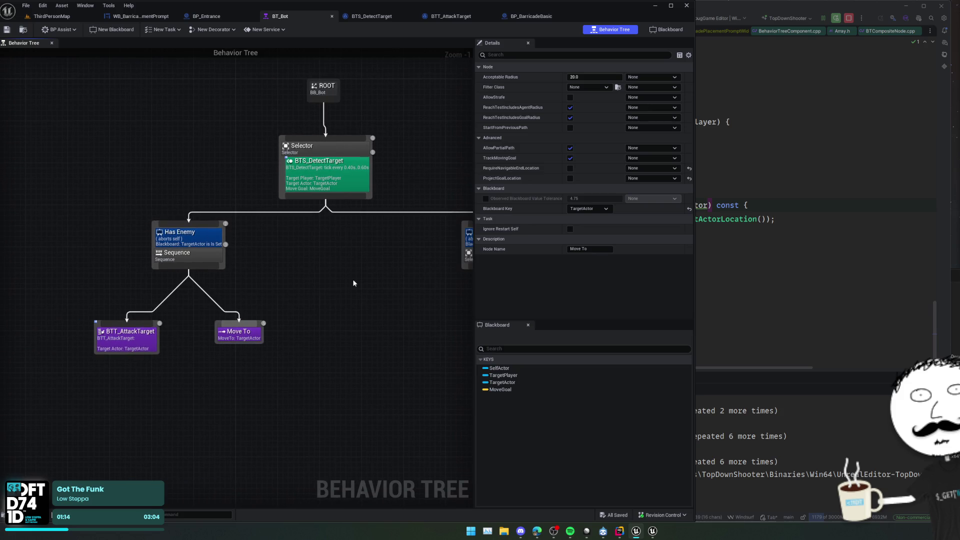
Inspect the Has Enemy decorator's settings, then view the BTS_DetectTarget event graph.
click(209, 236)
mouse_move(271, 265)
mouse_down()
mouse_move(286, 255)
mouse_move(240, 259)
mouse_move(359, 238)
mouse_move(313, 242)
mouse_move(325, 231)
mouse_move(347, 240)
mouse_up()
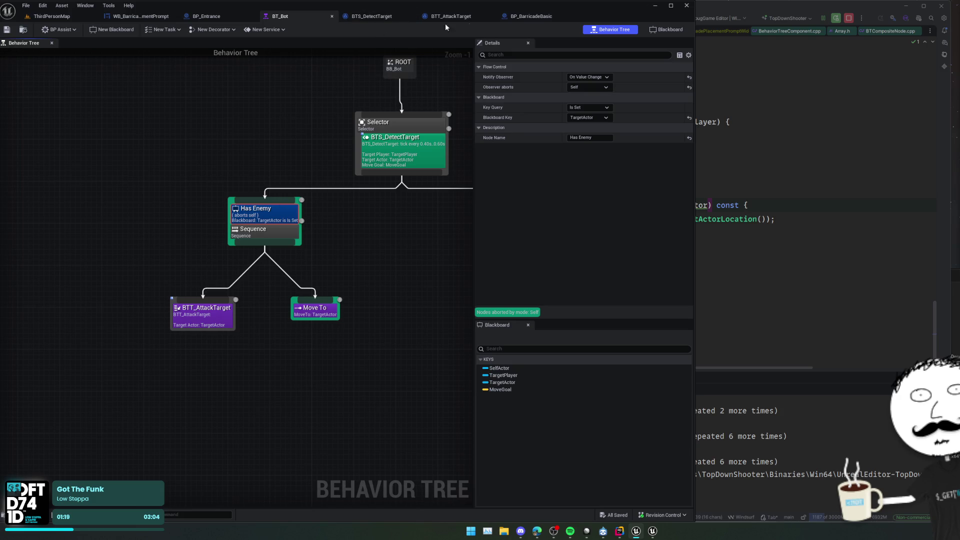
click(383, 17)
mouse_move(357, 194)
mouse_down()
mouse_move(371, 204)
mouse_move(374, 250)
mouse_up()
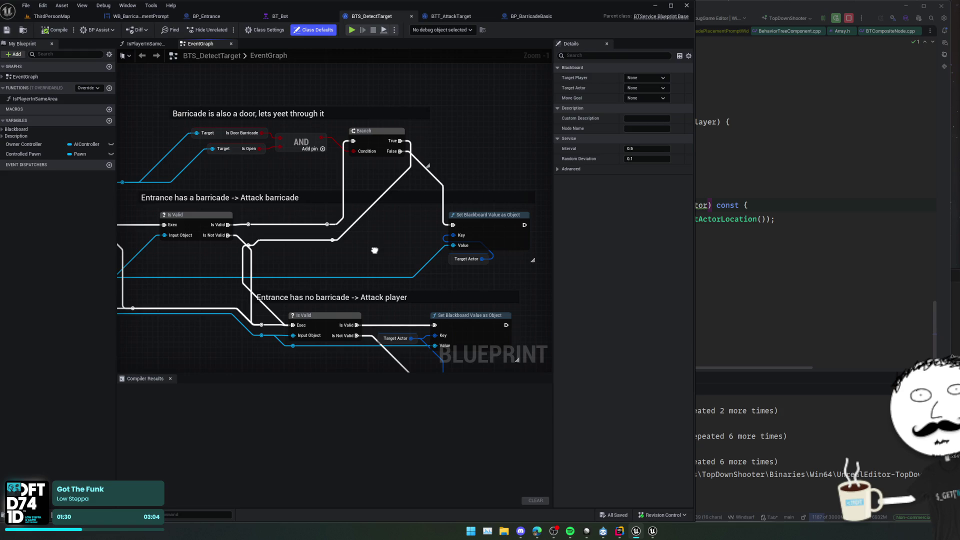
Pan the BTS_DetectTarget graph, then return to BT_Bot and select the Move To task.
drag(405, 227, 377, 226)
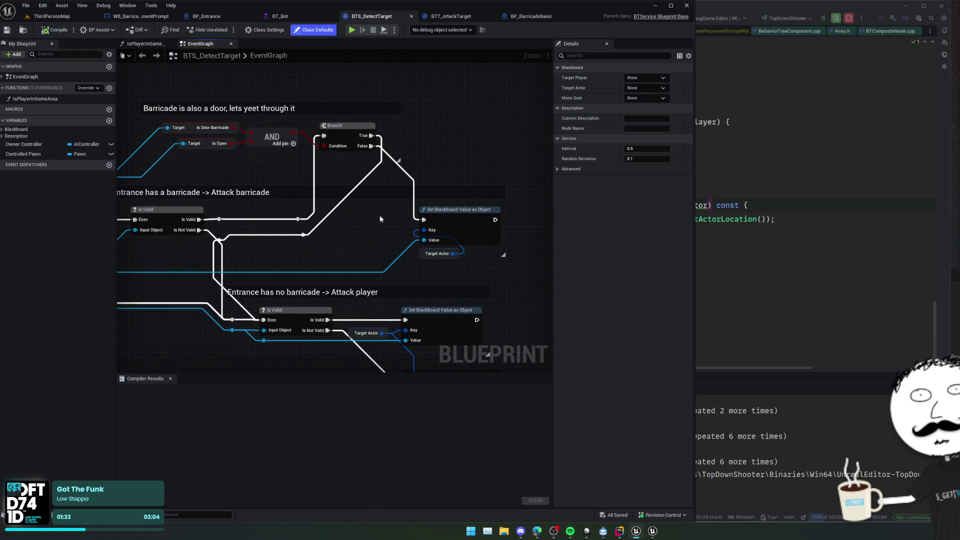
click(296, 17)
click(290, 291)
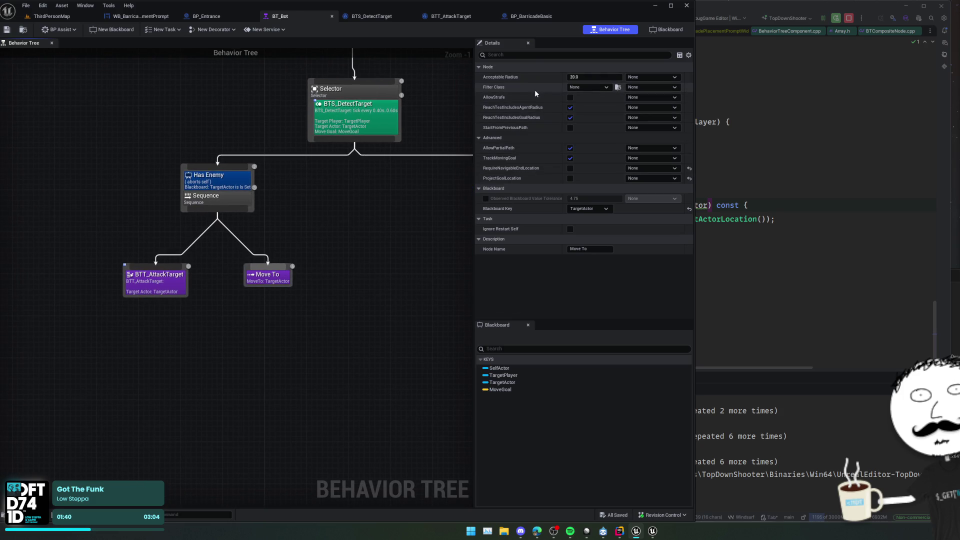
click(634, 87)
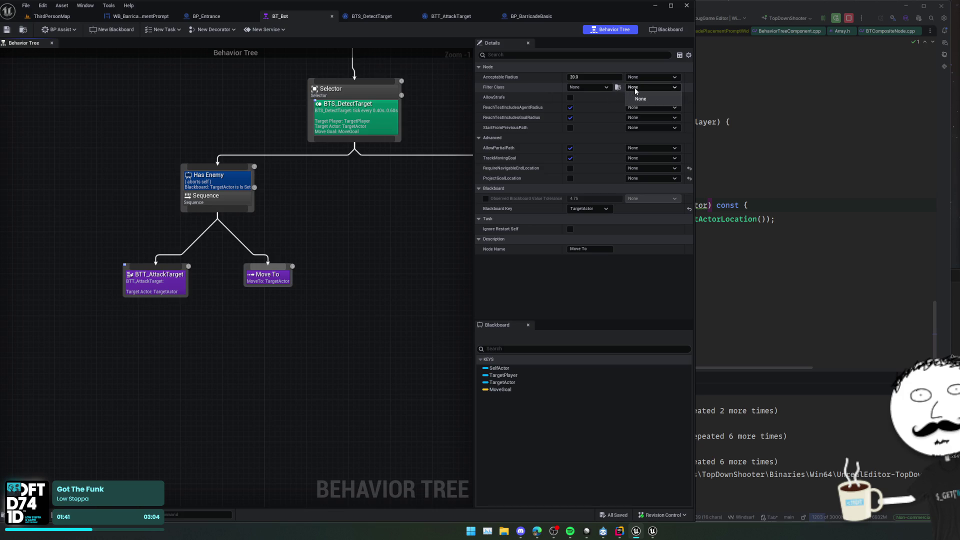
click(511, 89)
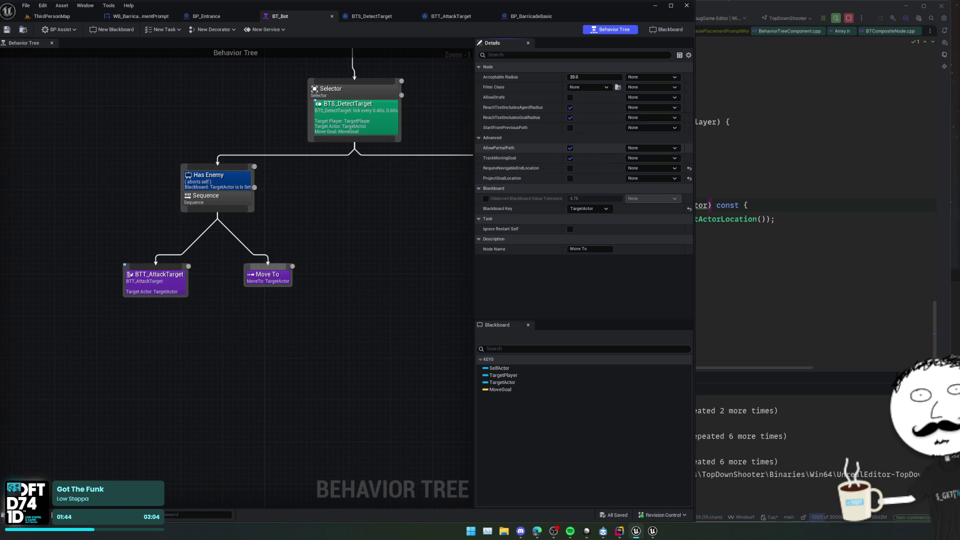
scroll(607, 151, down, 1)
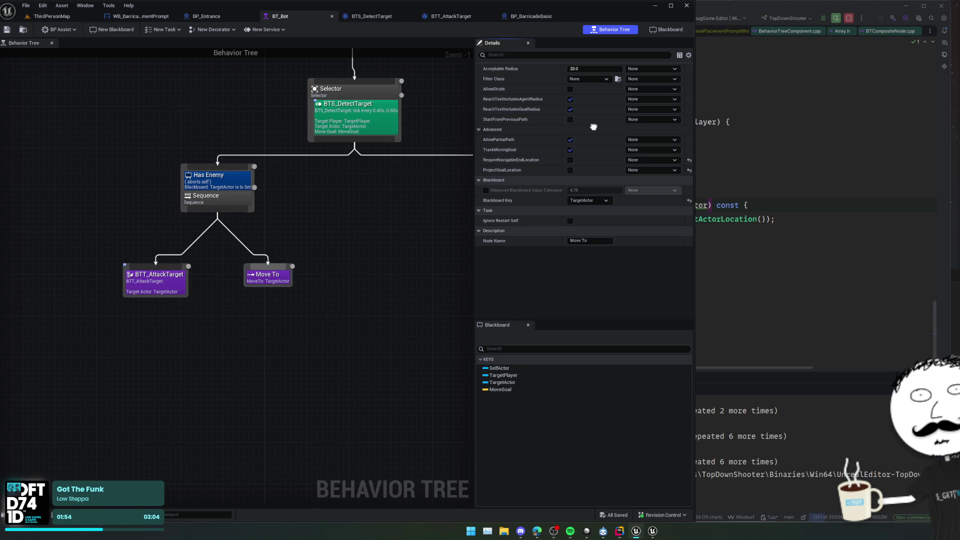
scroll(594, 127, up, 1)
click(242, 192)
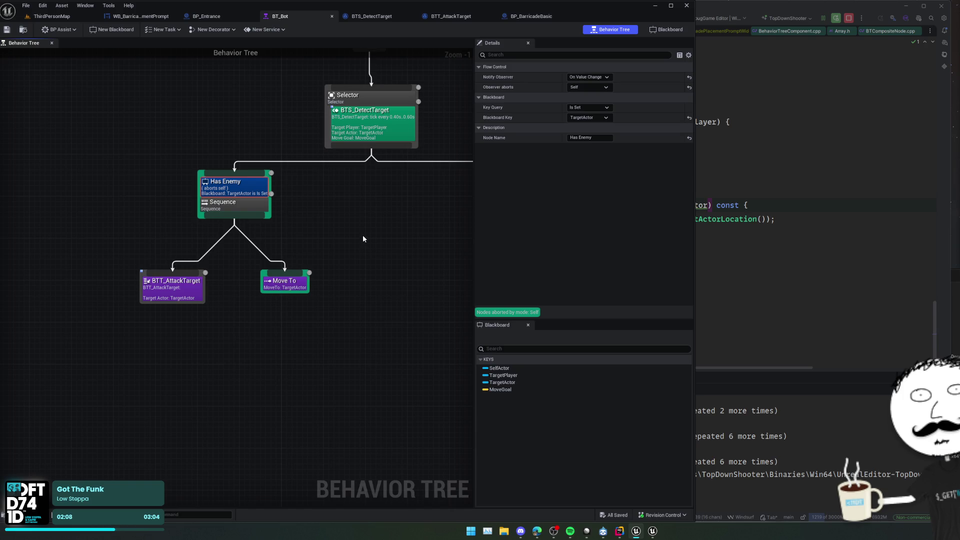
right_click(301, 280)
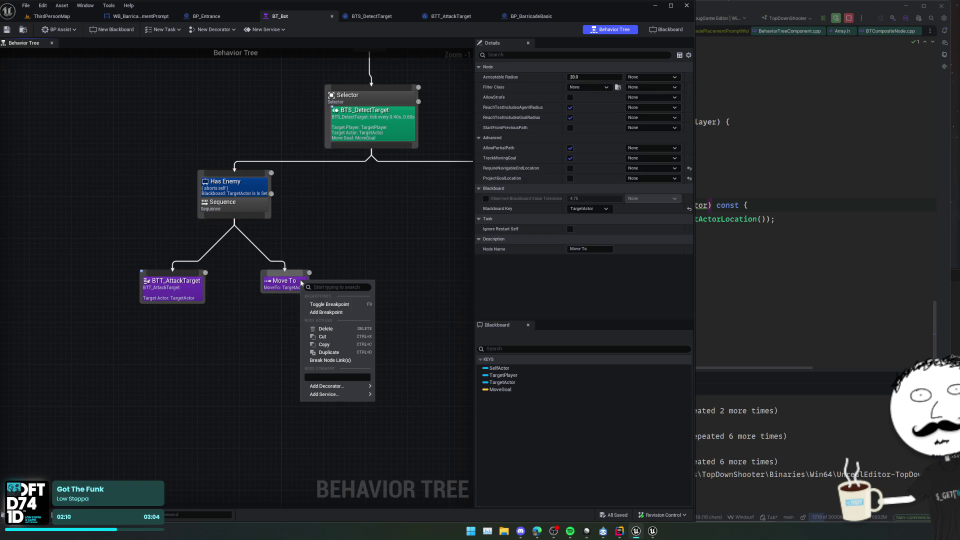
mouse_move(355, 386)
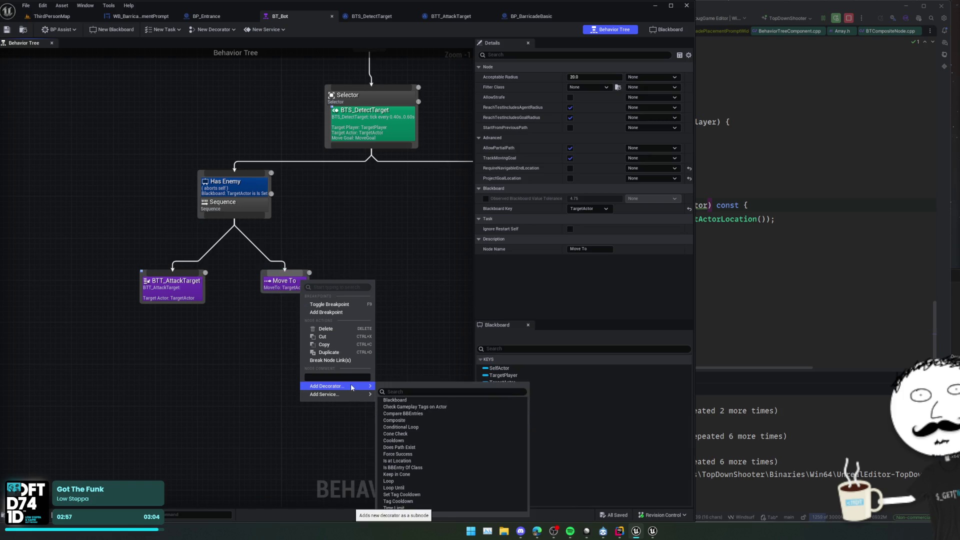
click(285, 355)
drag(285, 355, 291, 380)
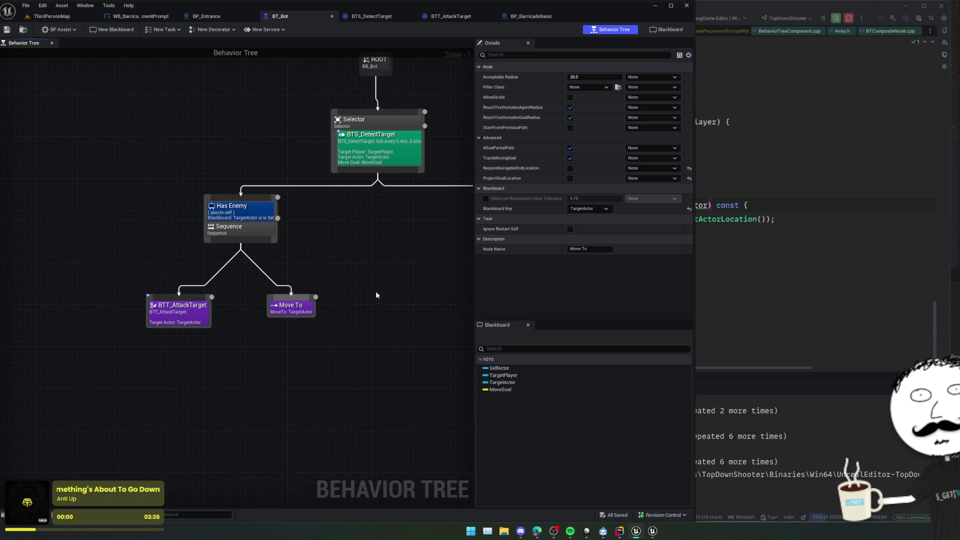
click(588, 209)
click(593, 207)
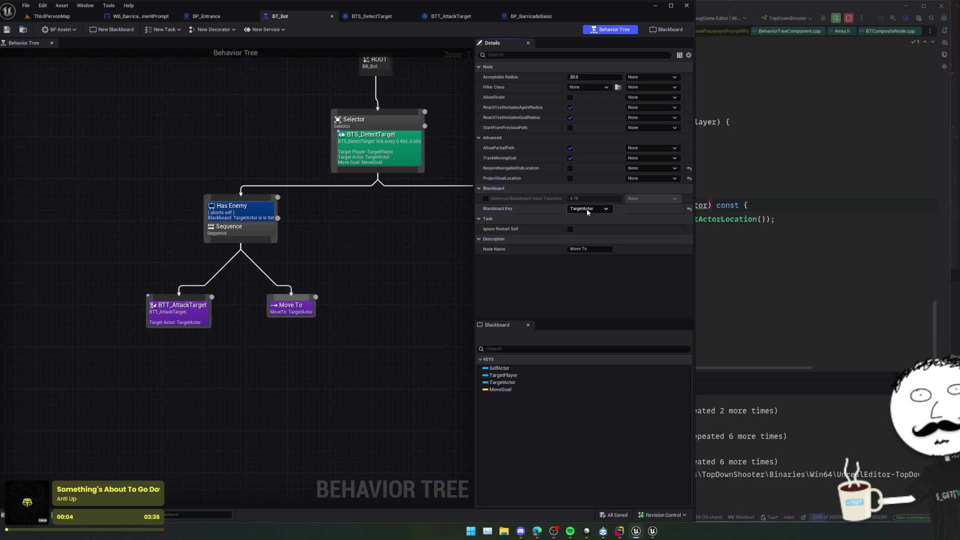
key(alt+Tab)
Look up the TargetNavPos declaration in BaseBarricade.h, then recheck Move To's key options in BT_Bot.
click(563, 260)
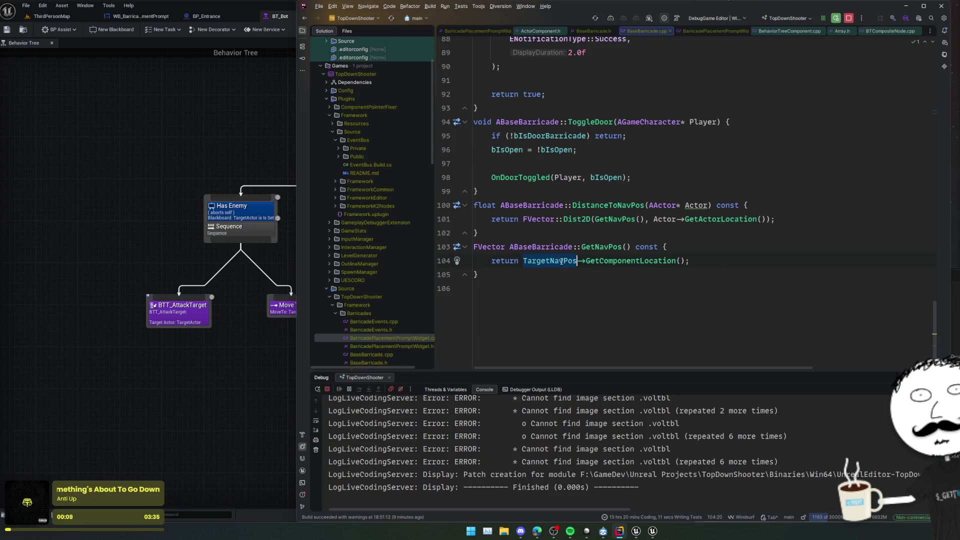
ctrl+click(559, 259)
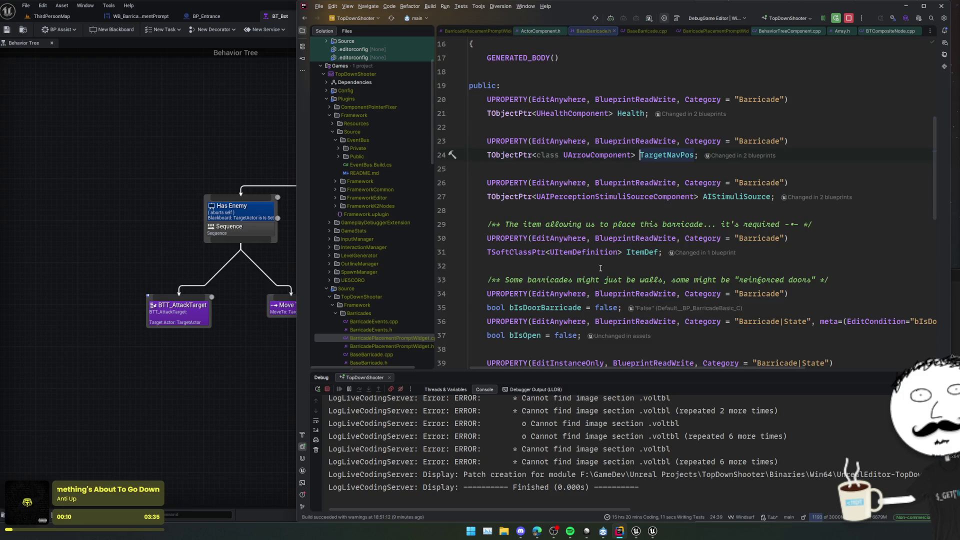
scroll(602, 267, up, 5)
scroll(588, 279, down, 4)
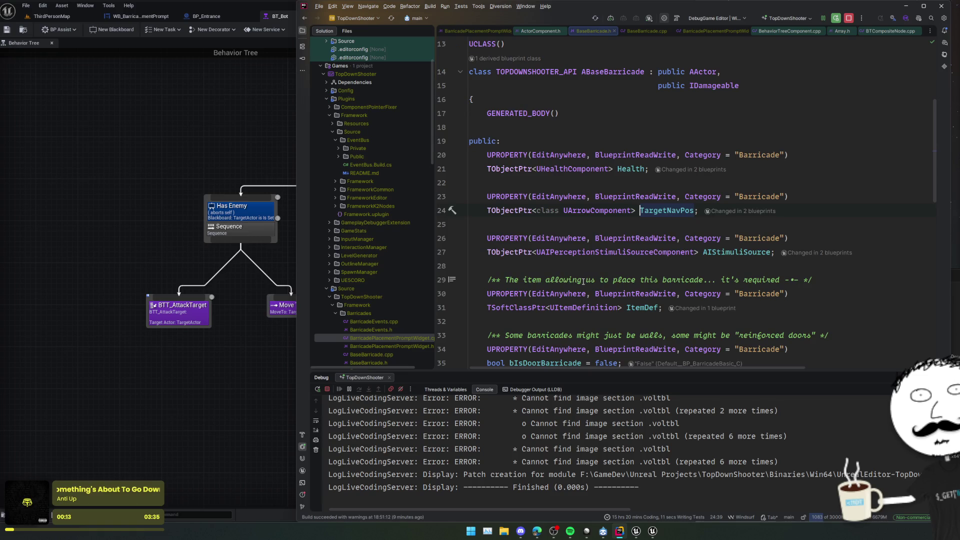
key(alt+Tab)
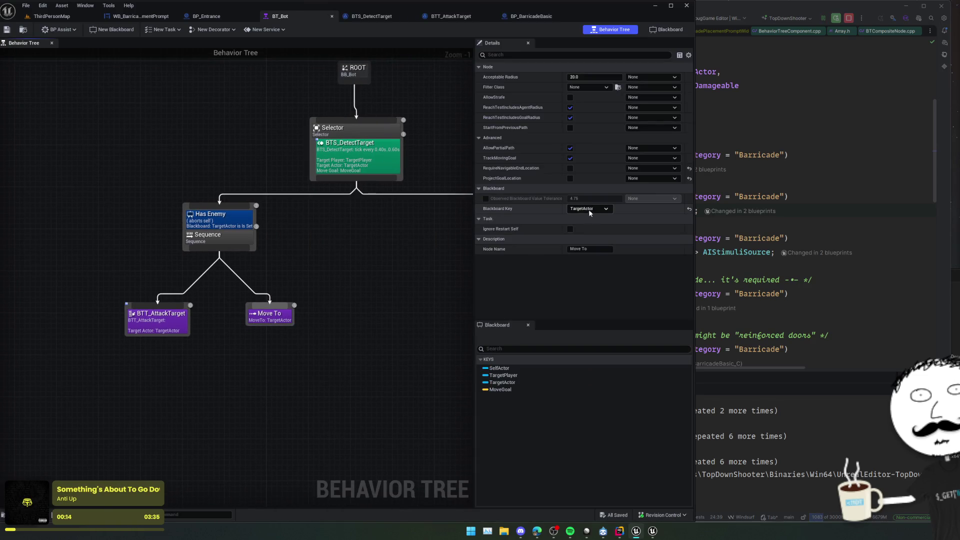
click(591, 210)
Leave Move To on TargetActor, pan the tree, and switch to the BTT_AttackTarget task graph.
click(541, 289)
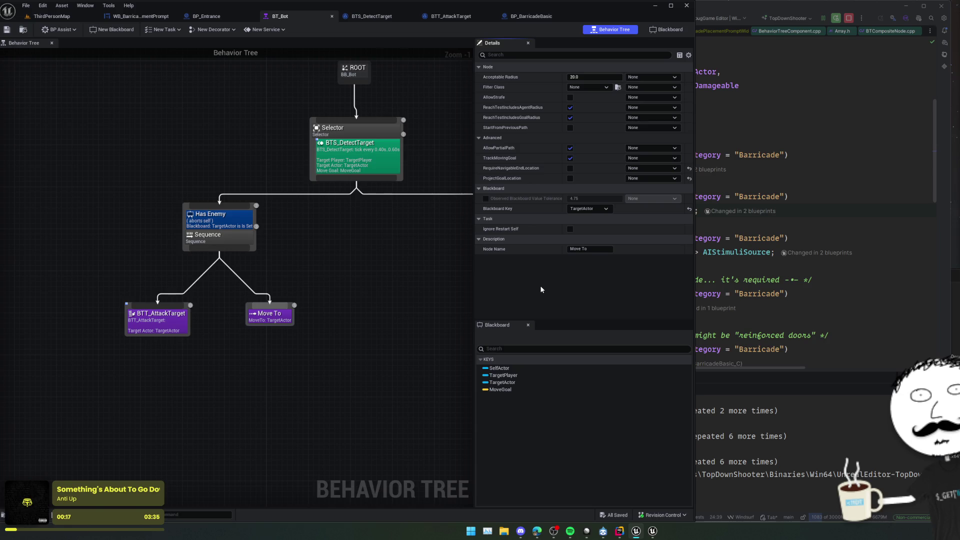
mouse_move(439, 186)
mouse_down()
mouse_move(306, 230)
mouse_move(358, 203)
mouse_move(350, 187)
mouse_move(364, 205)
mouse_move(411, 207)
mouse_move(341, 206)
mouse_up()
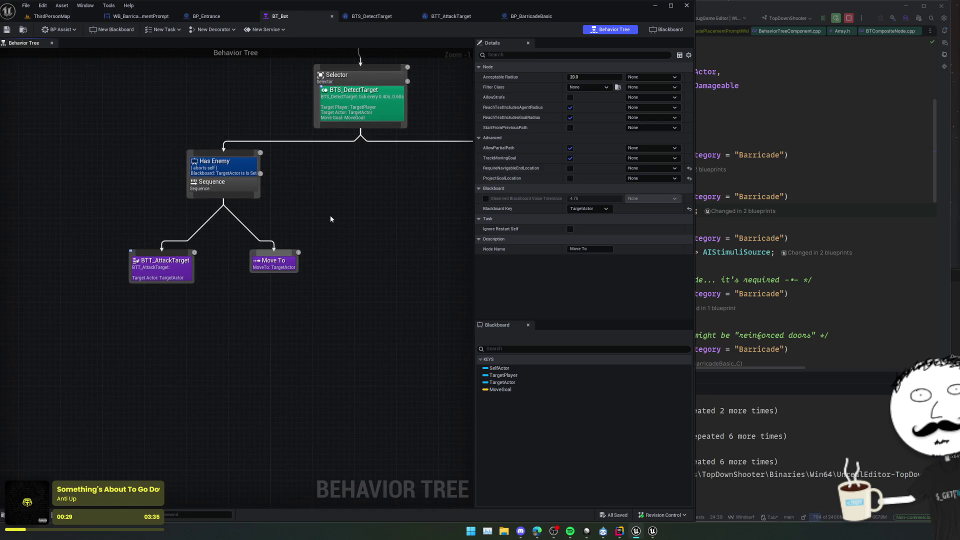
drag(365, 213, 368, 216)
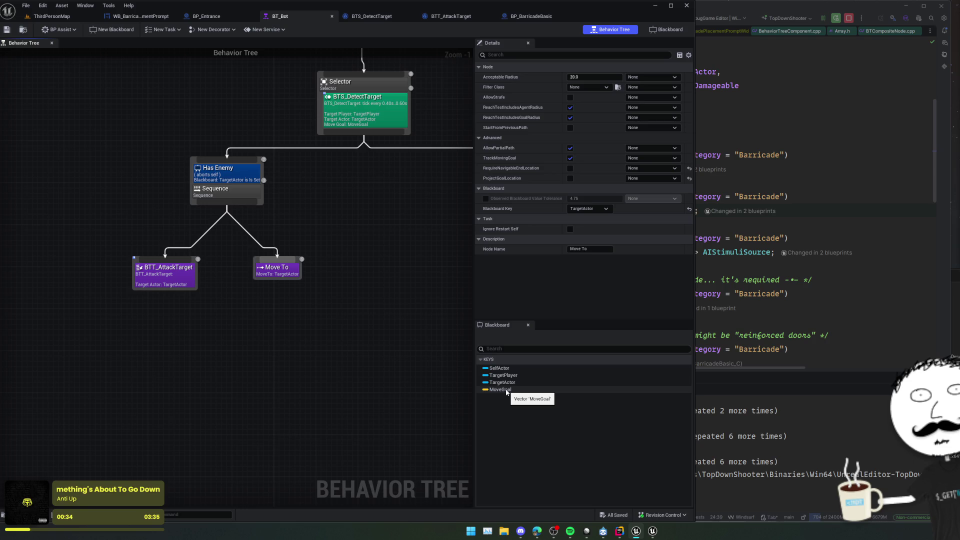
drag(392, 281, 377, 278)
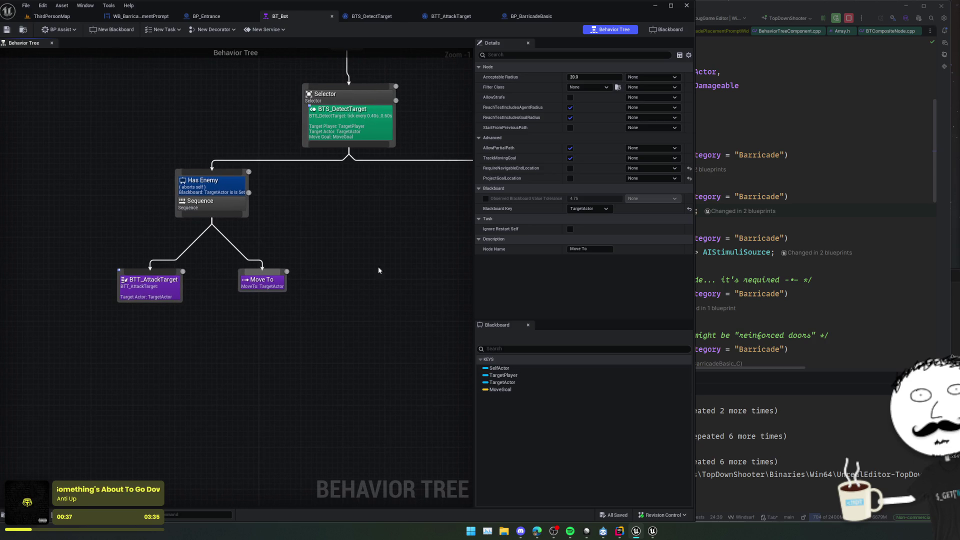
click(454, 15)
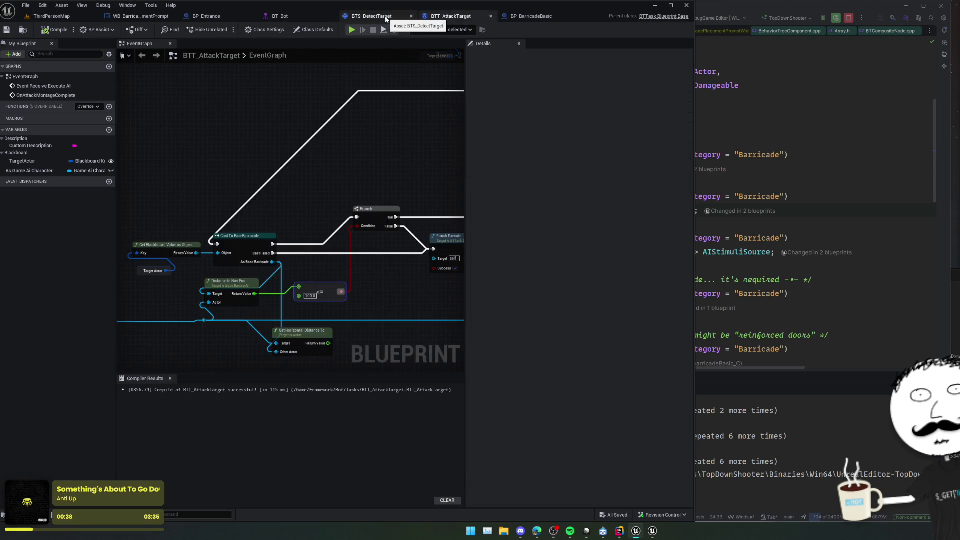
In BTS_DetectTarget, move the exec wire's reroute point down to tidy the wires.
click(386, 19)
mouse_move(325, 236)
mouse_down()
mouse_move(288, 202)
mouse_move(375, 232)
mouse_move(297, 251)
mouse_move(328, 246)
mouse_up()
scroll(262, 253, up, 1)
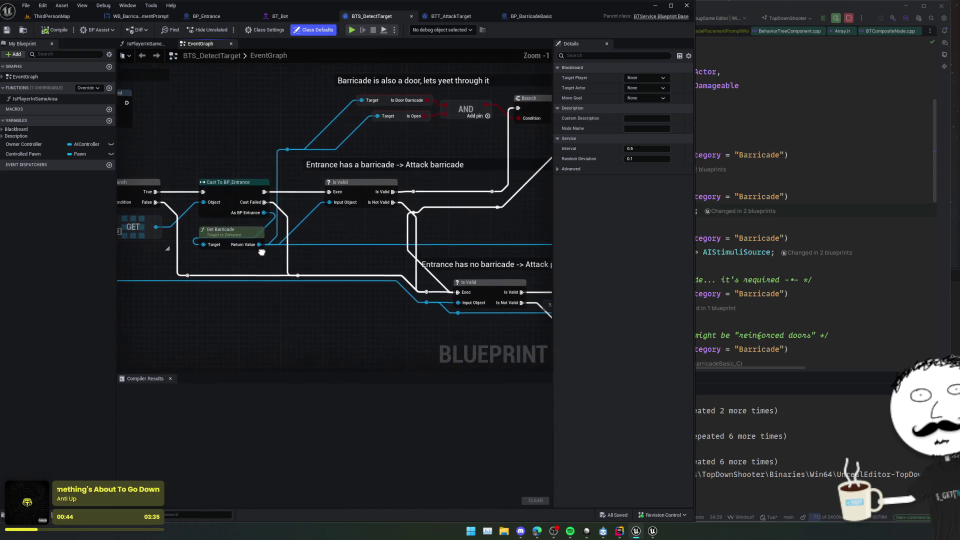
mouse_move(262, 254)
mouse_down()
mouse_move(549, 259)
mouse_move(306, 253)
mouse_move(258, 237)
mouse_up()
scroll(258, 236, down, 1)
mouse_move(370, 240)
mouse_down()
mouse_move(350, 253)
mouse_move(400, 223)
mouse_move(380, 246)
mouse_move(376, 236)
mouse_up()
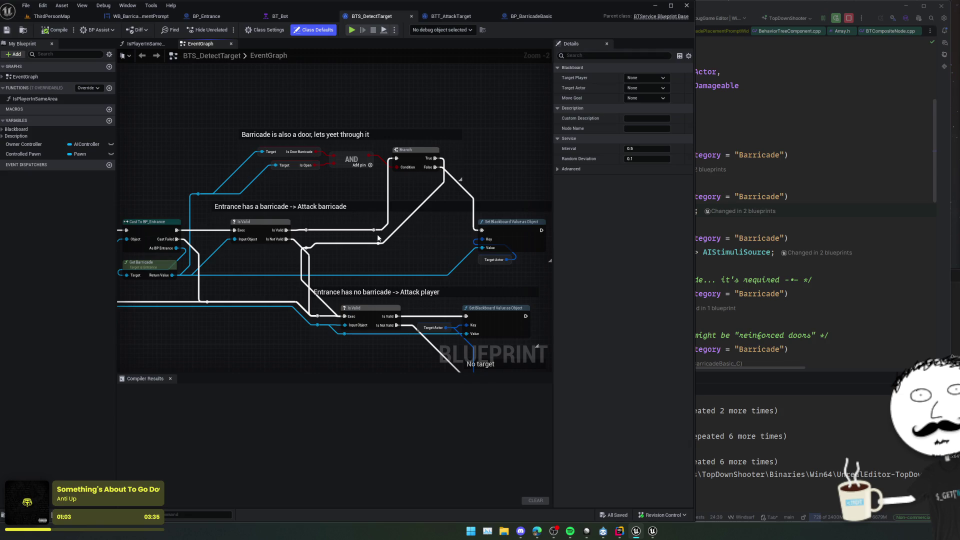
click(381, 237)
drag(379, 233, 383, 236)
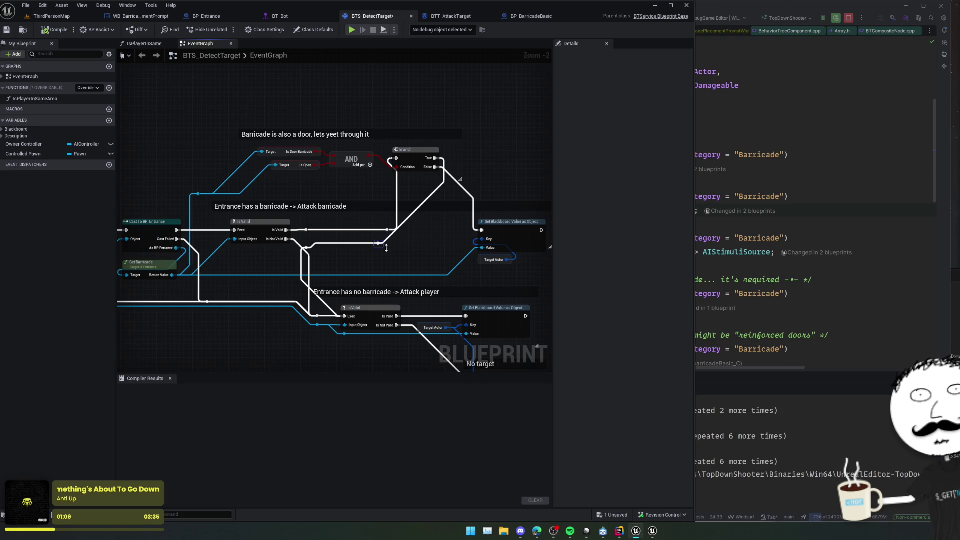
drag(380, 247, 446, 271)
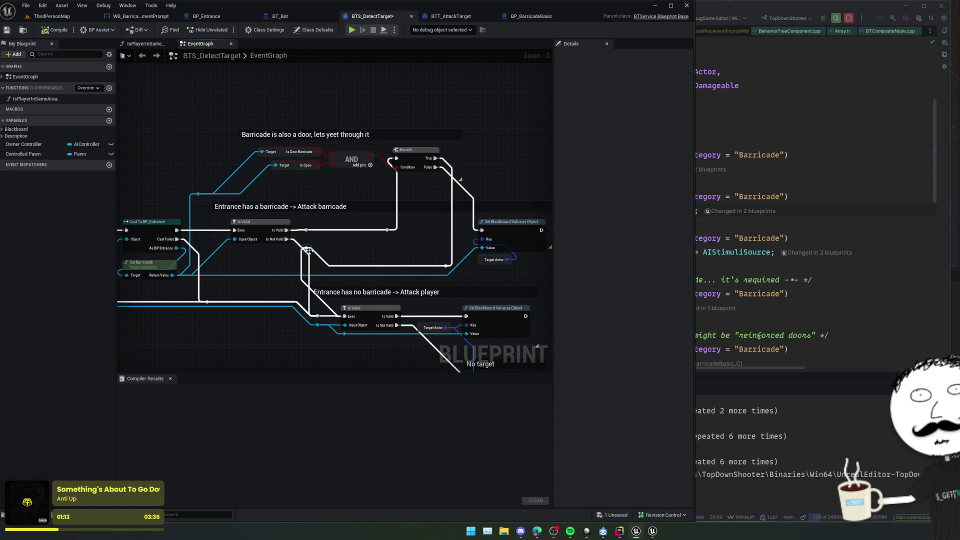
Duplicate the Set Blackboard Value as Object node and place it below the barricade exec wire.
mouse_move(306, 273)
mouse_down()
mouse_move(335, 247)
mouse_move(451, 205)
mouse_up()
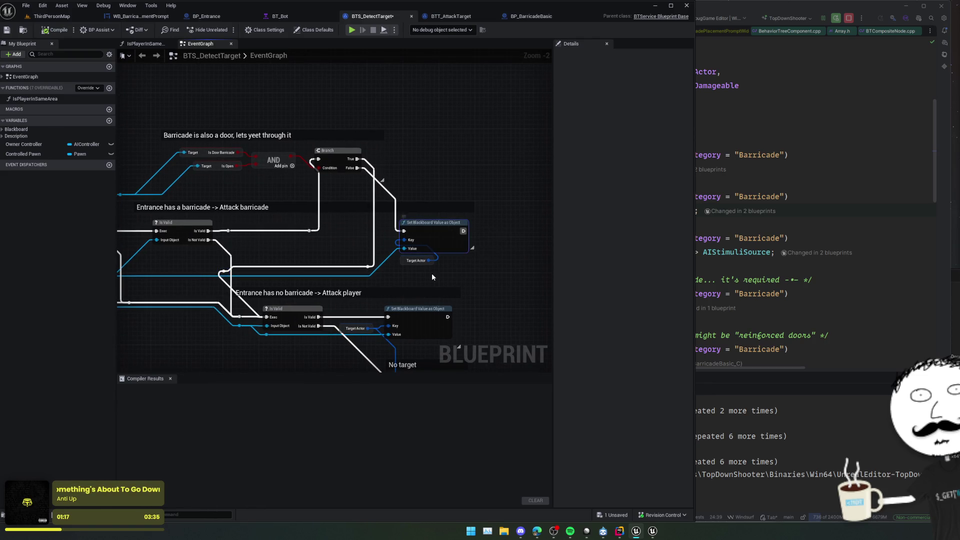
drag(432, 274, 507, 288)
drag(449, 269, 500, 275)
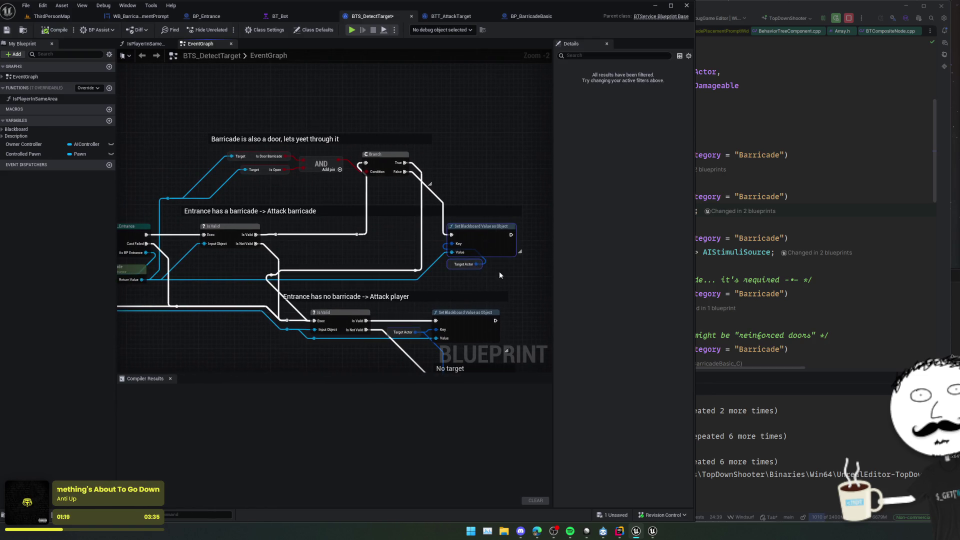
scroll(344, 229, up, 2)
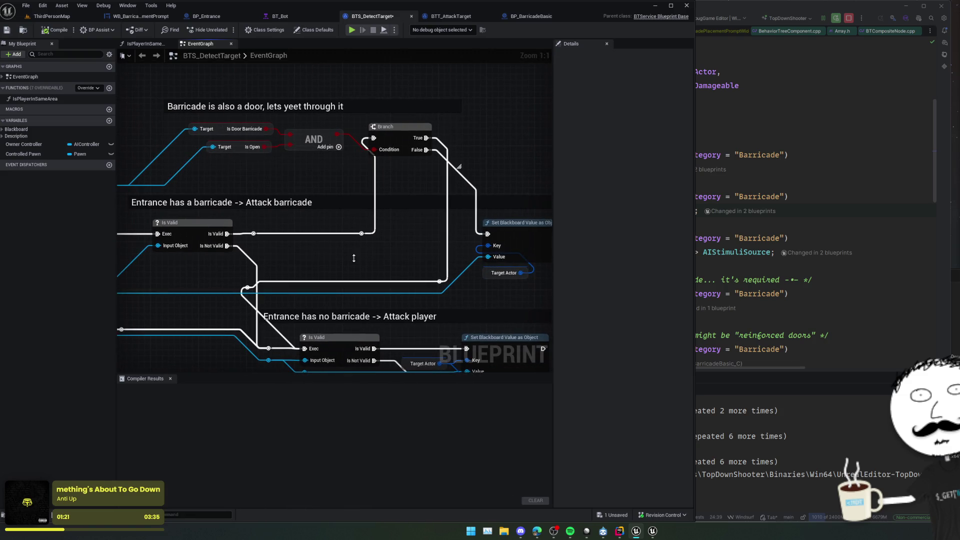
key(ctrl+v)
drag(324, 249, 288, 267)
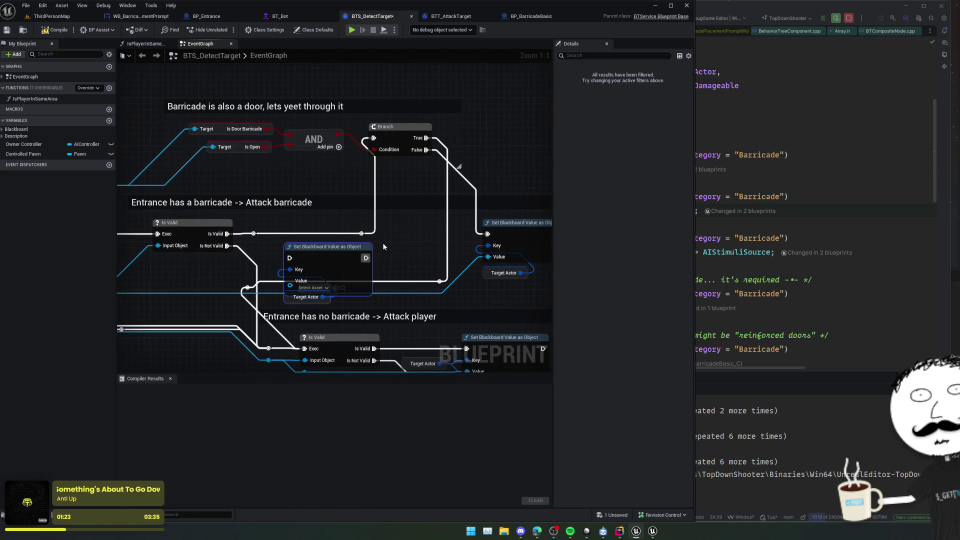
drag(351, 229, 351, 228)
mouse_move(245, 226)
mouse_down()
mouse_move(351, 235)
mouse_move(362, 218)
mouse_up()
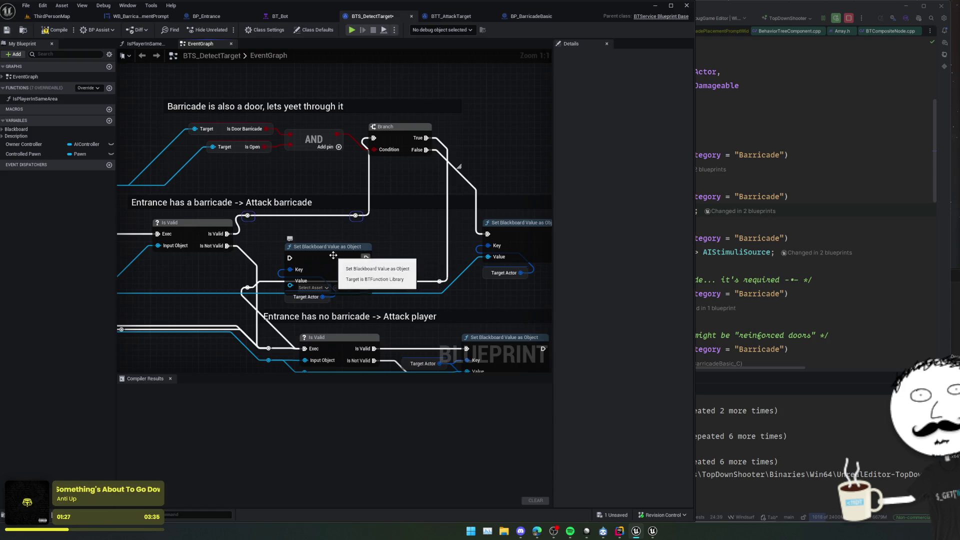